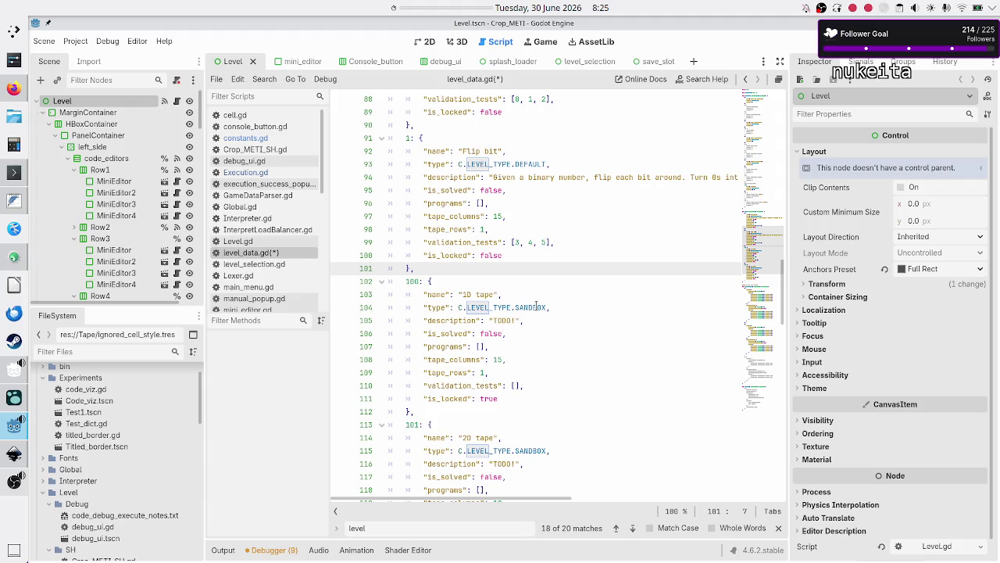
# - Select the start of the Flip bit description on line 94, then switch to Firefox
pyautogui.moveTo(493, 177)
pyautogui.mouseDown()
pyautogui.moveTo(570, 189)
pyautogui.moveTo(594, 179)
pyautogui.mouseUp()
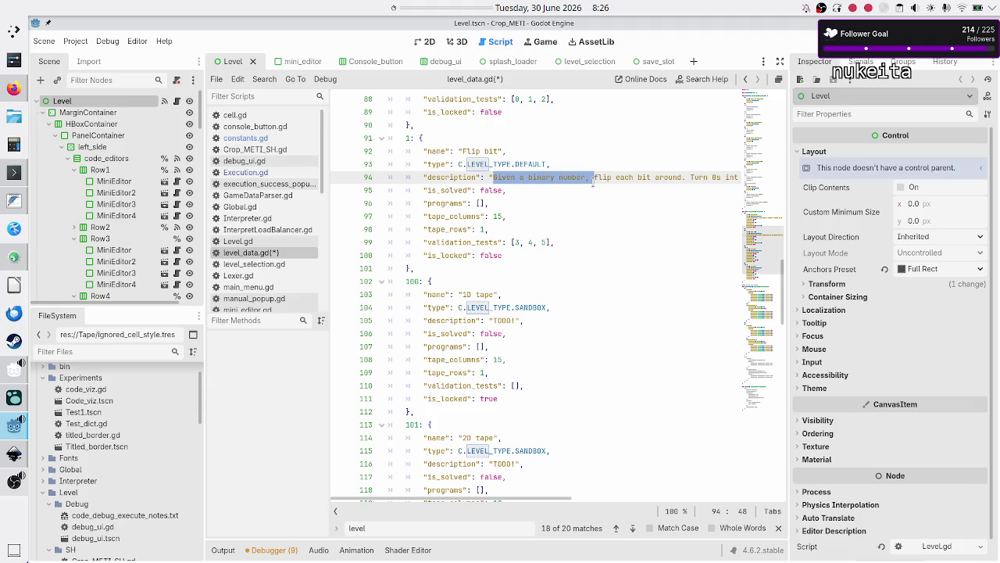
pyautogui.click(14, 89)
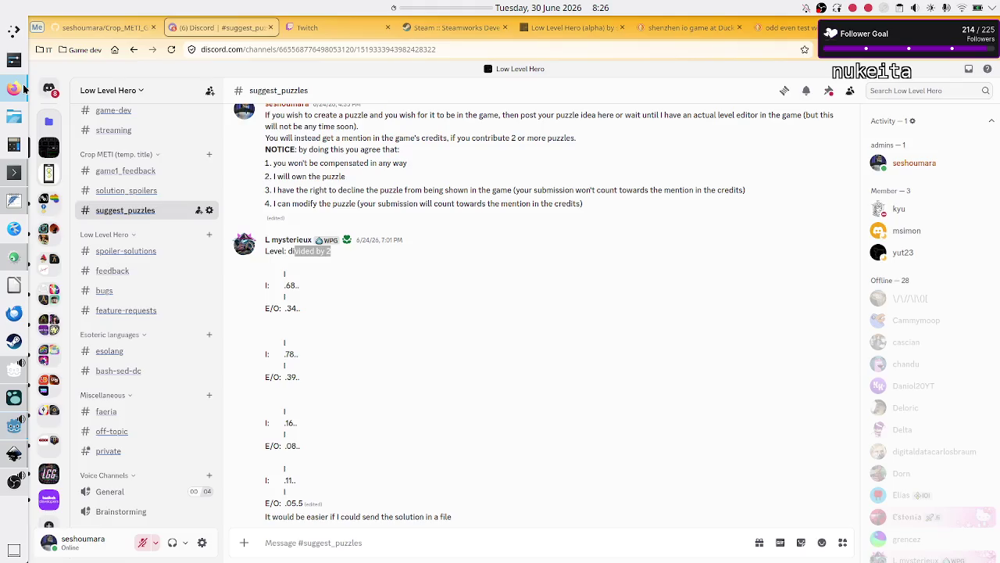
# - Search 'turing machine wiki' in a new tab and open the Turing machine Wikipedia article
pyautogui.hotkey('ctrl', 't')
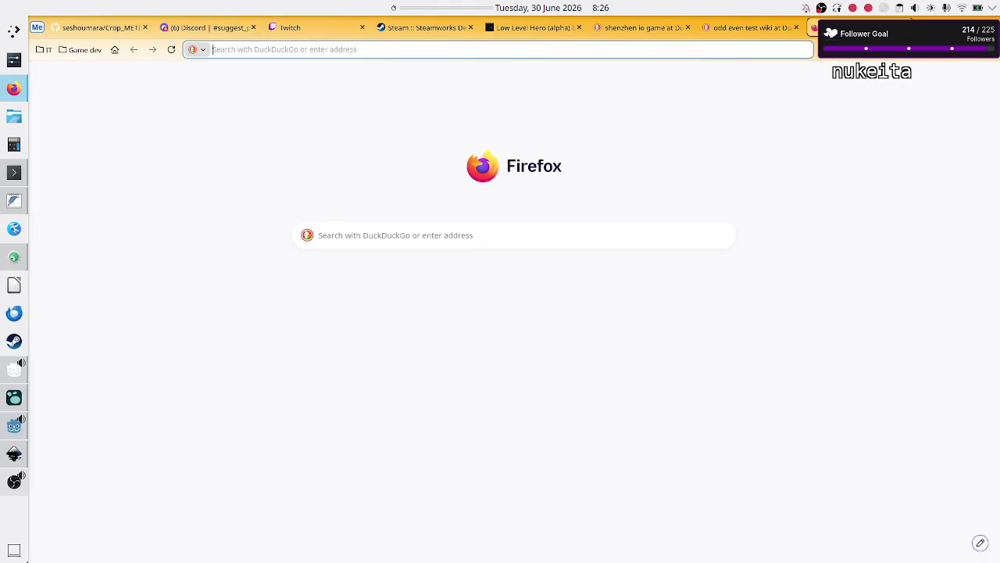
pyautogui.write('turing machi')
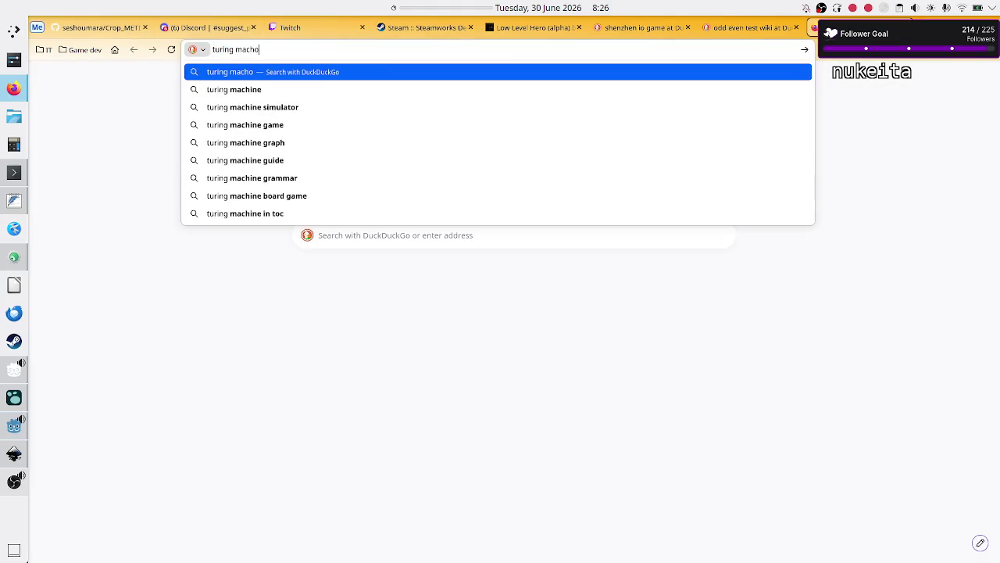
pyautogui.write('ne wiki')
pyautogui.press('Return')
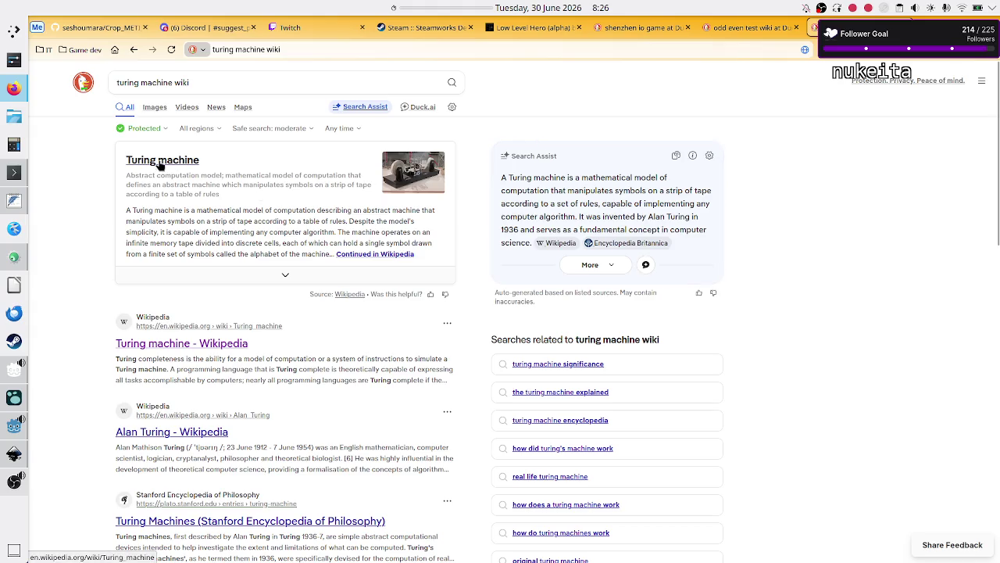
pyautogui.click(219, 346)
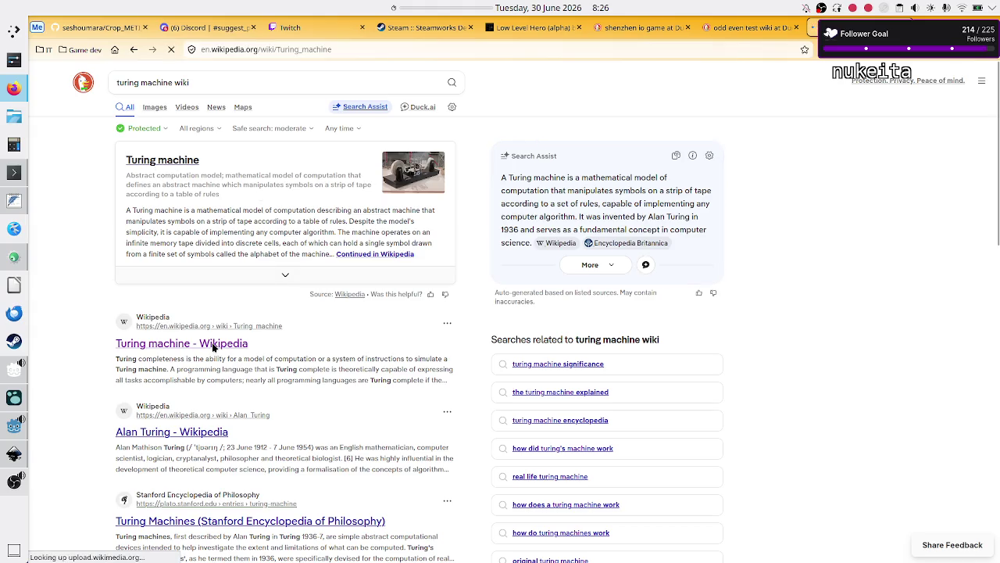
# - Scroll to the busy beaver state table and select state A's write 1 and move R
pyautogui.scroll(-2, 545, 423)
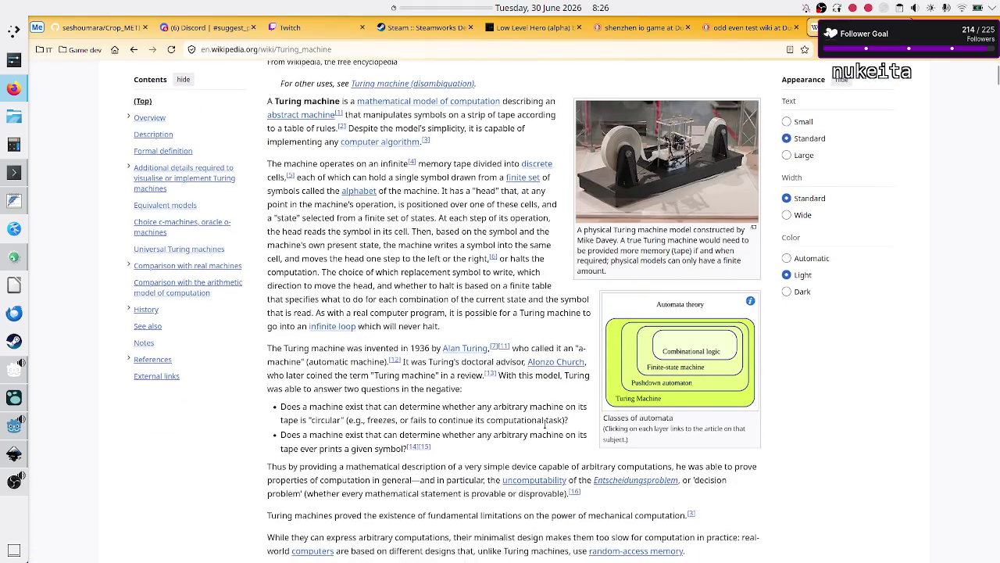
pyautogui.scroll(-18, 545, 422)
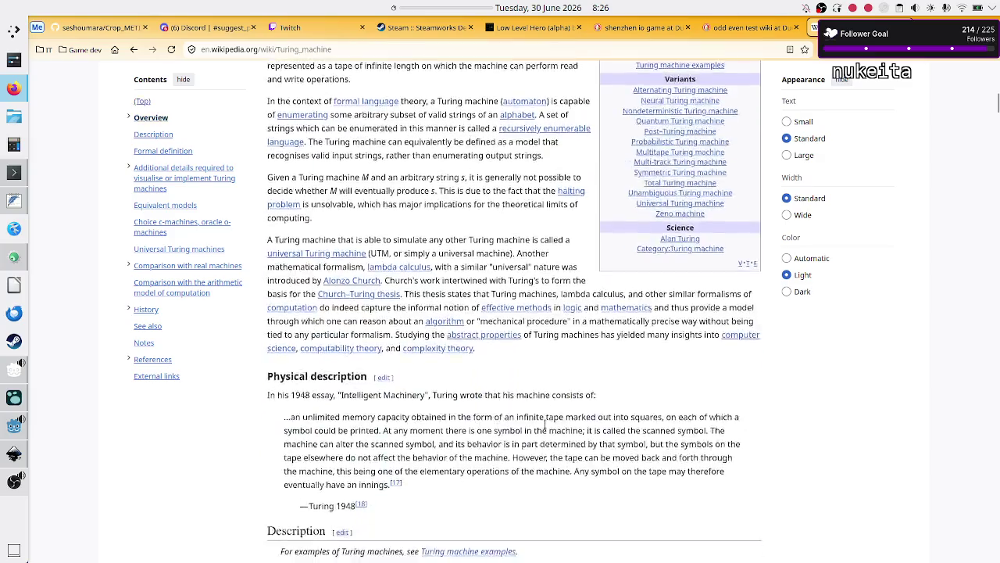
pyautogui.scroll(-5, 545, 422)
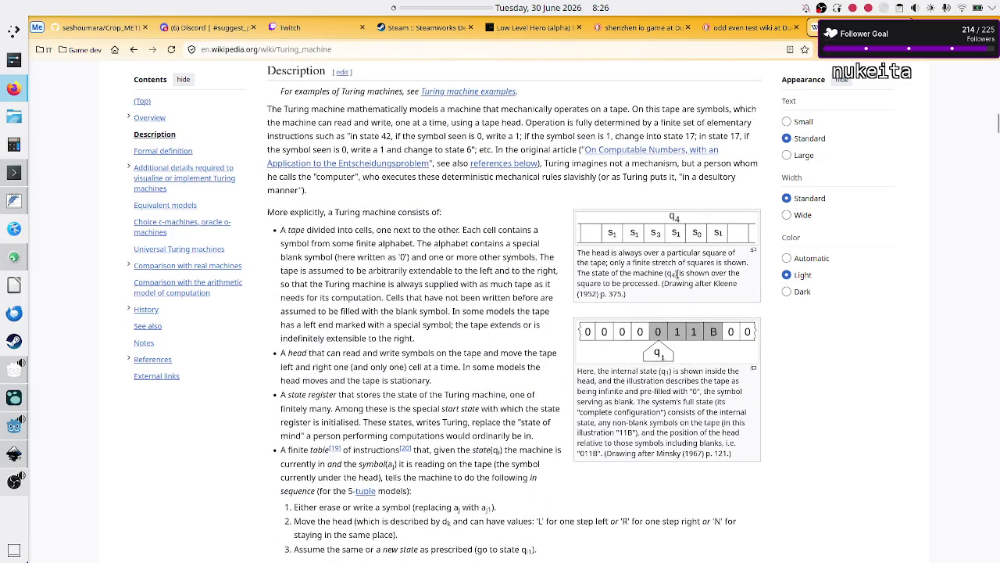
pyautogui.scroll(-6, 479, 328)
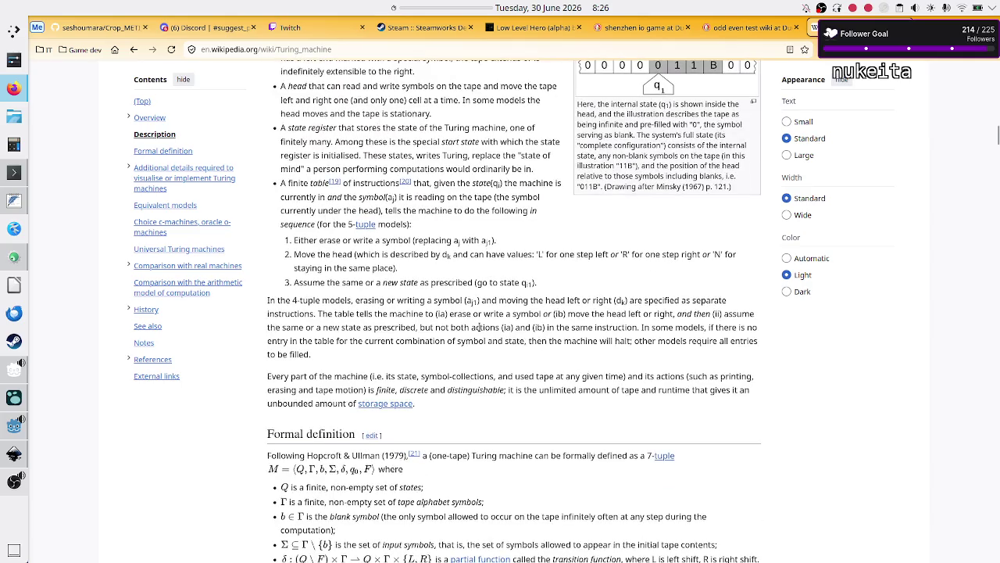
pyautogui.scroll(-10, 479, 328)
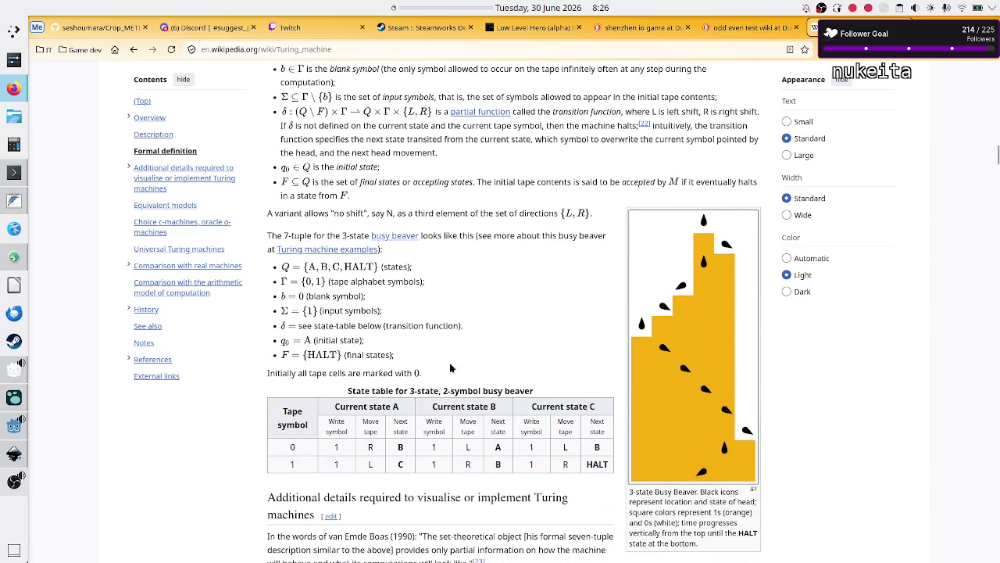
pyautogui.scroll(-2, 454, 361)
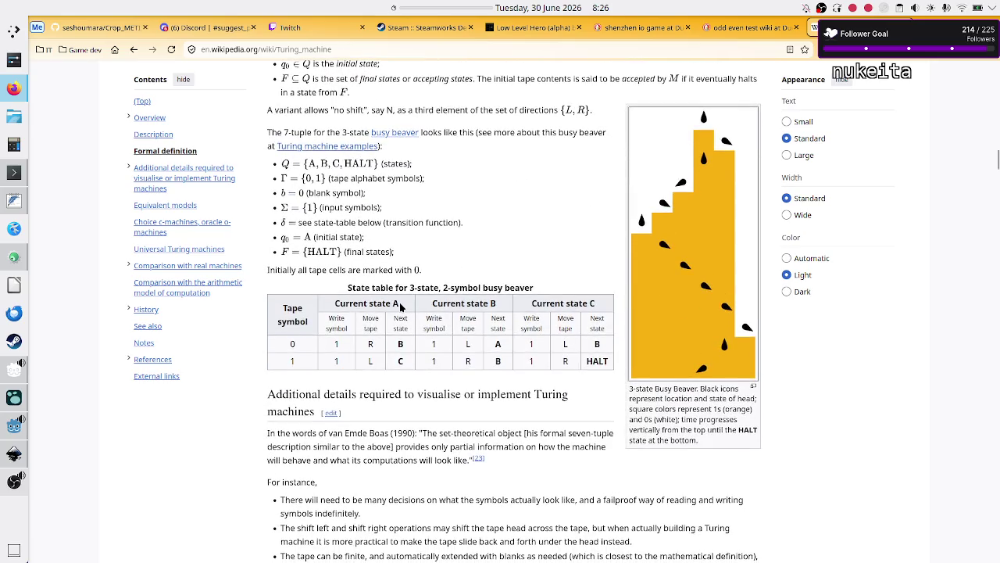
pyautogui.doubleClick(330, 345)
pyautogui.click(351, 347)
pyautogui.doubleClick(337, 344)
pyautogui.doubleClick(368, 345)
# - Switch to the untitled odd/even notes in the text editor
pyautogui.moveTo(17, 426)
pyautogui.moveTo(11, 371)
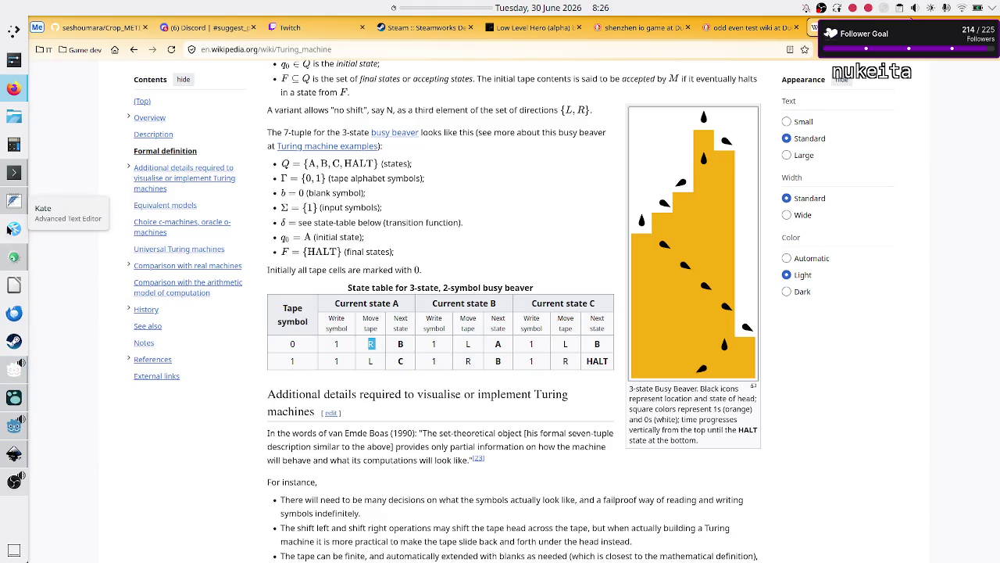
pyautogui.click(13, 201)
pyautogui.click(101, 170)
pyautogui.press('Down')
pyautogui.press('Home')
pyautogui.hotkey('shift', 'End')
pyautogui.press('Right')
pyautogui.hotkey('shift', 'Right')
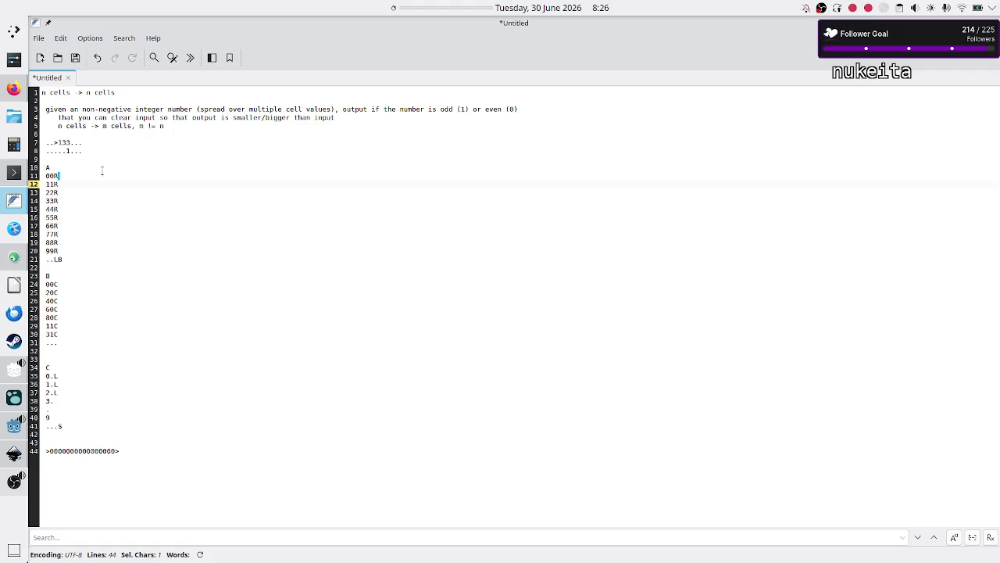
pyautogui.hotkey('alt', 'Tab')
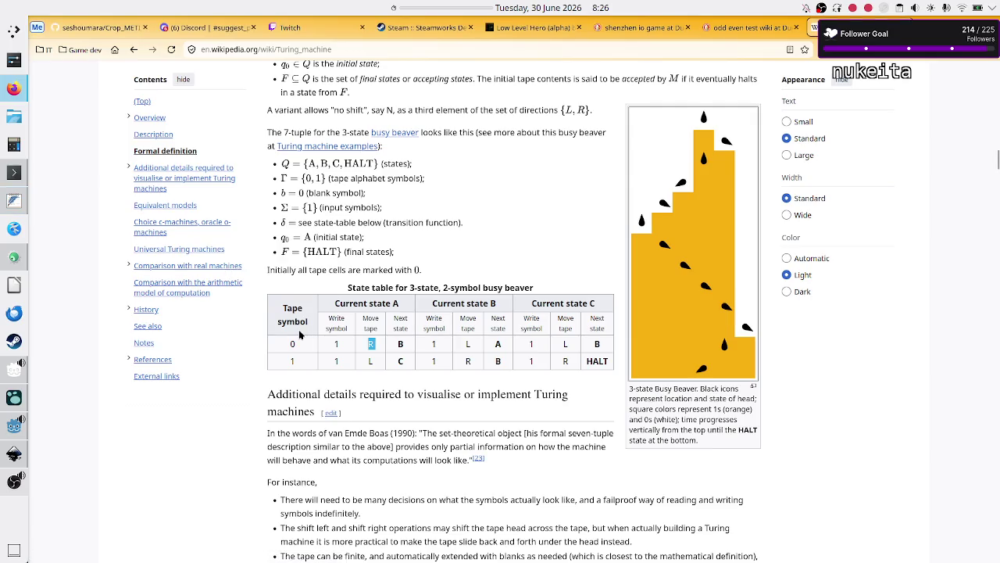
pyautogui.click(294, 348)
# - Select and deselect the state table's 1, 'Turing' in the heading, and 'actually' in the first bullet
pyautogui.doubleClick(336, 351)
pyautogui.click(377, 348)
pyautogui.doubleClick(544, 393)
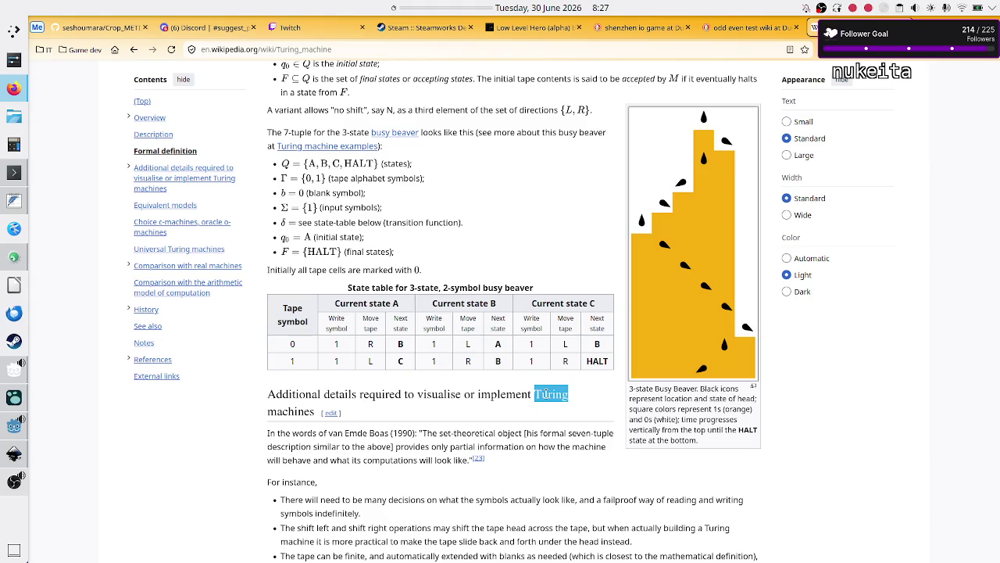
pyautogui.scroll(-2, 545, 396)
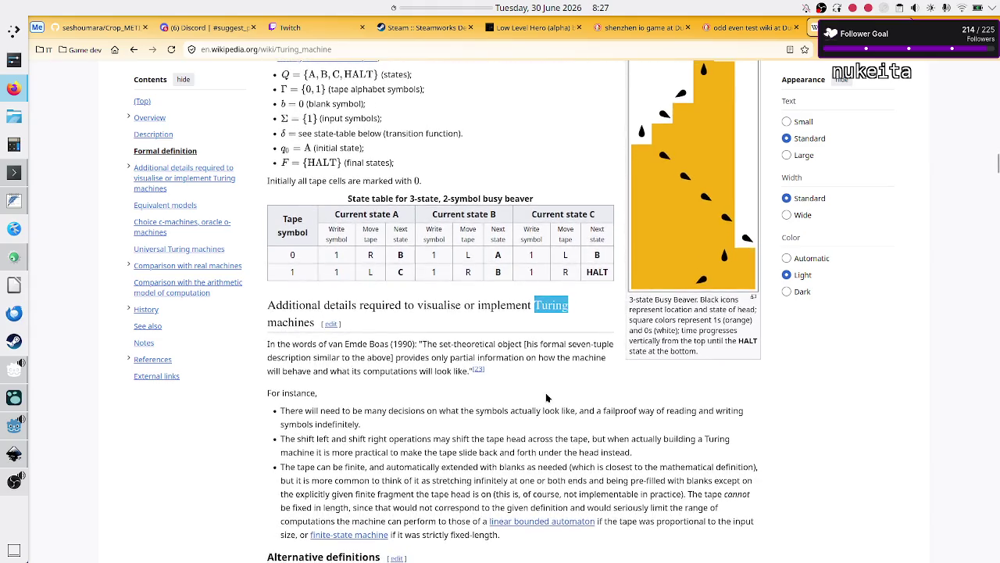
pyautogui.click(544, 399)
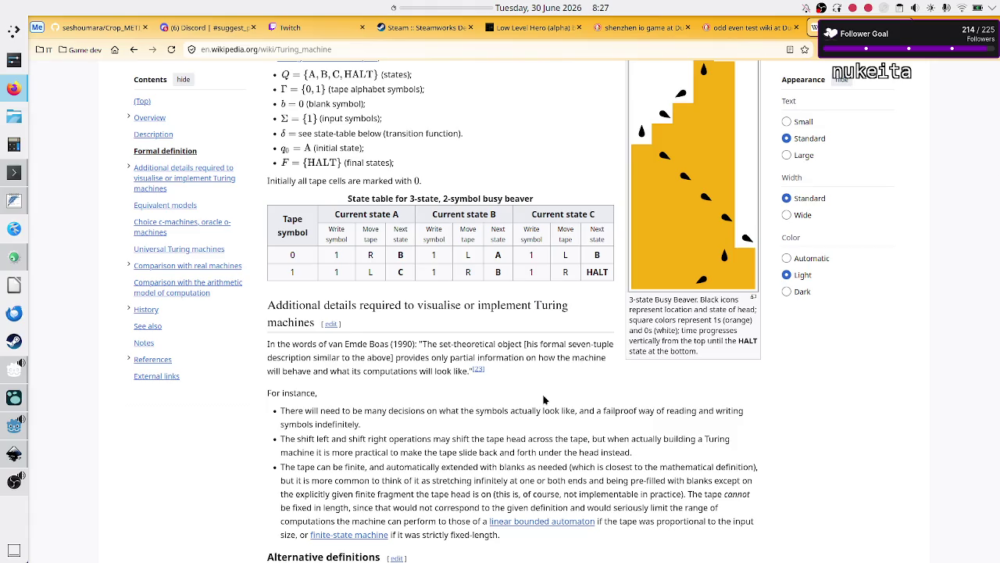
pyautogui.doubleClick(531, 408)
pyautogui.click(523, 424)
# - Scroll down through the article's sections and then back up toward the top
pyautogui.scroll(-3, 522, 432)
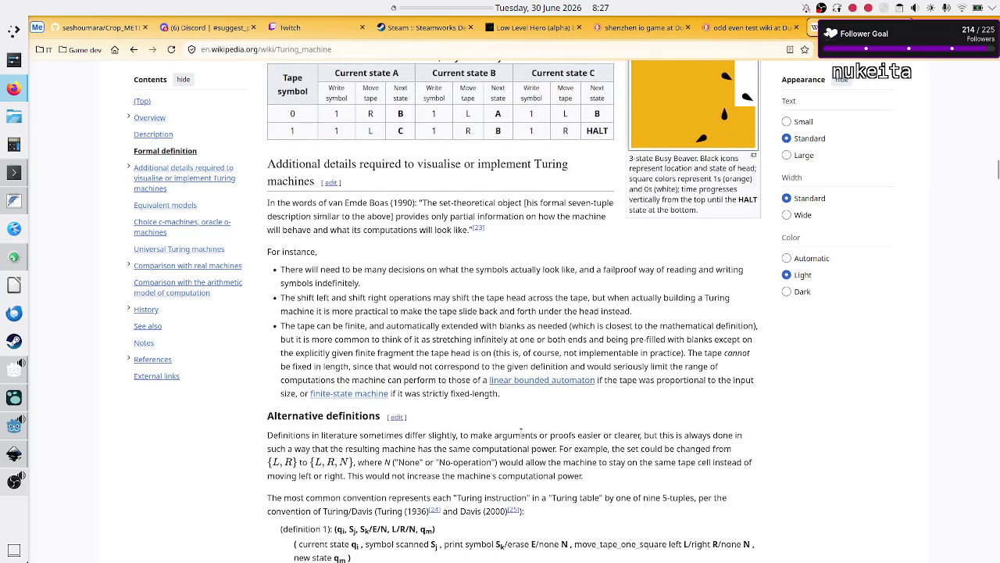
pyautogui.scroll(-7, 521, 432)
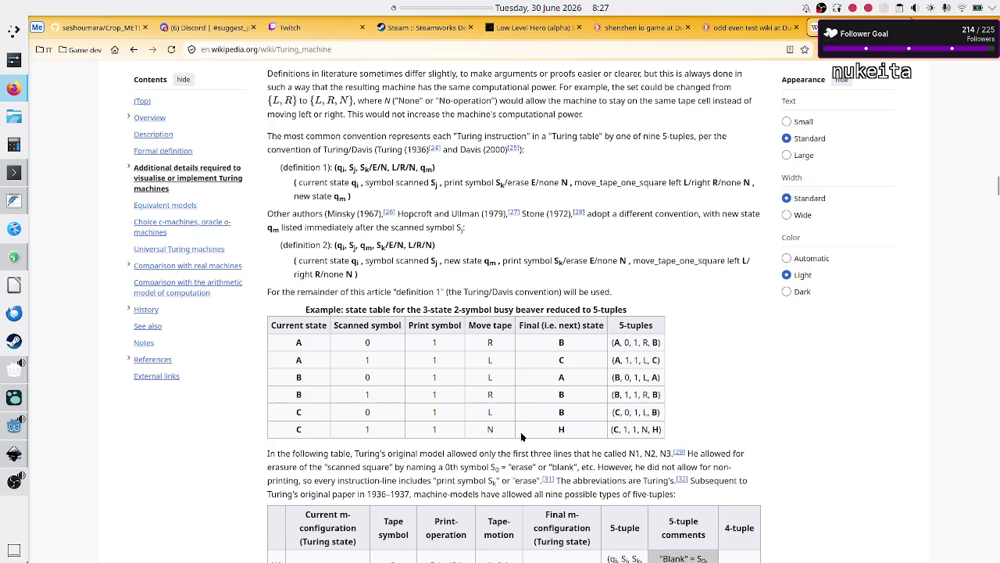
pyautogui.scroll(-6, 538, 360)
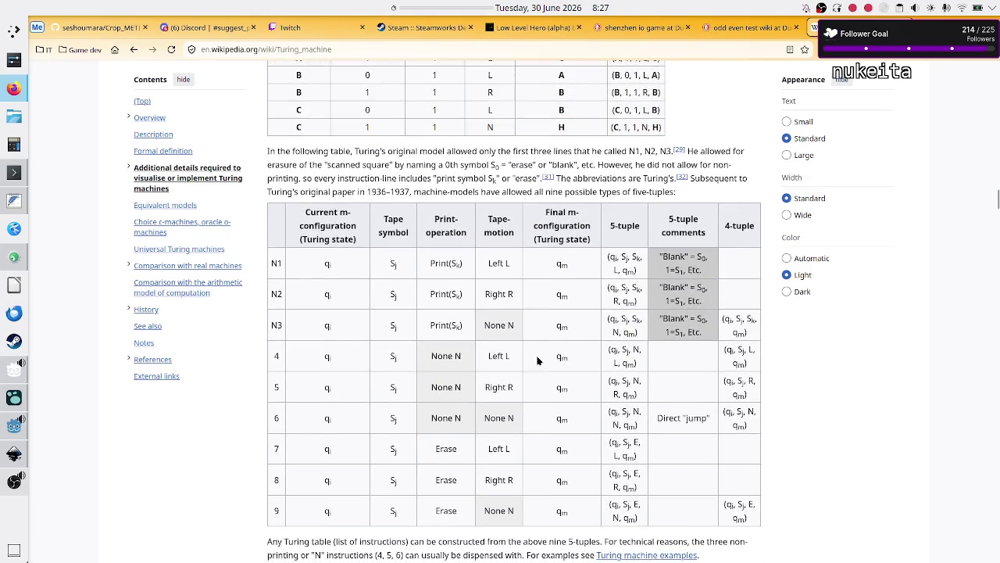
pyautogui.scroll(7, 537, 361)
pyautogui.scroll(-10, 538, 361)
pyautogui.scroll(-8, 537, 360)
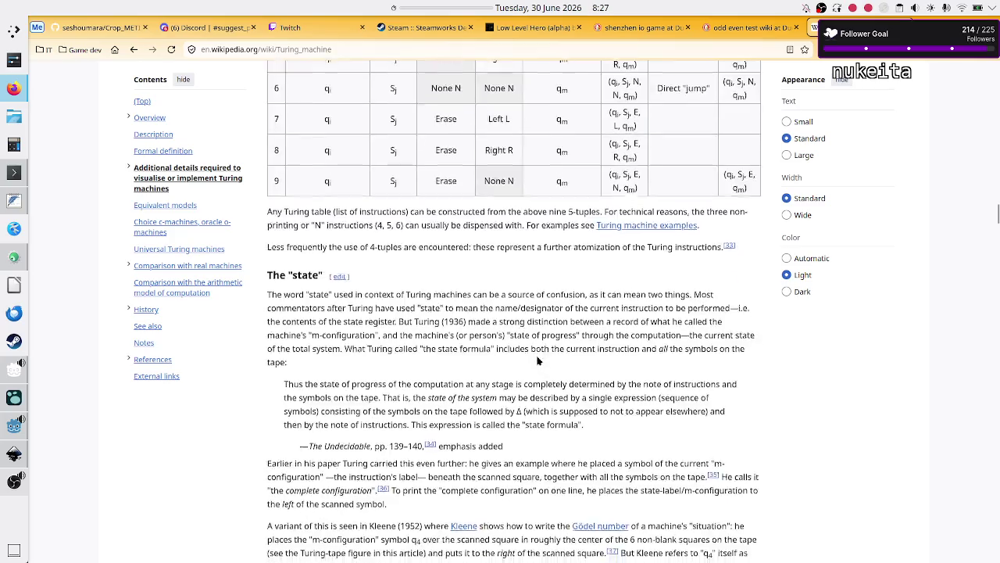
pyautogui.scroll(-10, 538, 360)
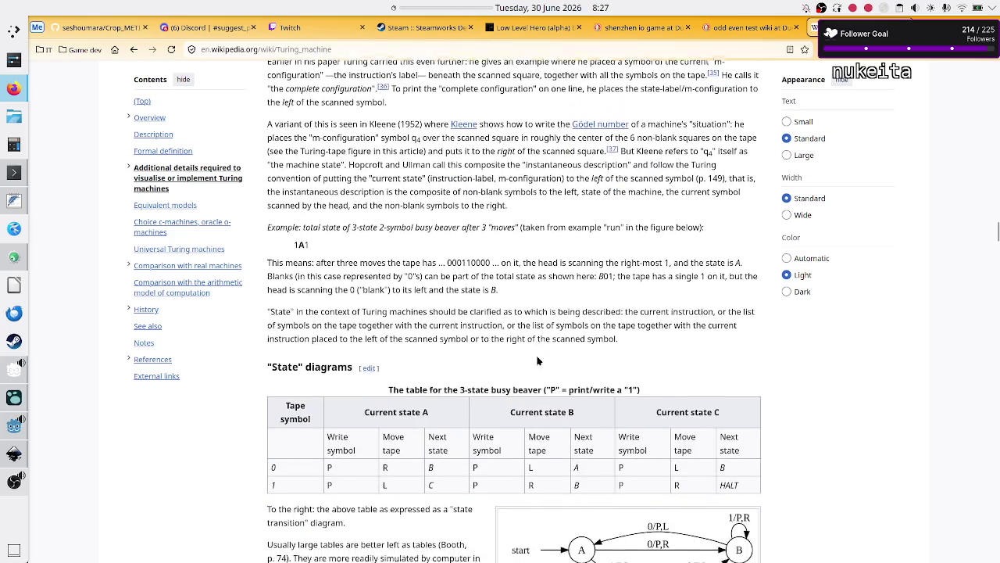
pyautogui.scroll(-8, 538, 361)
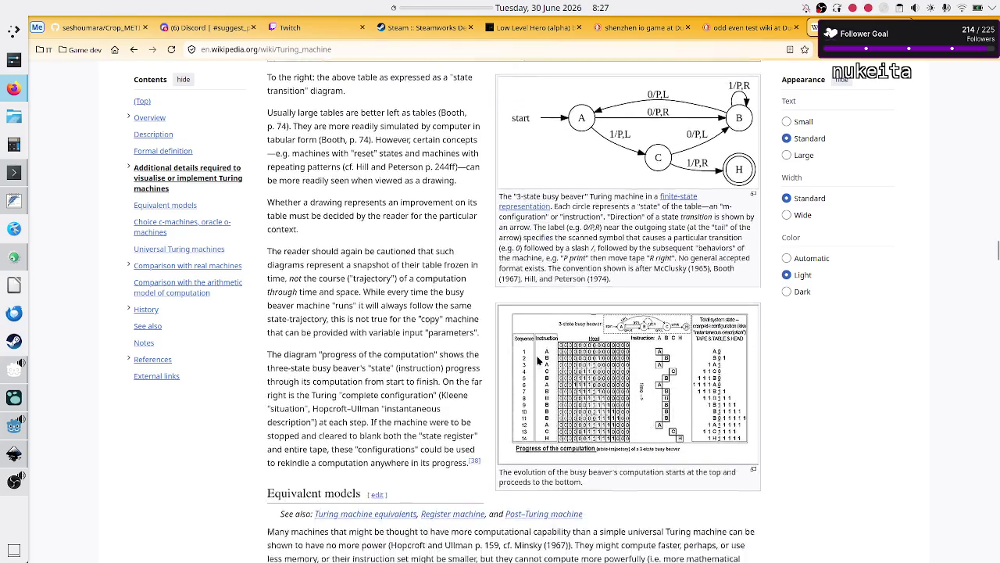
pyautogui.scroll(-10, 537, 360)
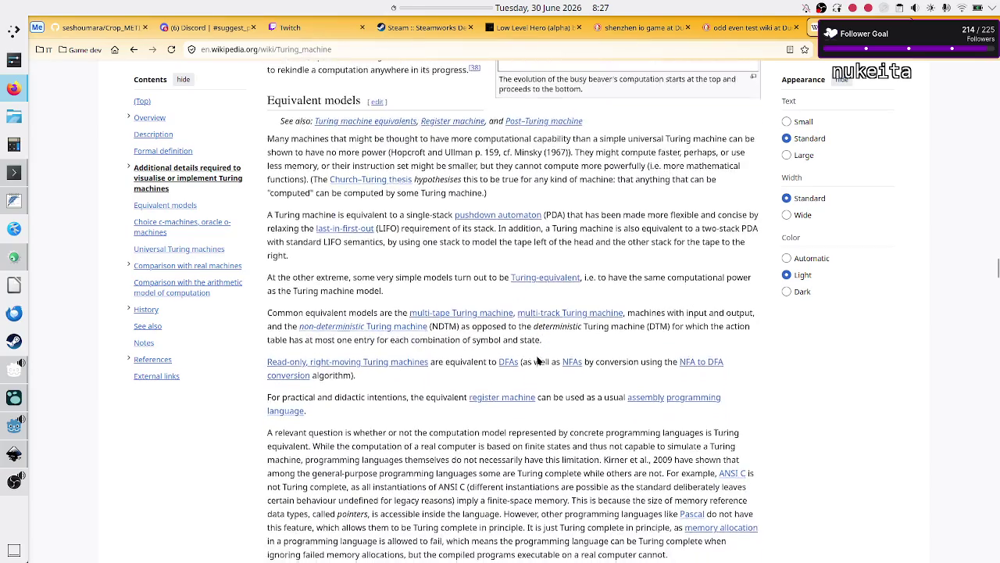
pyautogui.scroll(-7, 537, 354)
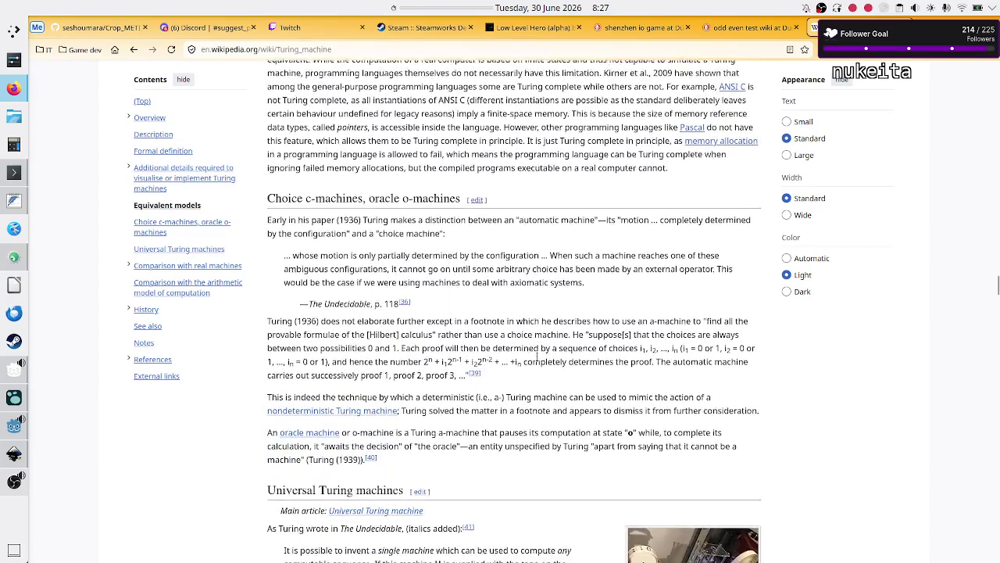
pyautogui.scroll(20, 537, 357)
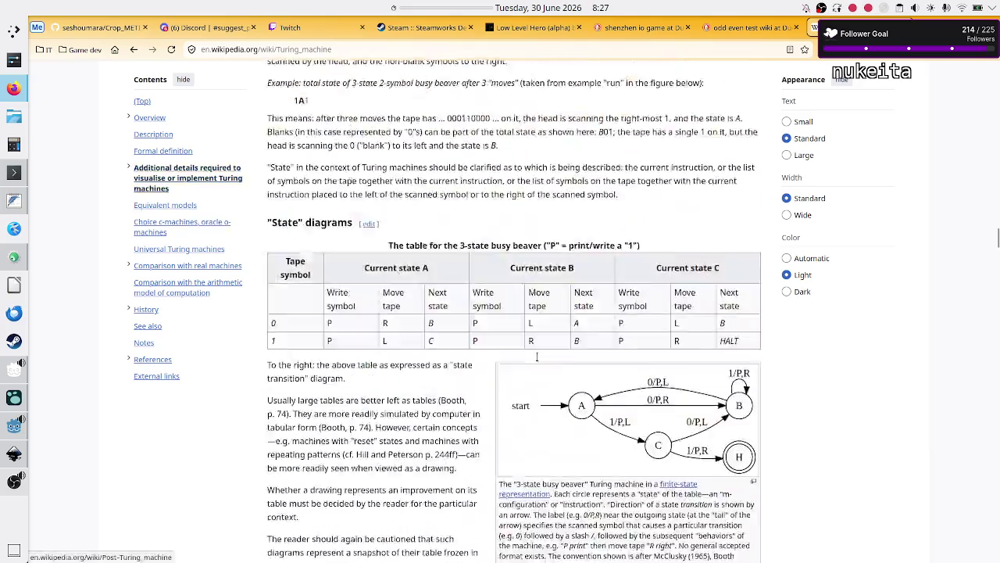
pyautogui.scroll(1, 538, 357)
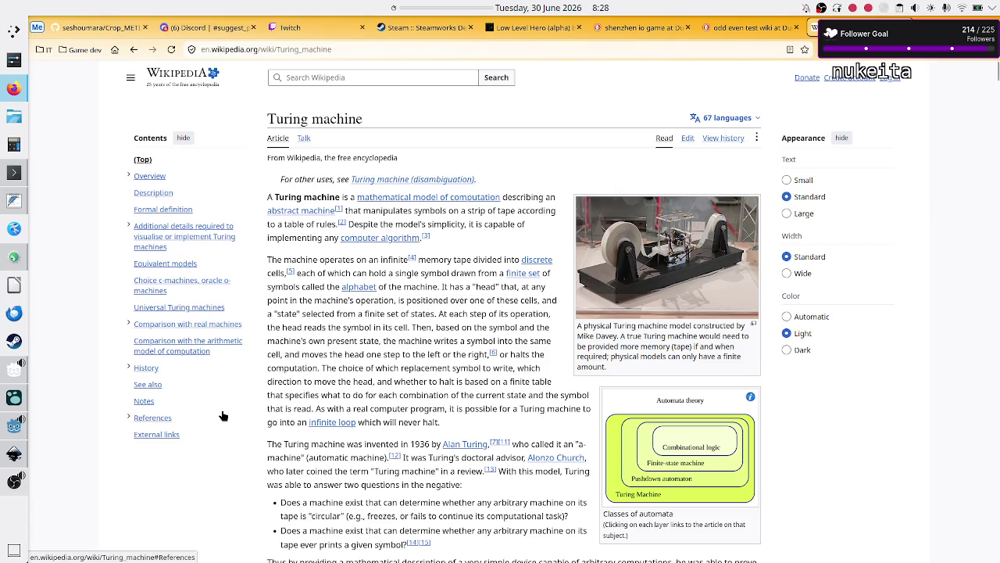
# - Return to the Godot editor's level_data.gd and deselect the Flip bit description
pyautogui.click(14, 397)
pyautogui.click(13, 371)
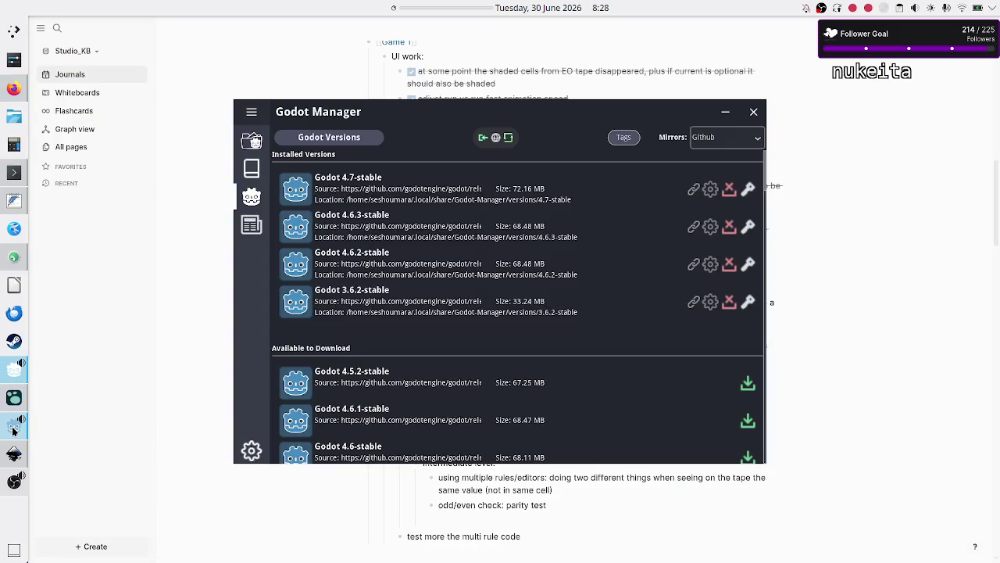
pyautogui.click(3, 424)
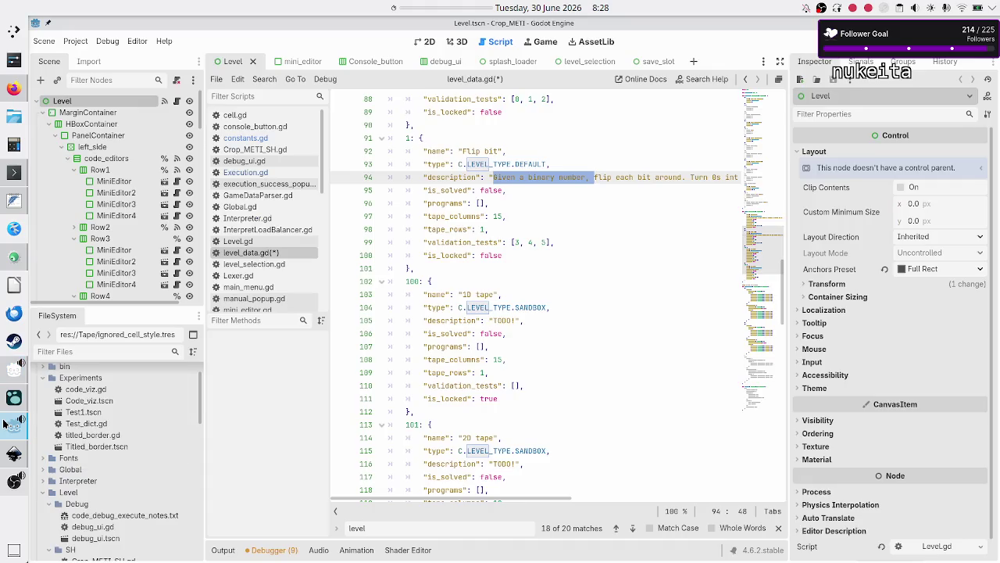
pyautogui.click(596, 177)
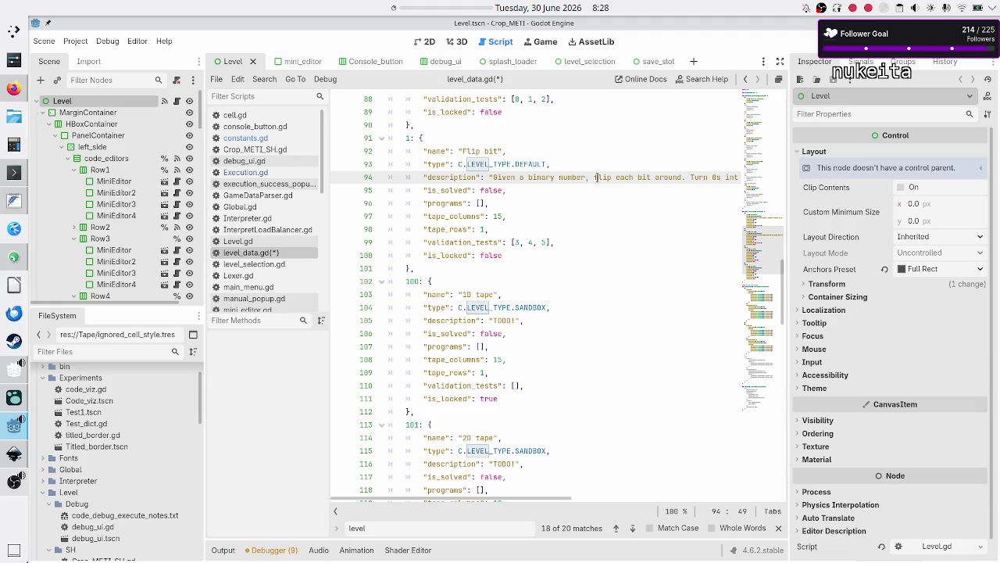
# - Paste the copied level entry block on a new line after the Flip bit entry
pyautogui.press('Down')
pyautogui.press('Down')
pyautogui.press('Down')
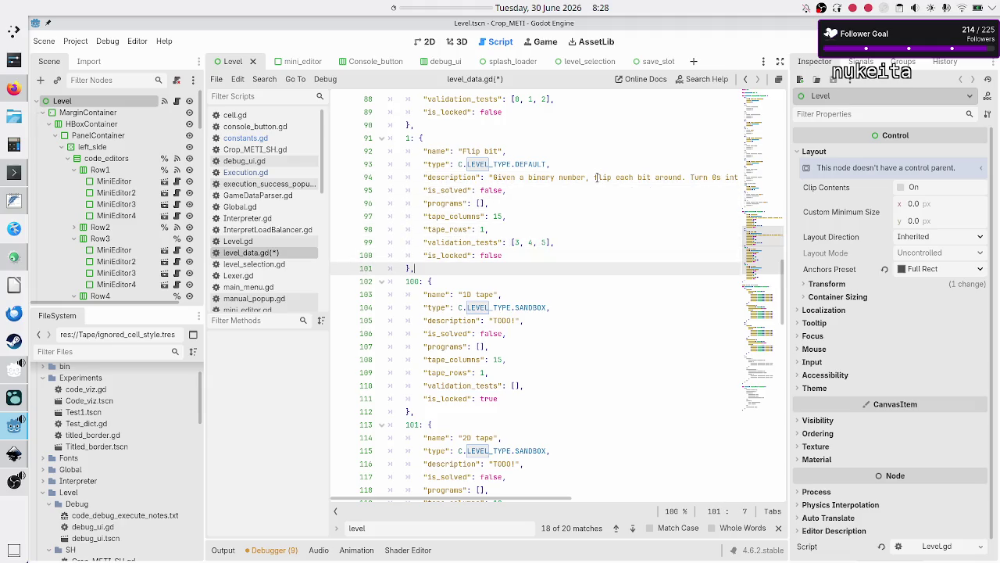
pyautogui.press('Return')
pyautogui.write('2')
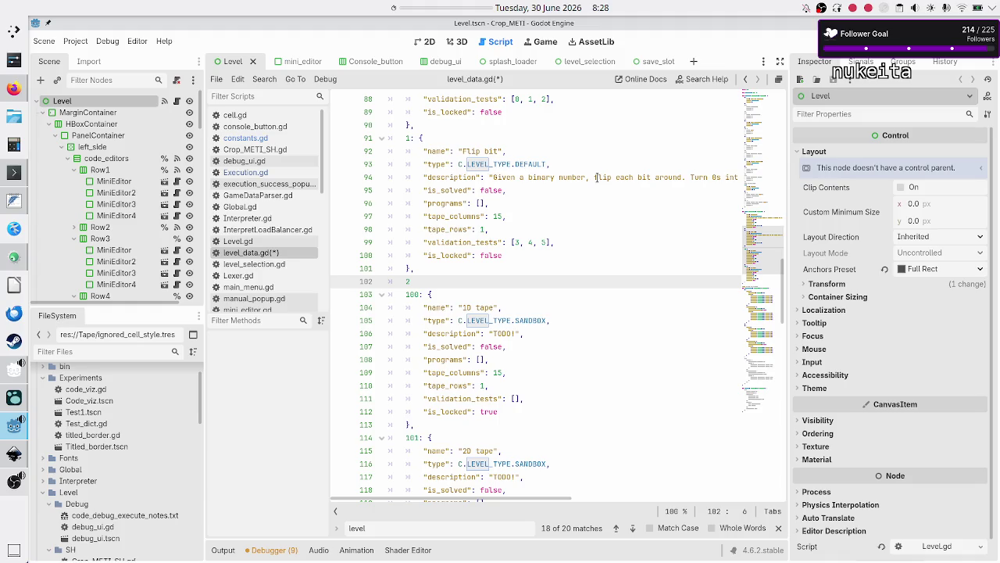
pyautogui.press('BackSpace')
pyautogui.write('0: { \t\t"name": "Flip bit", \t\t"type": C.LEVEL_TYPE.DEFAULT, \t\t"description": "Flip each binary bit.", \t\t"is_solved": false, \t\t"programs": [], \t\t"tape_columns": 15, \t\t"tape_rows": 1, \t\t"validation_tests": [0, 1], \t\t"is_locked": false \t}')
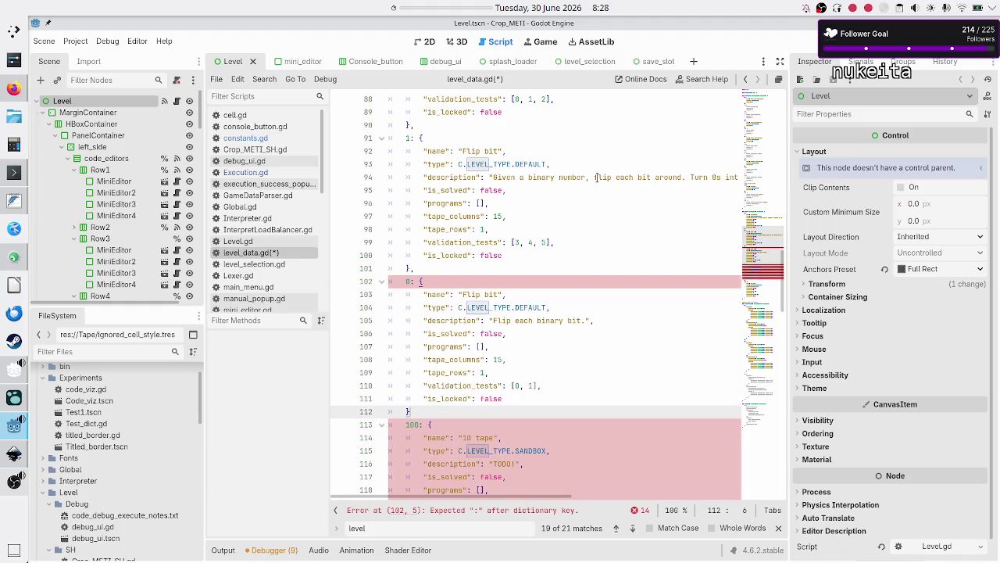
pyautogui.press('Up')
pyautogui.press('Up')
pyautogui.press('Up')
pyautogui.press('Up')
pyautogui.press('Up')
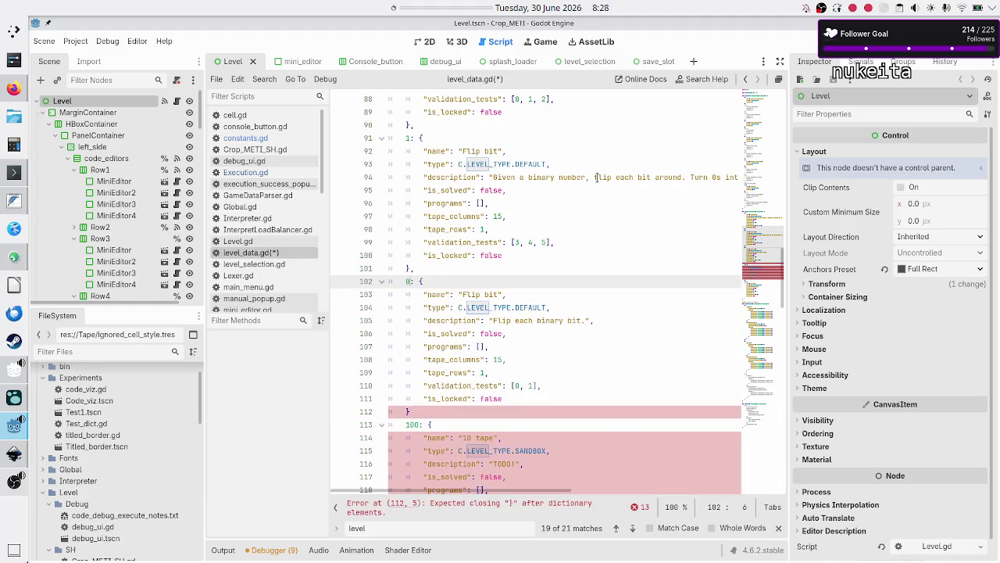
pyautogui.press('Down')
pyautogui.press('Down')
# - Delete the copied Flip bit name and rename entry 1 to 'Bit flipper'
pyautogui.press('Up')
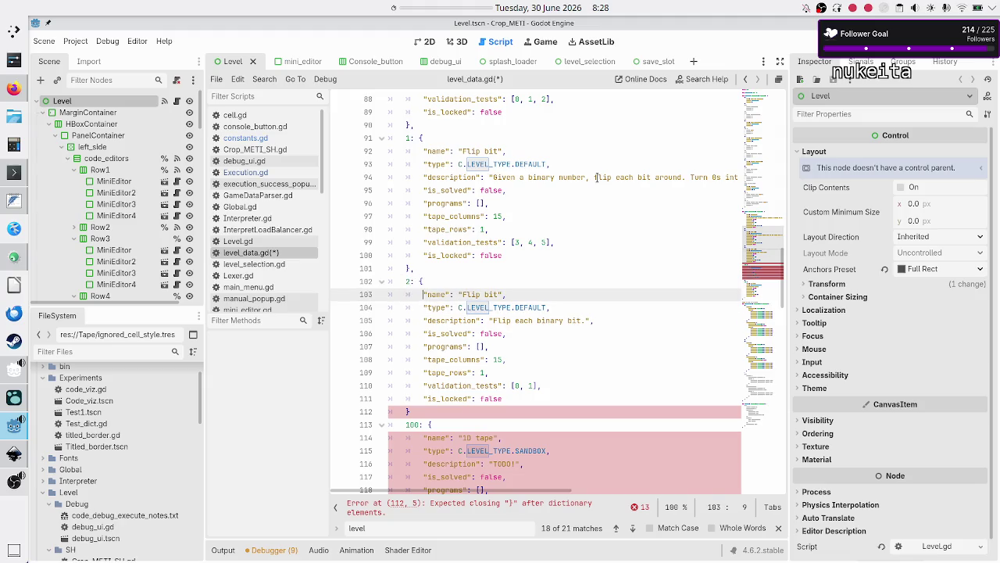
pyautogui.hotkey('ctrl', 'Right')
pyautogui.hotkey('ctrl', 'Right')
pyautogui.hotkey('ctrl', 'Right')
pyautogui.press('BackSpace')
pyautogui.press('BackSpace')
pyautogui.press('BackSpace')
pyautogui.press('Up')
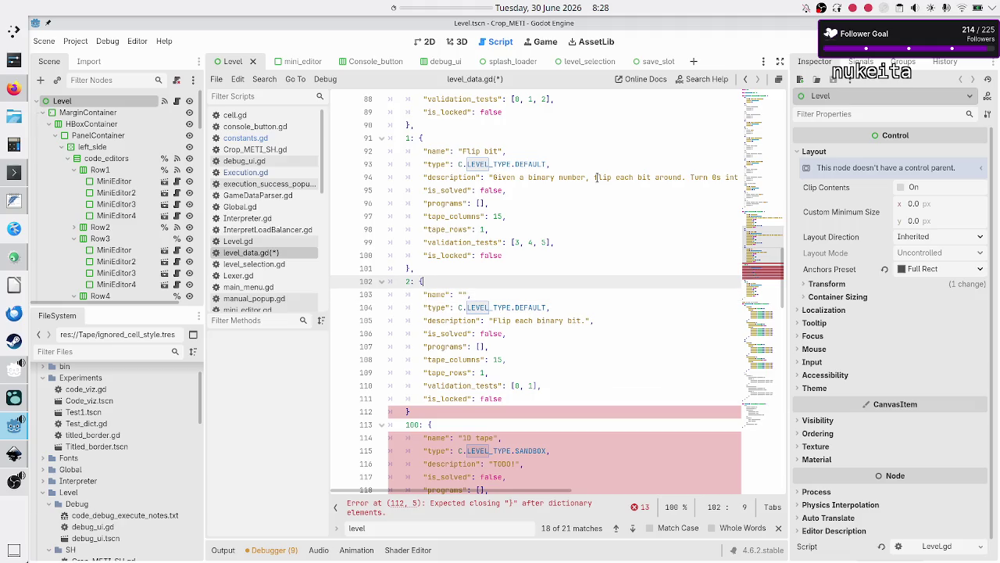
pyautogui.press('Up')
pyautogui.press('Up')
pyautogui.press('Up')
pyautogui.write('//')
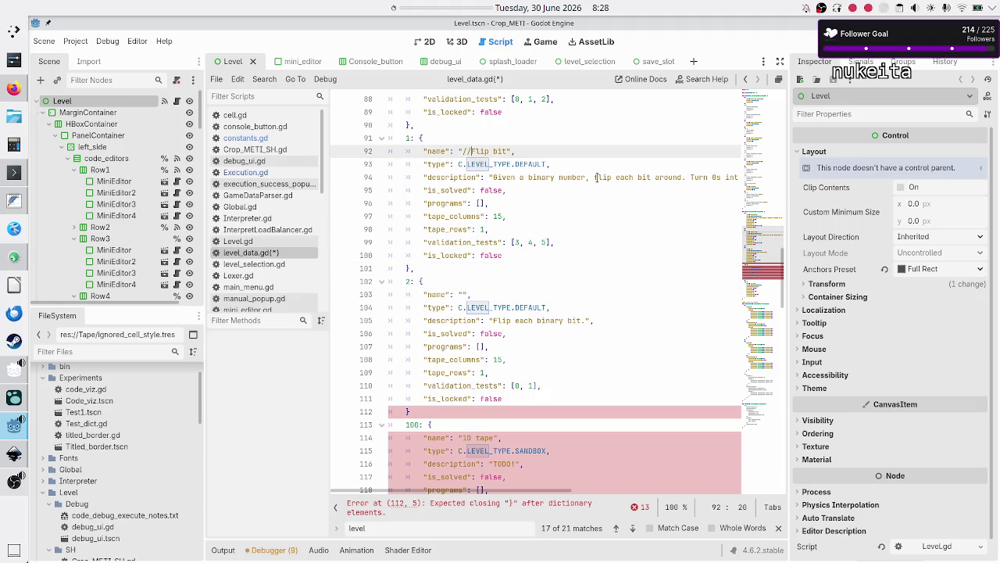
pyautogui.hotkey('shift', 'Right')
pyautogui.hotkey('shift', 'Right')
pyautogui.hotkey('shift', 'Right')
pyautogui.write('Bit fli')
pyautogui.write('pper')
# - Name the new entry 'Parity test' and delete its old description text
pyautogui.press('Down')
pyautogui.press('Down')
pyautogui.press('Down')
pyautogui.press('Left')
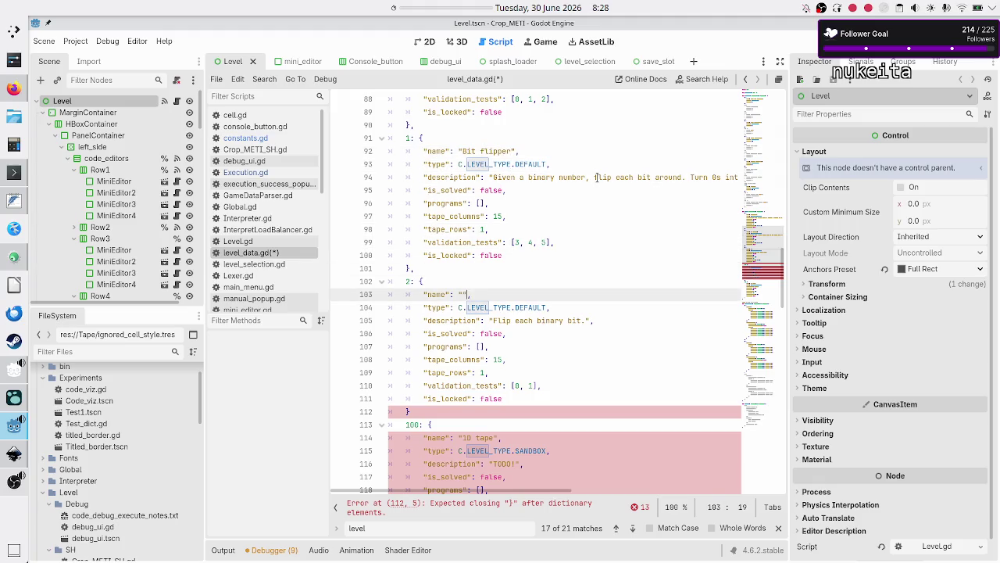
pyautogui.write('Parity ')
pyautogui.write('test')
pyautogui.press('Down')
pyautogui.press('Down')
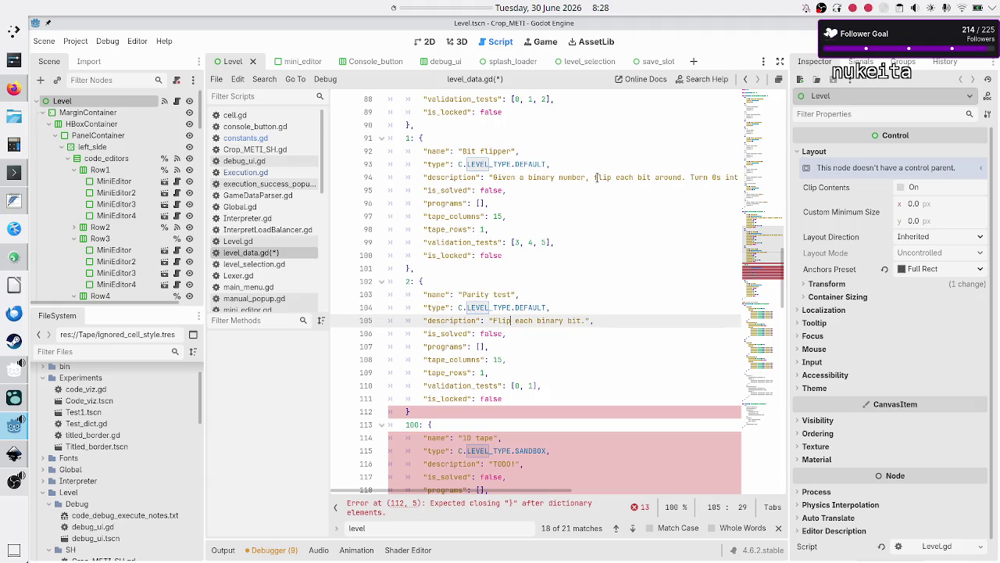
pyautogui.hotkey('shift', 'Right')
pyautogui.hotkey('shift', 'Right')
pyautogui.hotkey('shift', 'Right')
pyautogui.press('BackSpace')
pyautogui.click(11, 201)
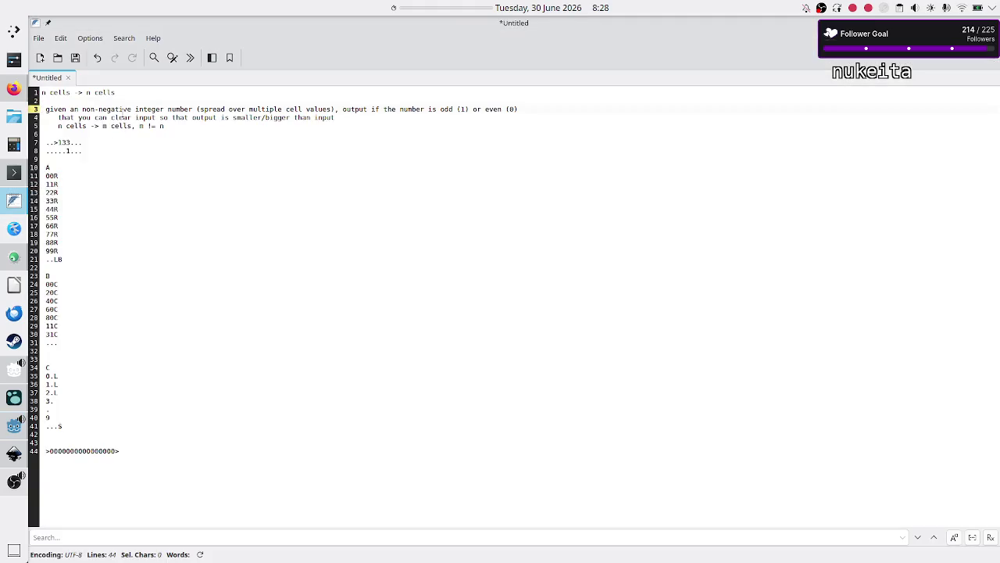
# - Copy the odd-or-even sentence from the notes into the Parity test description string
pyautogui.tripleClick(122, 109)
pyautogui.hotkey('ctrl', 'c')
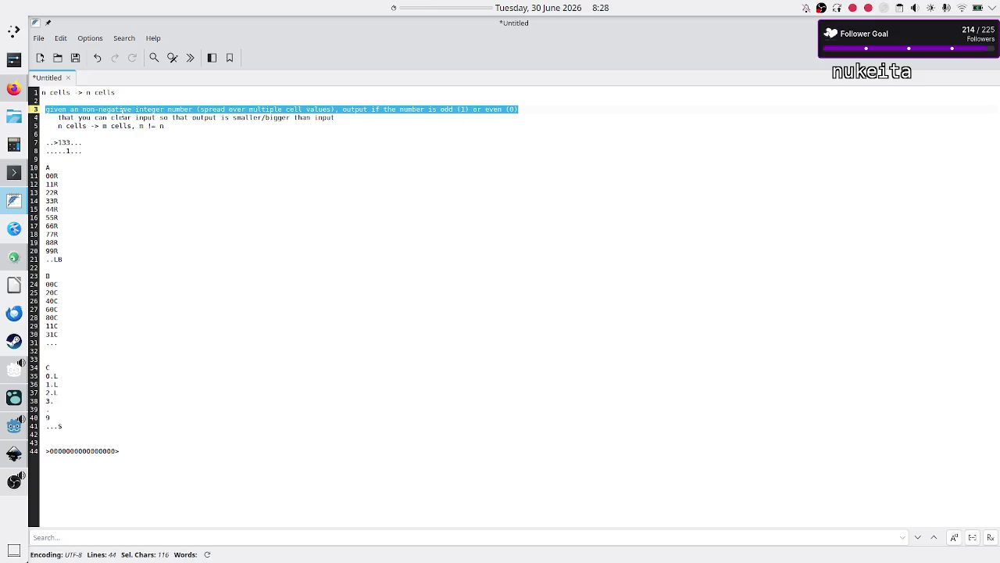
pyautogui.hotkey('alt', 'Tab')
pyautogui.hotkey('ctrl', 'v')
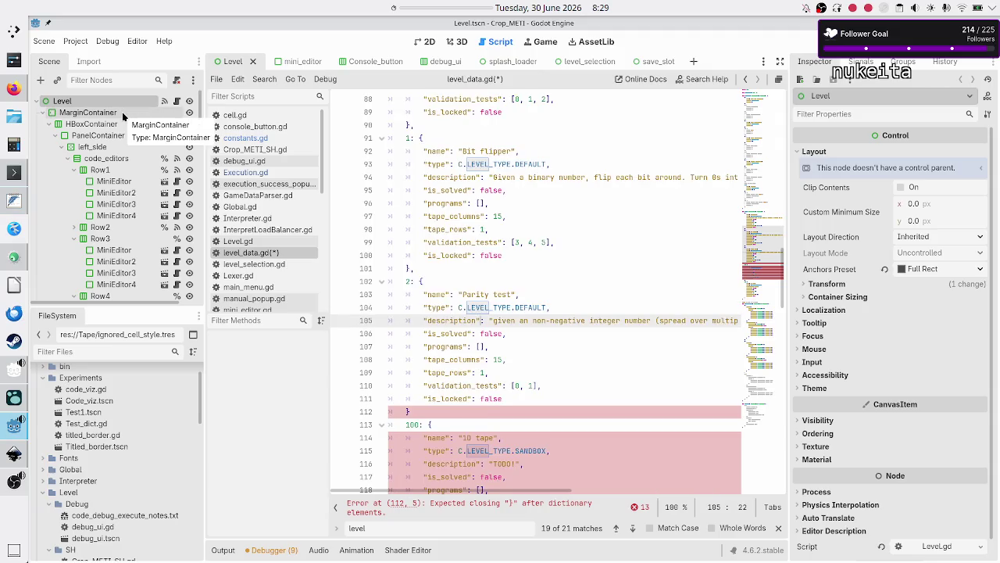
# - Capitalize 'Given', change 'an' to 'a', and delete '(spread over multiple cell values)'
pyautogui.hotkey('shift', 'Right')
pyautogui.write('G')
pyautogui.hotkey('ctrl', 'Right')
pyautogui.hotkey('ctrl', 'Right')
pyautogui.hotkey('ctrl', 'Right')
pyautogui.press('BackSpace')
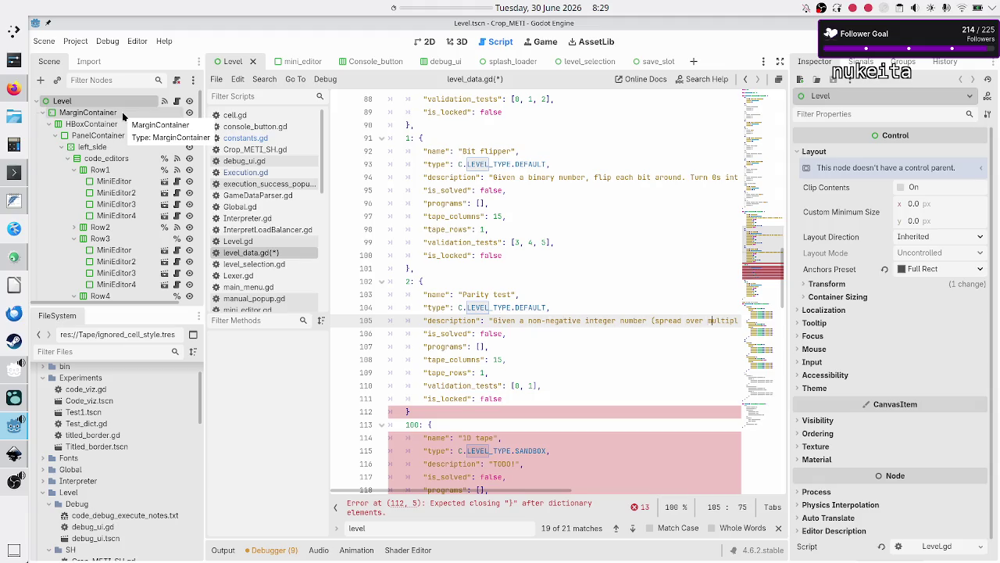
pyautogui.hotkey('ctrl', 'Right')
pyautogui.hotkey('ctrl', 'Right')
pyautogui.hotkey('ctrl', 'Right')
pyautogui.hotkey('ctrl', 'Right')
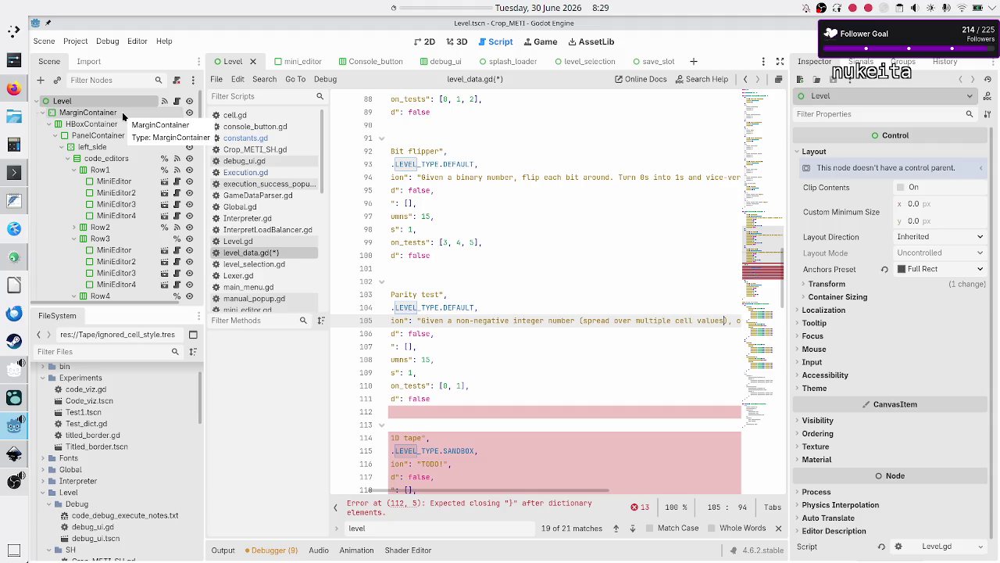
pyautogui.press('Right')
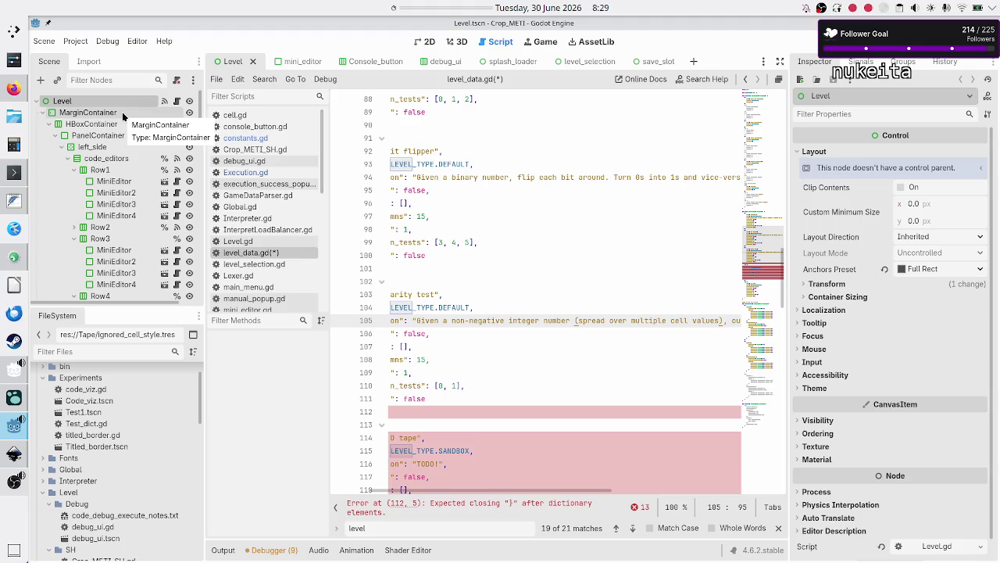
pyautogui.press('BackSpace')
pyautogui.press('BackSpace')
pyautogui.press('BackSpace')
pyautogui.press('BackSpace')
pyautogui.press('BackSpace')
pyautogui.press('BackSpace')
# - Insert '1' after 'output' in the Parity test description
pyautogui.press('Right')
pyautogui.press('Right')
pyautogui.press('Right')
pyautogui.press('Right')
pyautogui.press('Right')
pyautogui.press('Right')
pyautogui.press('Right')
pyautogui.press('Right')
pyautogui.press('Right')
pyautogui.hotkey('ctrl', 'Left')
pyautogui.hotkey('ctrl', 'Left')
pyautogui.hotkey('ctrl', 'Left')
pyautogui.write('1')
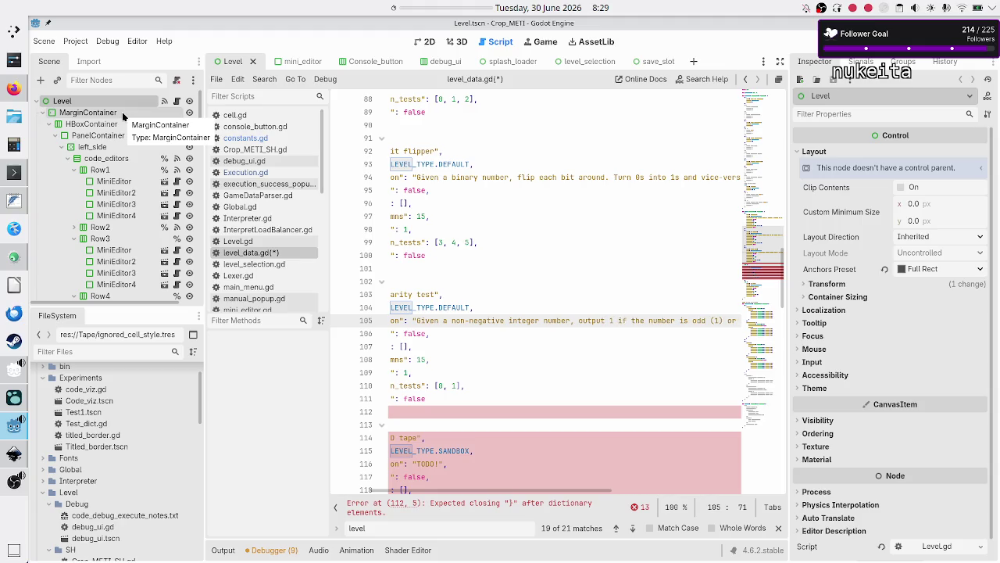
pyautogui.hotkey('shift', 'Left')
pyautogui.hotkey('shift', 'Left')
pyautogui.hotkey('shift', 'Left')
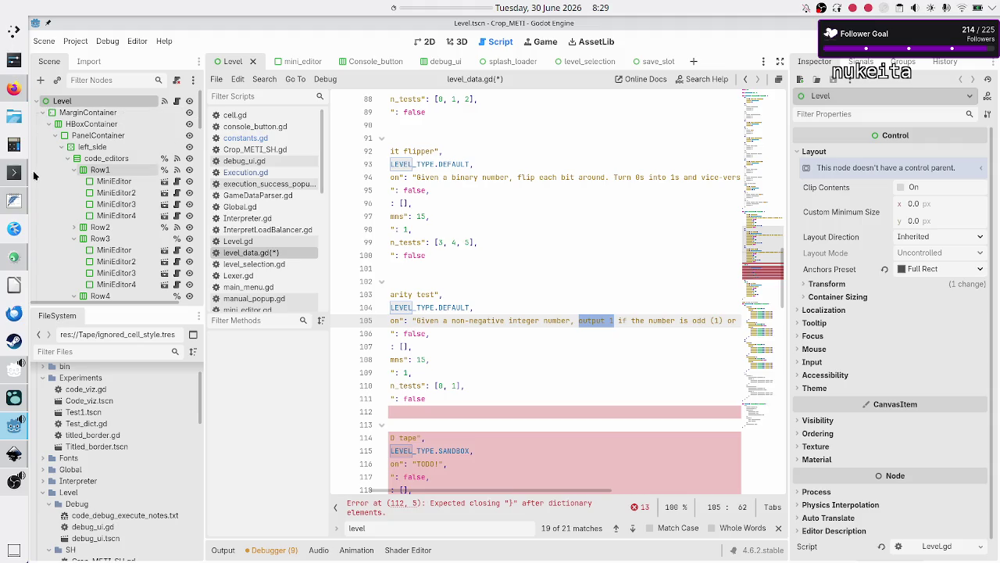
pyautogui.click(11, 202)
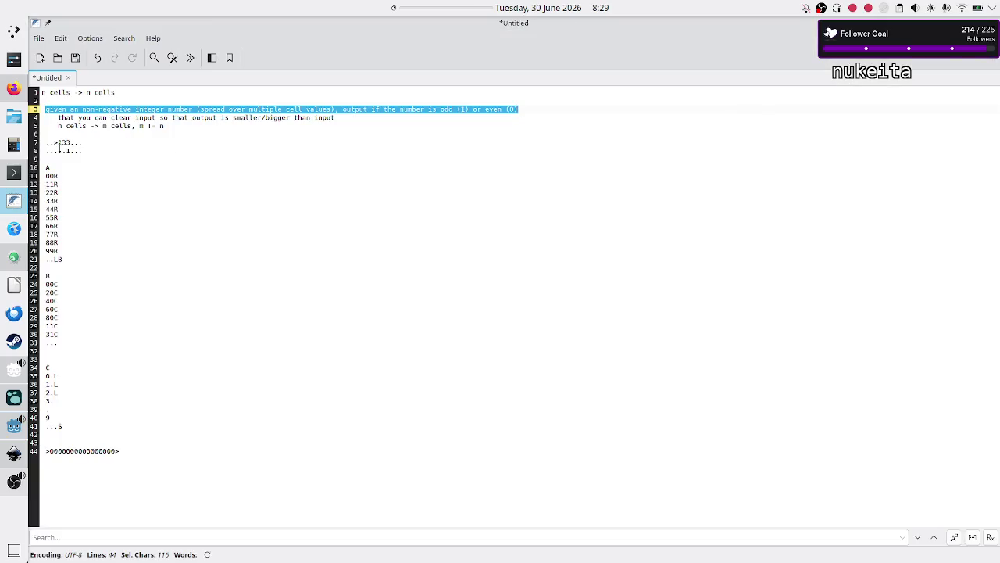
pyautogui.click(69, 142)
pyautogui.hotkey('shift', 'Left')
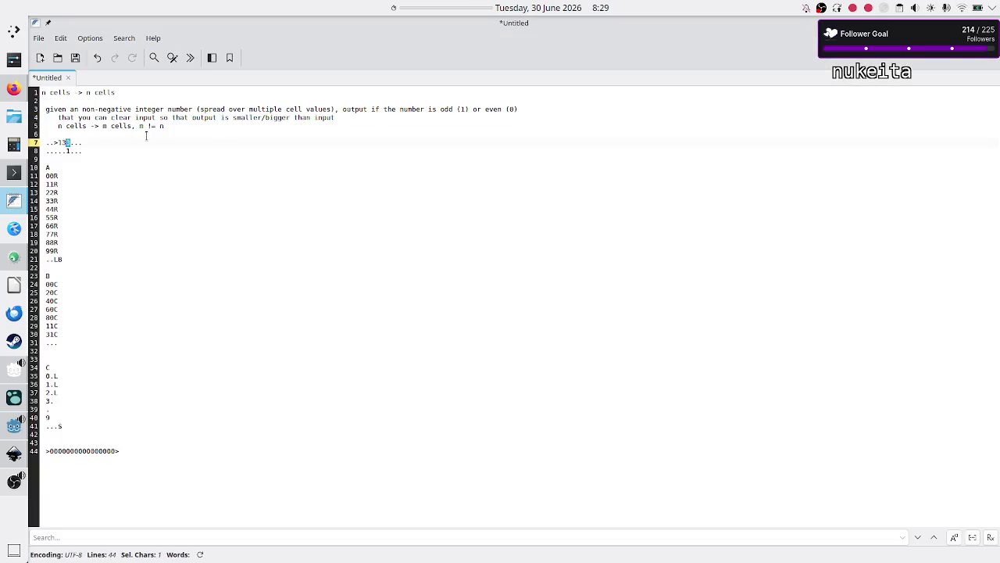
pyautogui.hotkey('shift', 'Left')
pyautogui.hotkey('shift', 'Left')
pyautogui.hotkey('shift', 'Left')
pyautogui.press('Down')
pyautogui.hotkey('shift', 'Left')
pyautogui.press('Up')
pyautogui.press('Down')
pyautogui.hotkey('shift', 'Right')
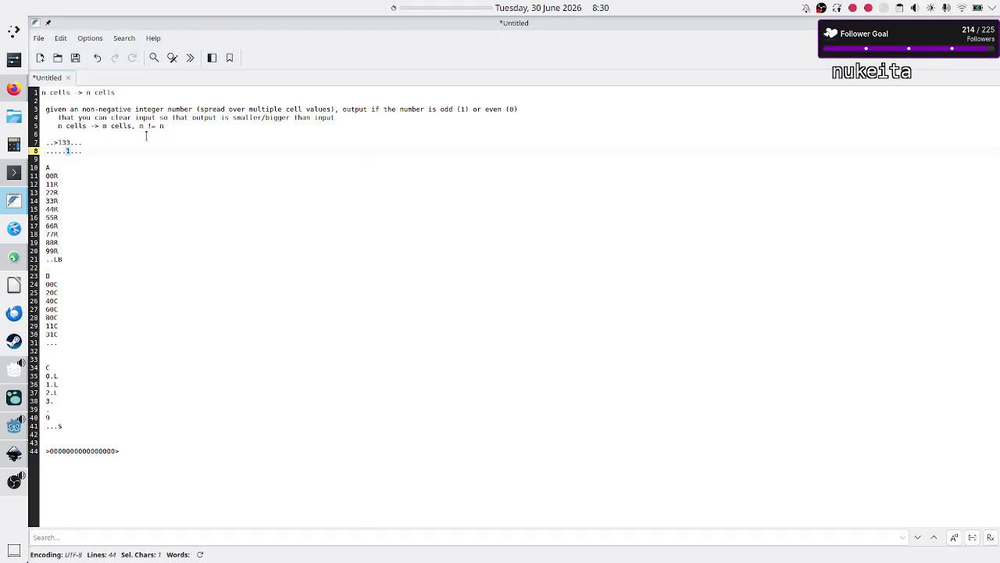
pyautogui.hotkey('alt', 'Tab')
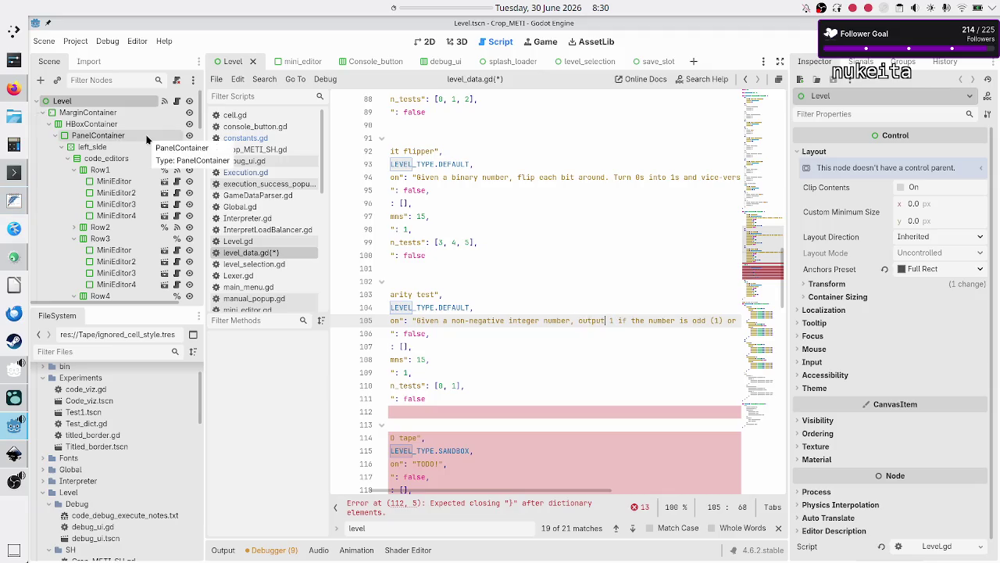
# - Replace 'output' with 'leave on the last digit' and add 'or 0 if even' after 'odd'
pyautogui.press('BackSpace')
pyautogui.press('BackSpace')
pyautogui.press('BackSpace')
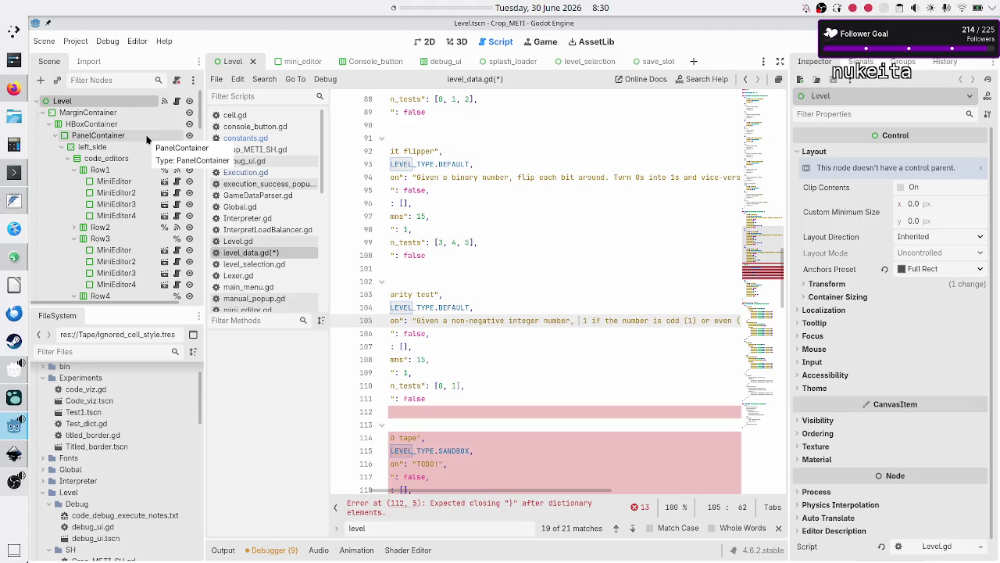
pyautogui.write('leave')
pyautogui.write(' on the last')
pyautogui.write(' digit')
pyautogui.hotkey('ctrl', 'Right')
pyautogui.hotkey('ctrl', 'Right')
pyautogui.hotkey('ctrl', 'Right')
pyautogui.hotkey('ctrl', 'Right')
pyautogui.hotkey('ctrl', 'Right')
pyautogui.press('Right')
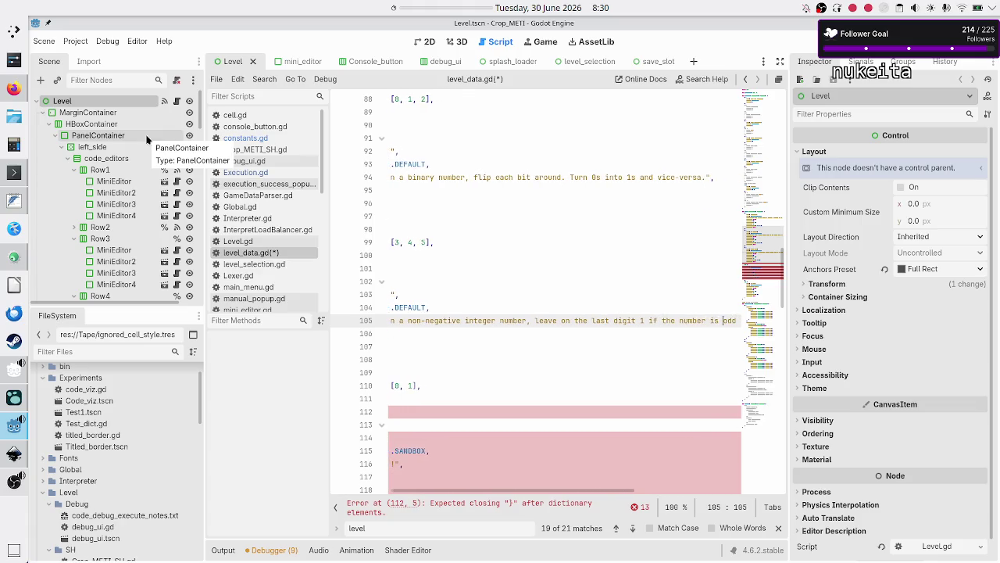
pyautogui.write('or 0 if even (1')
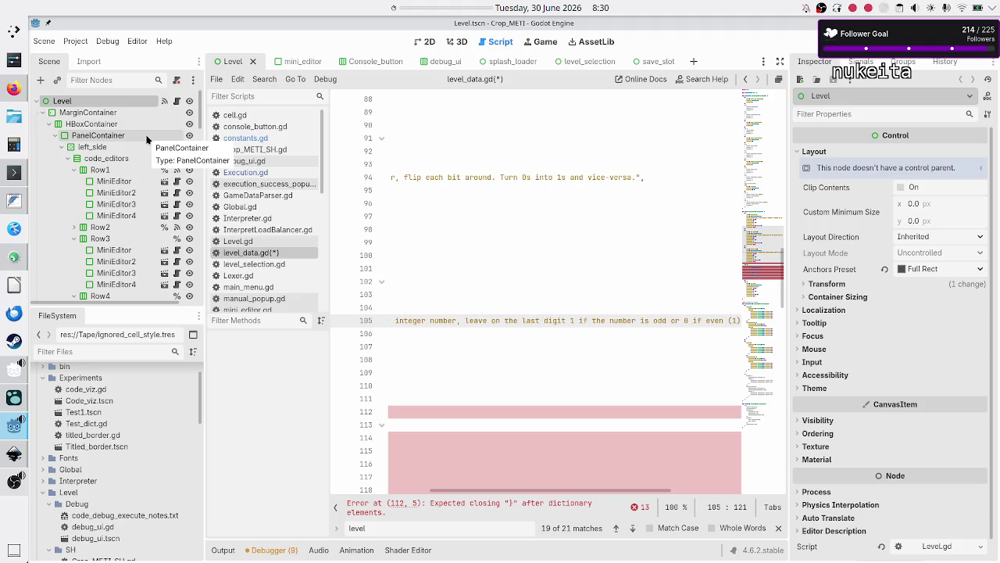
# - Change 'leave' to 'write' so the description reads 'write on the last digit'
pyautogui.press('Up')
pyautogui.press('Down')
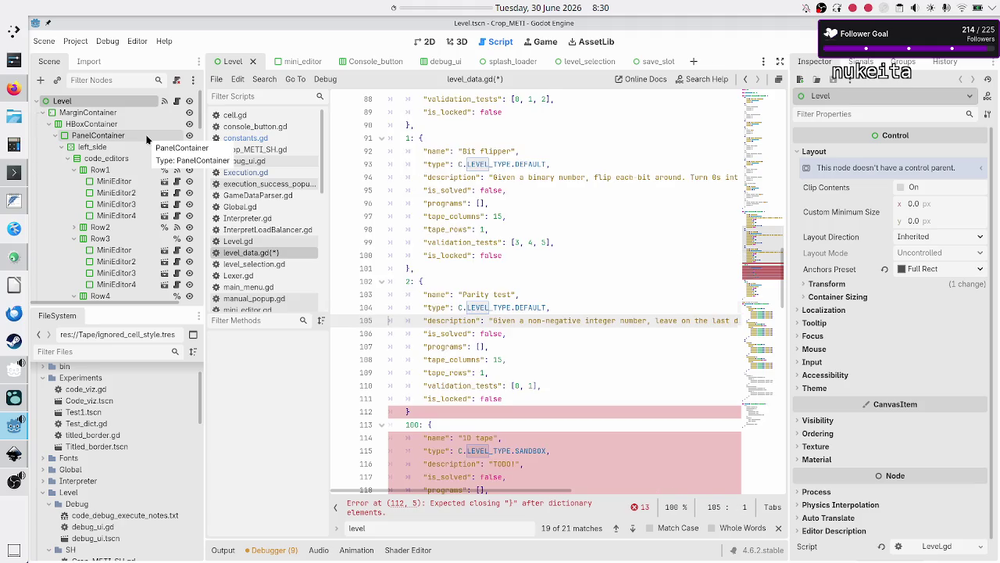
pyautogui.press('End')
pyautogui.hotkey('ctrl', 'Left')
pyautogui.hotkey('ctrl', 'Left')
pyautogui.hotkey('ctrl', 'Left')
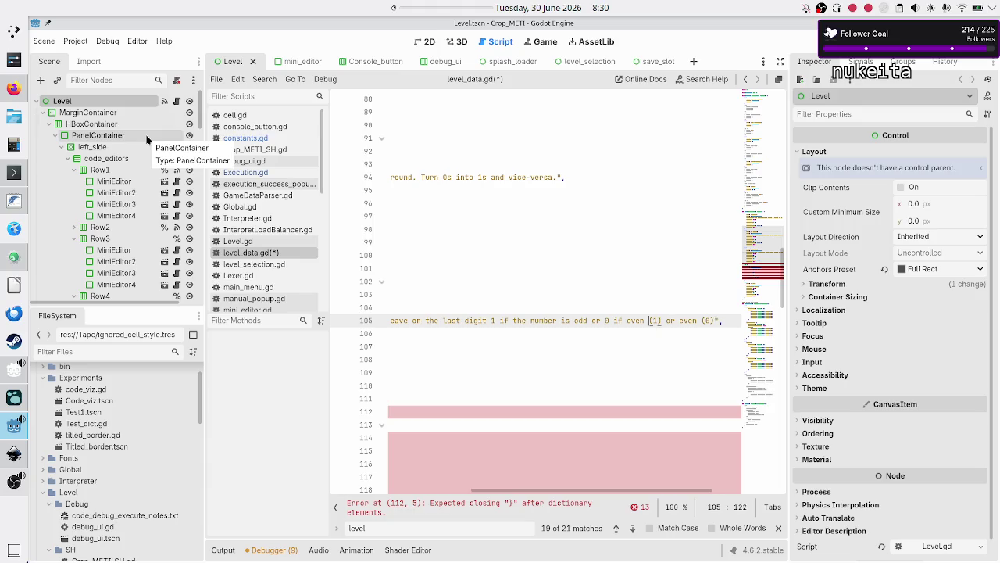
pyautogui.hotkey('ctrl', 'Left')
pyautogui.hotkey('ctrl', 'Left')
pyautogui.hotkey('ctrl', 'Left')
pyautogui.press('BackSpace')
pyautogui.press('BackSpace')
pyautogui.press('BackSpace')
pyautogui.hotkey('ctrl', 'Left')
pyautogui.hotkey('ctrl', 'Left')
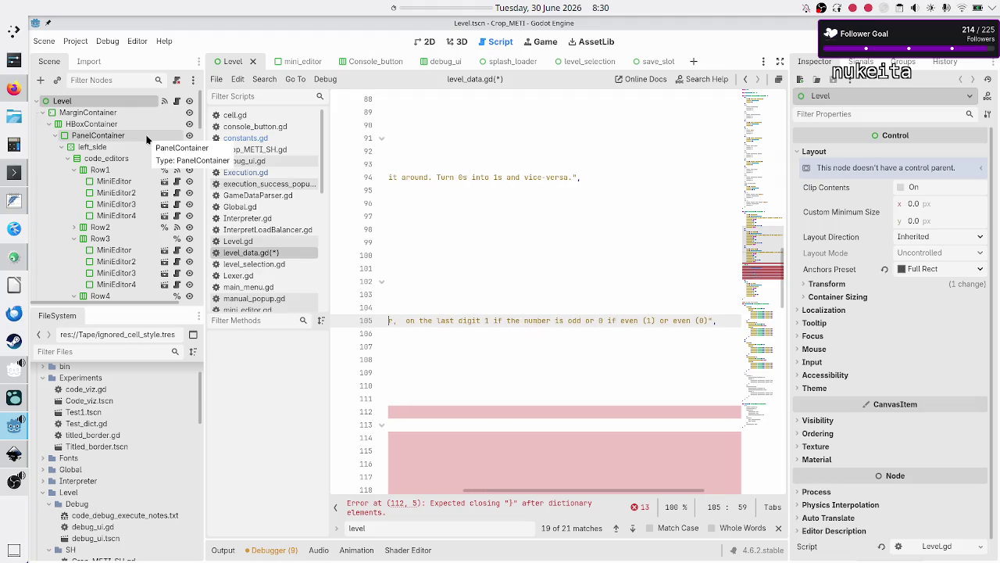
pyautogui.hotkey('ctrl', 'Right')
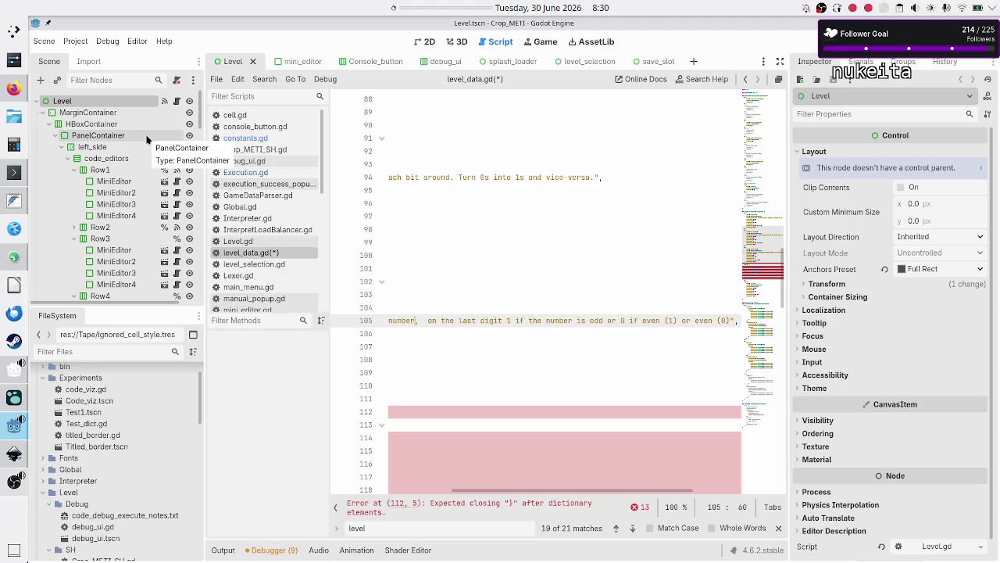
pyautogui.write('wrt')
pyautogui.press('BackSpace')
pyautogui.write('ite')
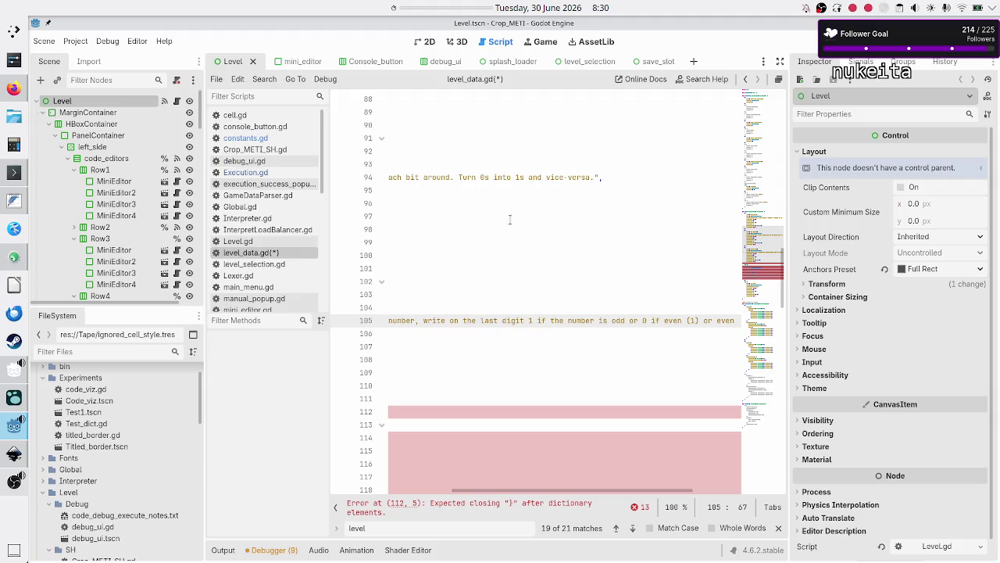
# - Mark 'your code be' in the line 83 Navigation description, then switch to FeatherPad
pyautogui.scroll(3, 509, 219)
pyautogui.scroll(2, 509, 220)
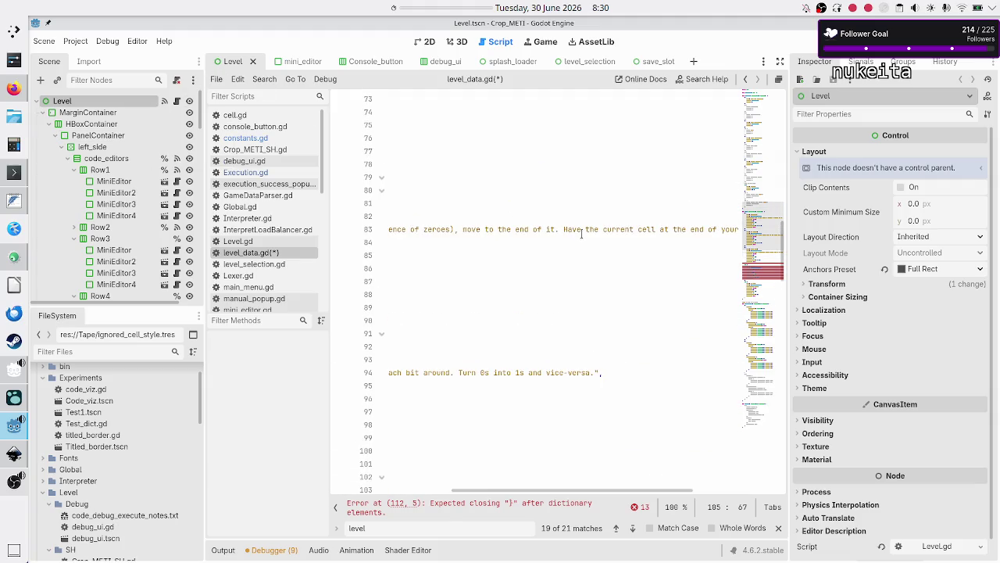
pyautogui.click(619, 230)
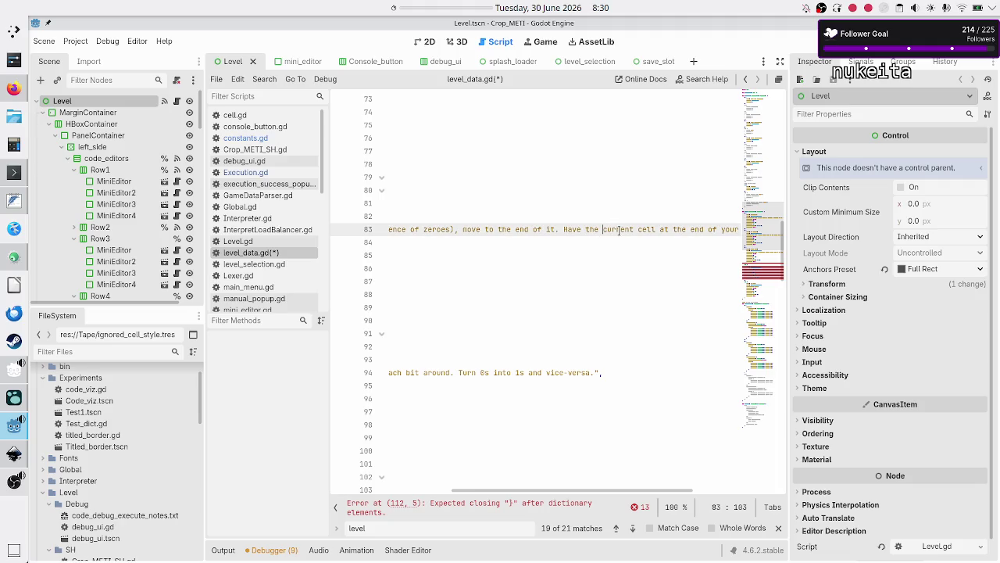
pyautogui.hotkey('shift', 'Right')
pyautogui.hotkey('shift', 'Right')
pyautogui.hotkey('shift', 'Right')
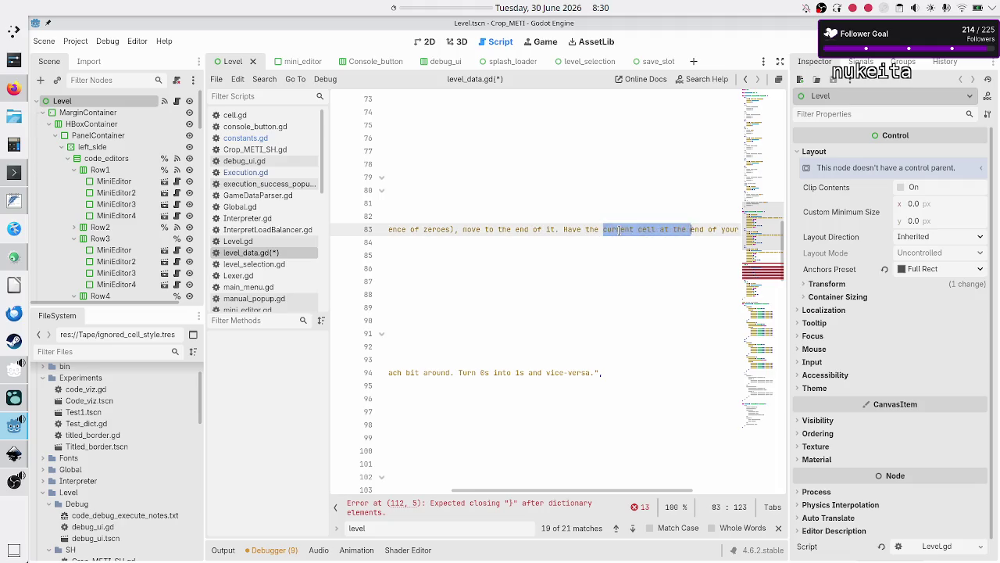
pyautogui.hotkey('shift', 'Right')
pyautogui.hotkey('shift', 'Right')
pyautogui.hotkey('shift', 'Right')
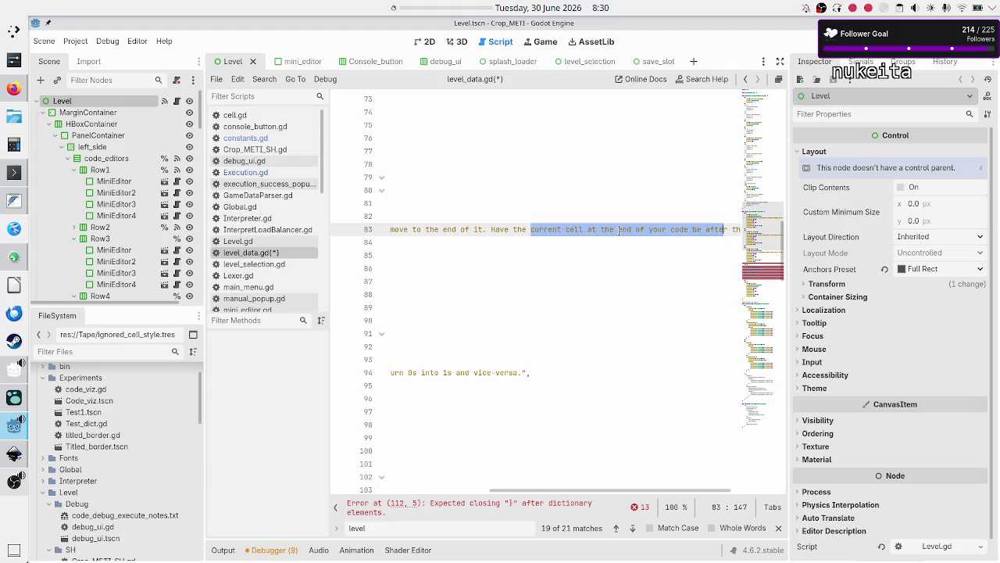
pyautogui.hotkey('shift', 'Right')
pyautogui.hotkey('shift', 'Right')
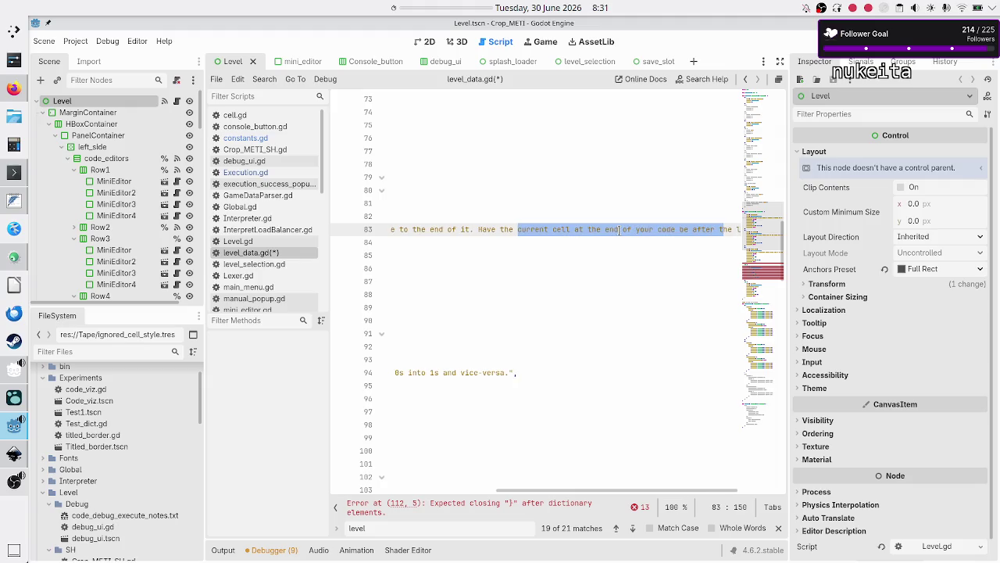
pyautogui.hotkey('shift', 'Right')
pyautogui.hotkey('shift', 'Right')
pyautogui.hotkey('shift', 'Right')
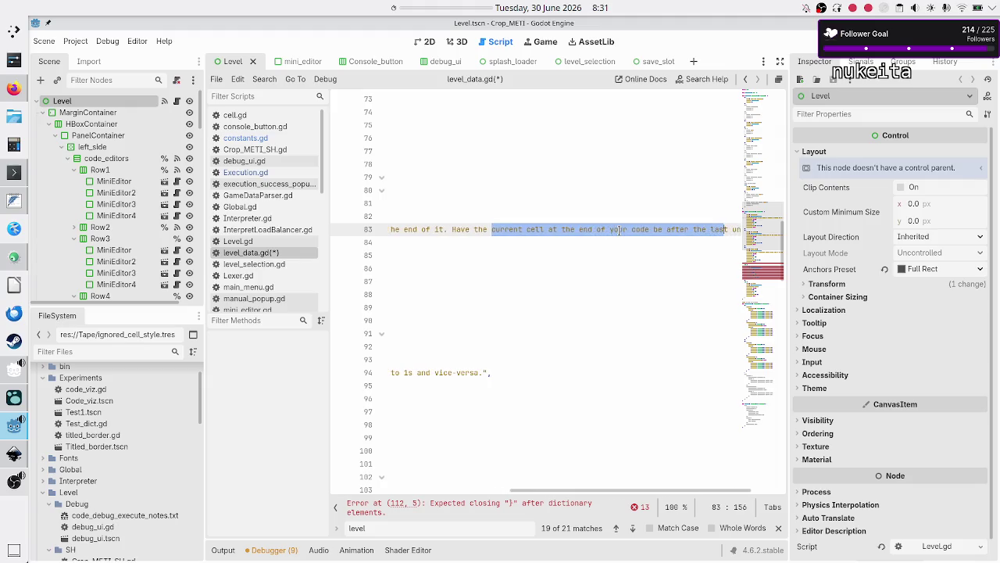
pyautogui.hotkey('shift', 'Right')
pyautogui.hotkey('shift', 'Right')
pyautogui.hotkey('shift', 'Left')
pyautogui.hotkey('shift', 'Left')
pyautogui.hotkey('shift', 'Left')
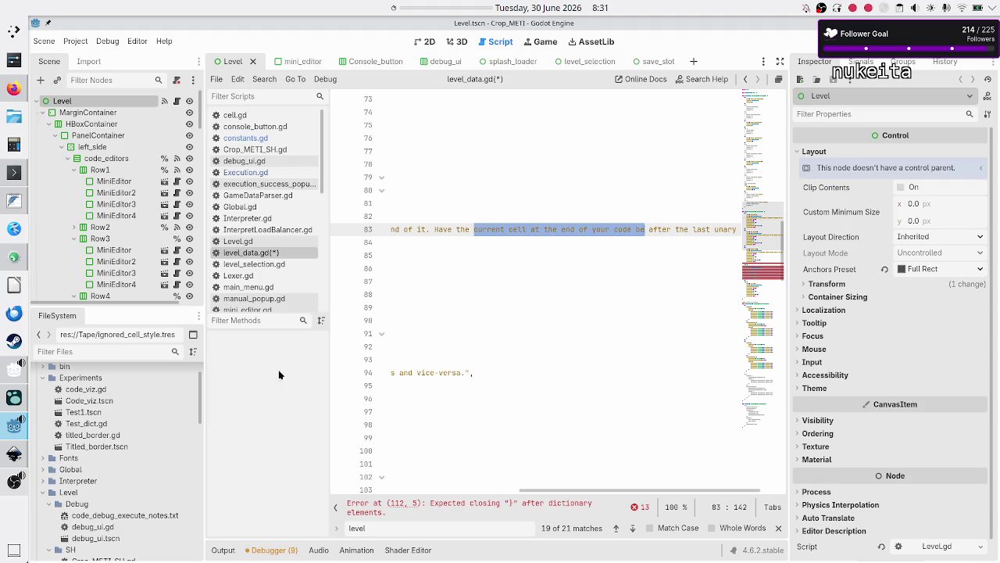
pyautogui.click(13, 200)
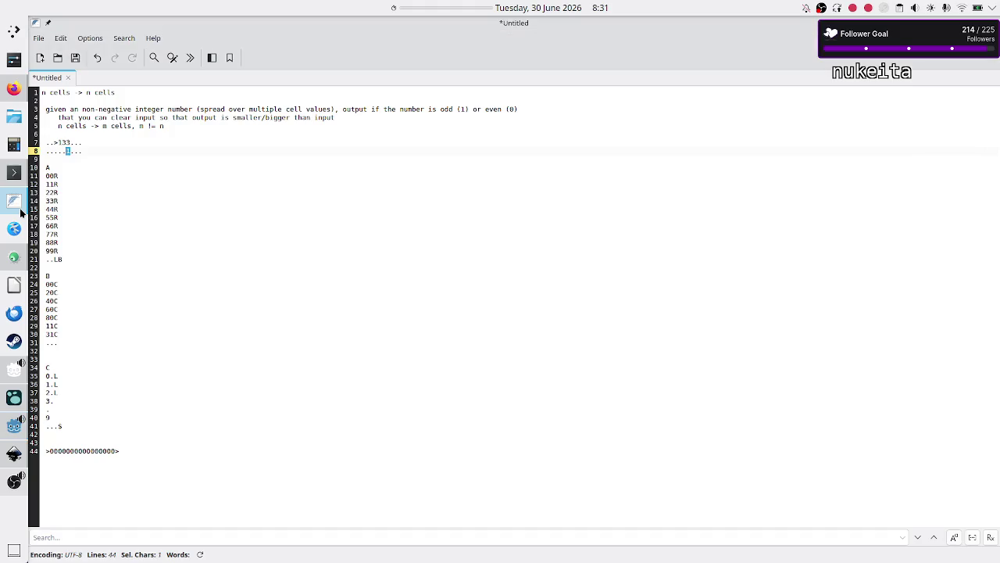
# - Repeatedly mark the 1 on line 8 and the last 3 of 133 in the notes
pyautogui.press('Right')
pyautogui.hotkey('shift', 'Left')
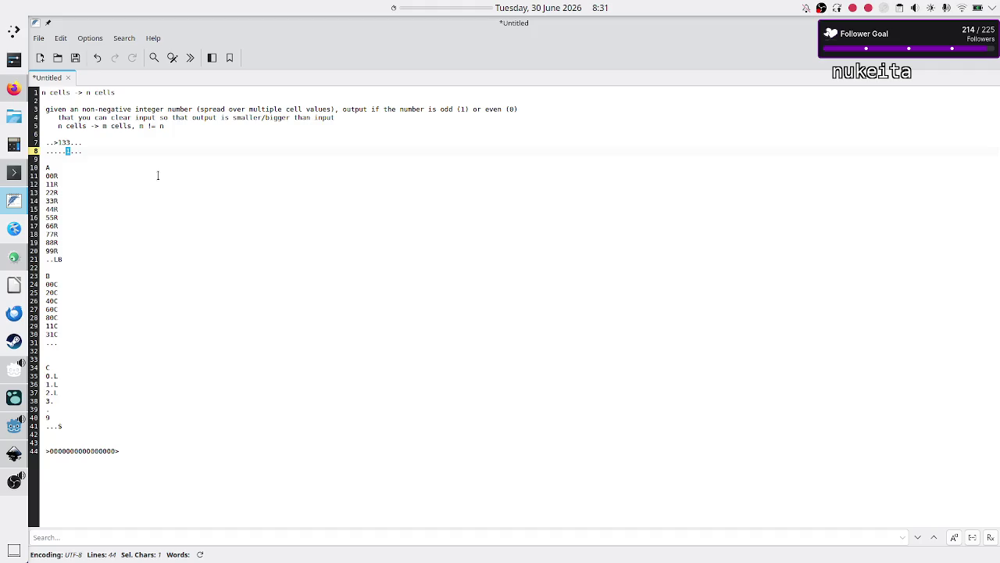
pyautogui.press('Right')
pyautogui.hotkey('shift', 'Left')
pyautogui.press('Right')
pyautogui.hotkey('shift', 'Left')
pyautogui.press('Up')
pyautogui.hotkey('shift', 'Left')
pyautogui.press('Down')
pyautogui.hotkey('shift', 'Left')
# - Mark one- and two-cell spans on line 8, then bring Godot back to the front
pyautogui.press('Left')
pyautogui.hotkey('shift', 'Left')
pyautogui.hotkey('shift', 'Left')
pyautogui.hotkey('shift', 'Left')
pyautogui.press('Left')
pyautogui.hotkey('shift', 'Left')
pyautogui.hotkey('shift', 'Left')
pyautogui.press('Left')
pyautogui.hotkey('shift', 'Left')
pyautogui.press('Up')
pyautogui.press('Down')
pyautogui.hotkey('shift', 'Right')
pyautogui.press('Right')
pyautogui.hotkey('shift', 'Left')
pyautogui.moveTo(3, 426)
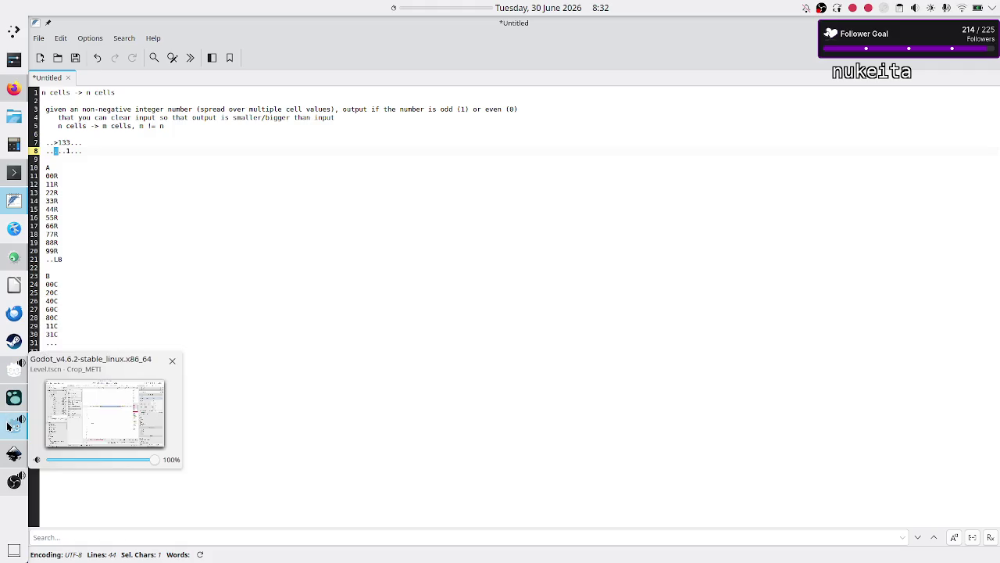
pyautogui.click(8, 426)
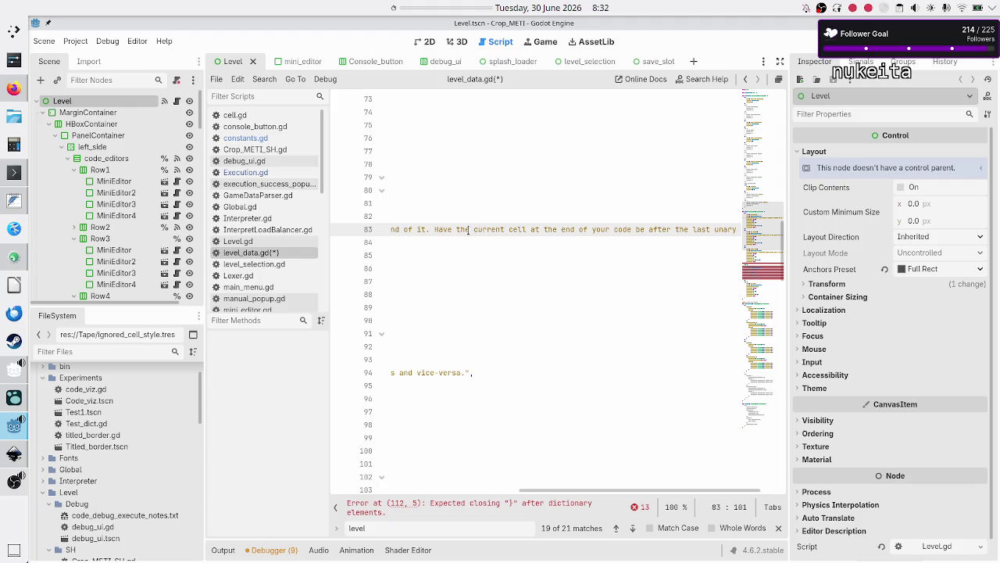
# - Go to the end of the Parity test description on line 105 and delete its old ending
pyautogui.press('Home')
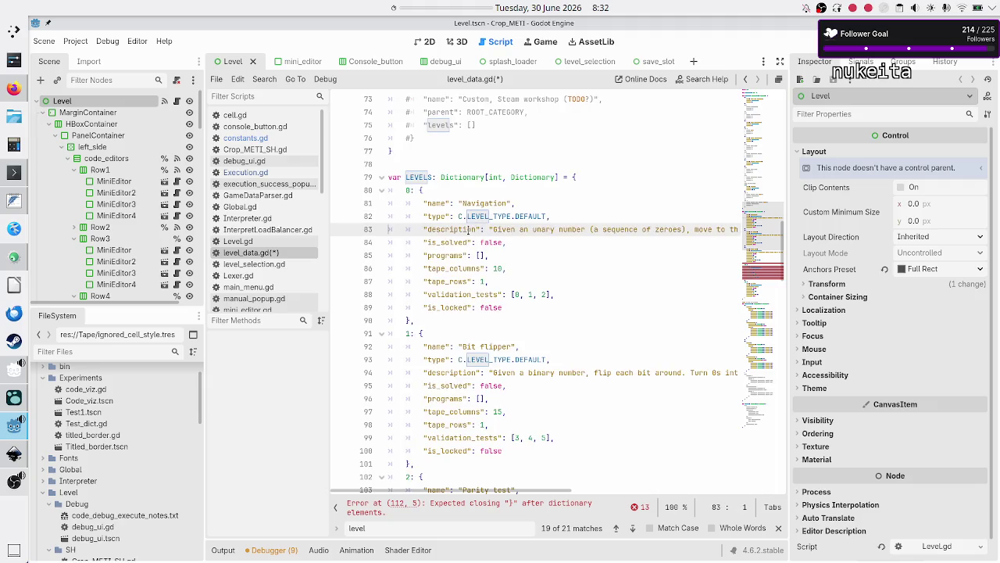
pyautogui.press('End')
pyautogui.hotkey('ctrl', 'Left')
pyautogui.hotkey('ctrl', 'Left')
pyautogui.hotkey('ctrl', 'Left')
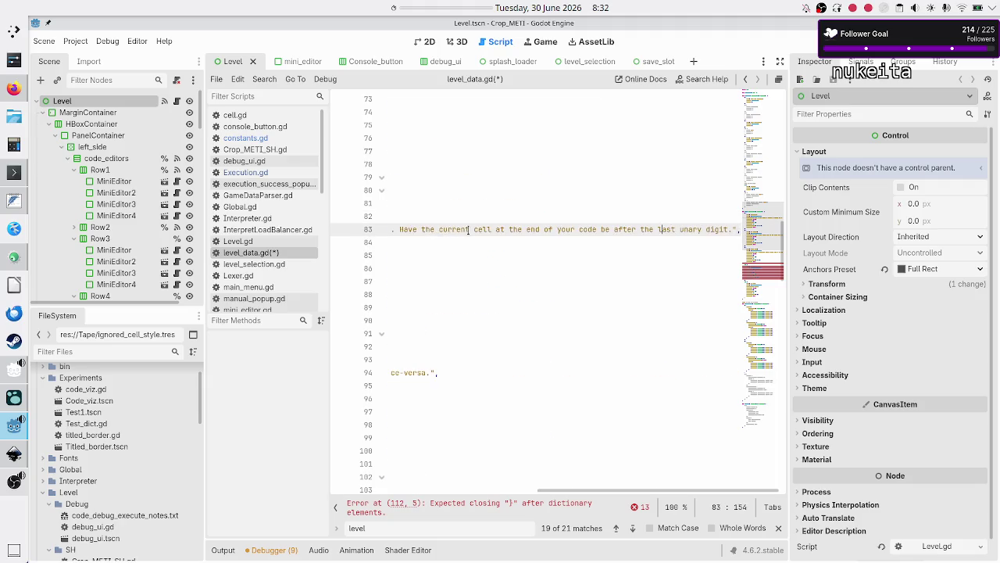
pyautogui.hotkey('ctrl', 'Left')
pyautogui.hotkey('ctrl', 'Left')
pyautogui.hotkey('ctrl', 'Left')
pyautogui.hotkey('ctrl', 'shift', 'Right')
pyautogui.hotkey('ctrl', 'shift', 'Right')
pyautogui.hotkey('ctrl', 'shift', 'Right')
pyautogui.hotkey('ctrl', 'shift', 'Right')
pyautogui.hotkey('ctrl', 'shift', 'Right')
pyautogui.hotkey('ctrl', 'shift', 'Right')
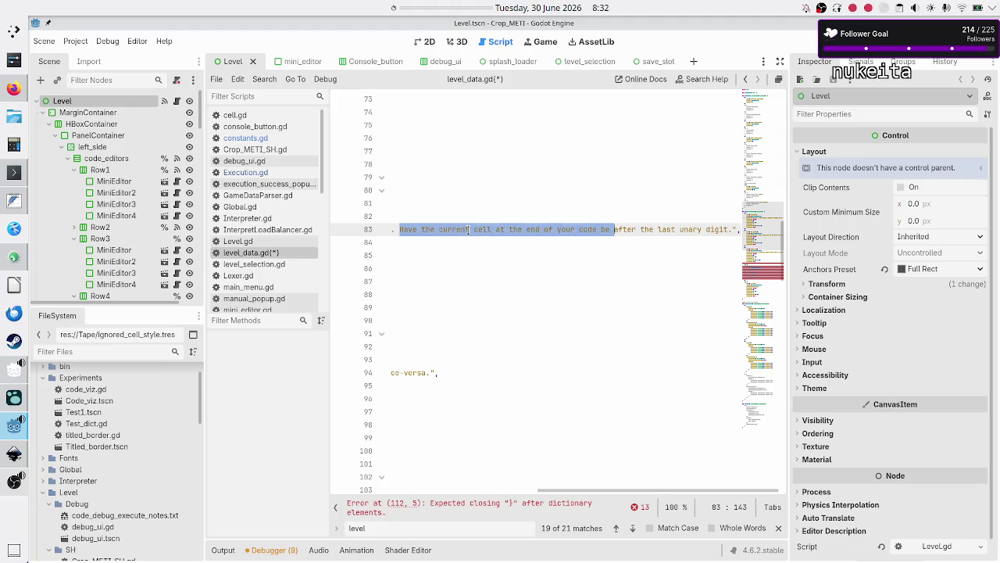
pyautogui.press('Up')
pyautogui.press('Down')
pyautogui.press('Down')
pyautogui.press('Home')
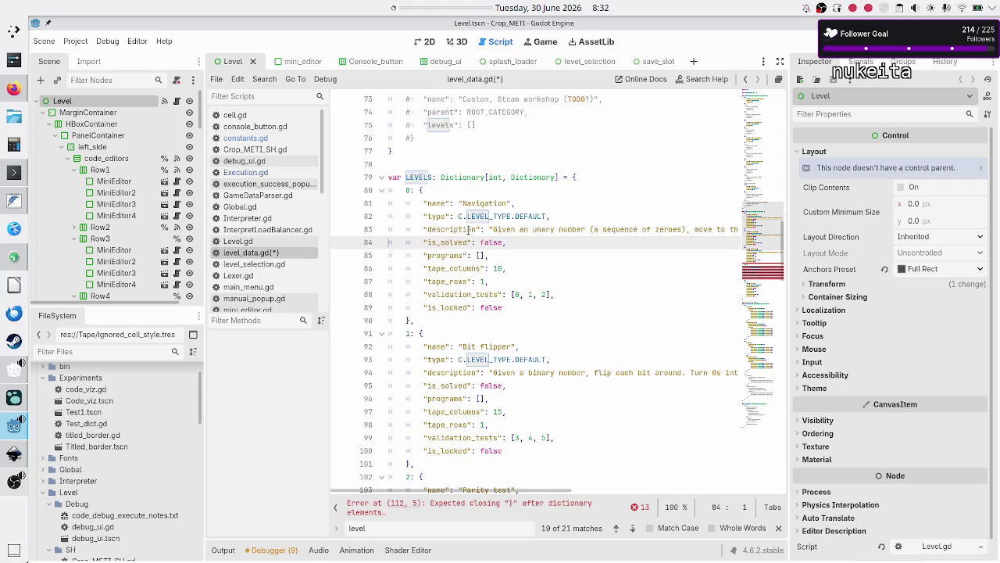
pyautogui.press('Down')
pyautogui.press('Down')
pyautogui.press('Down')
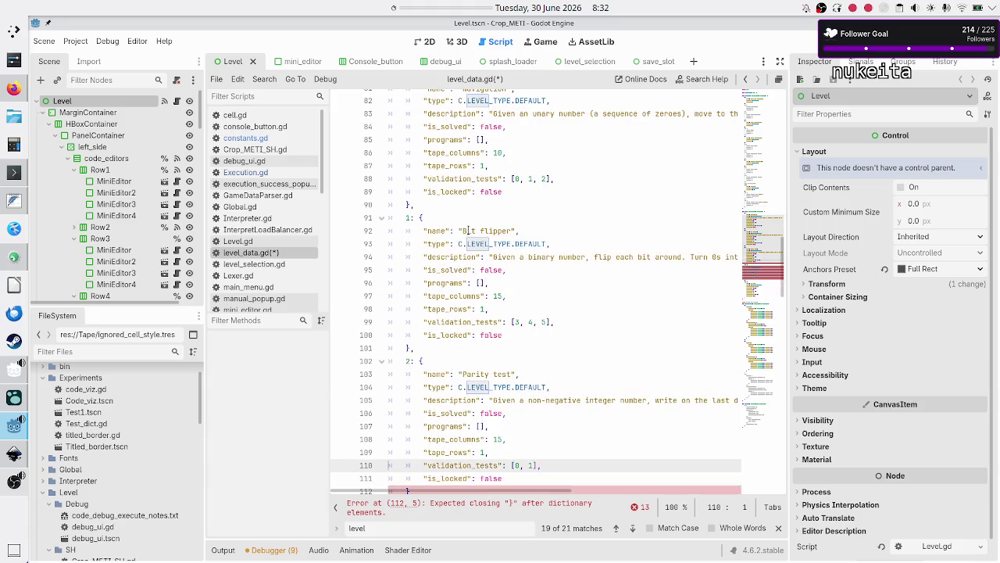
pyautogui.press('Up')
pyautogui.press('Up')
pyautogui.press('End')
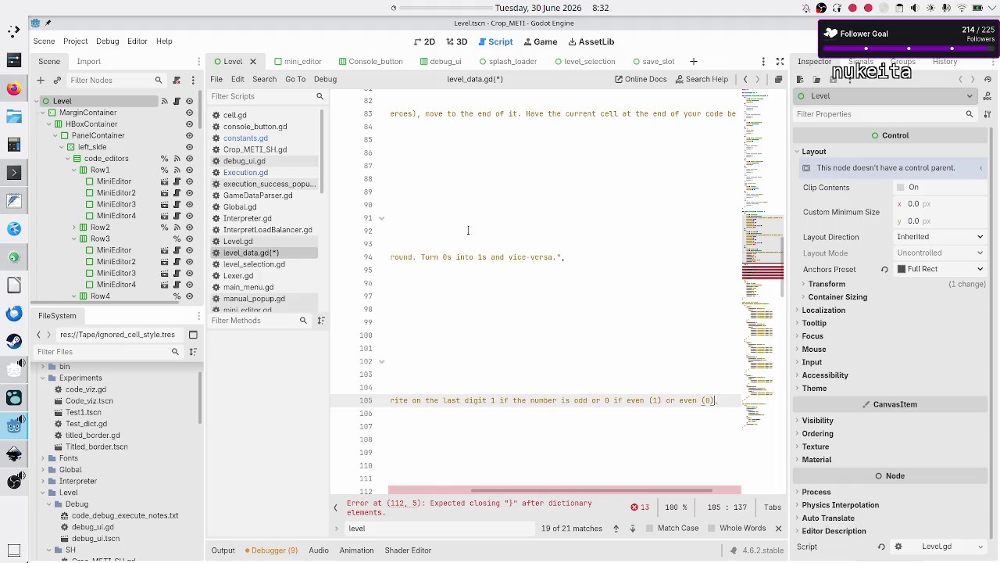
pyautogui.press('BackSpace')
pyautogui.press('BackSpace')
pyautogui.press('BackSpace')
pyautogui.press('BackSpace')
pyautogui.press('BackSpace')
pyautogui.press('BackSpace')
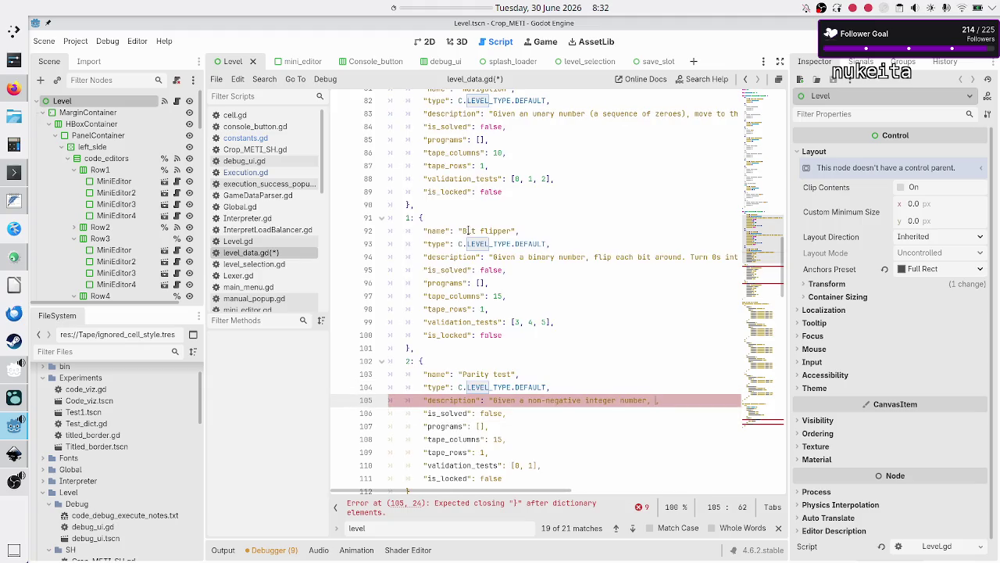
# - Type a draft ending for the description: 'output only if the number is'
pyautogui.write('output')
pyautogui.write('",')
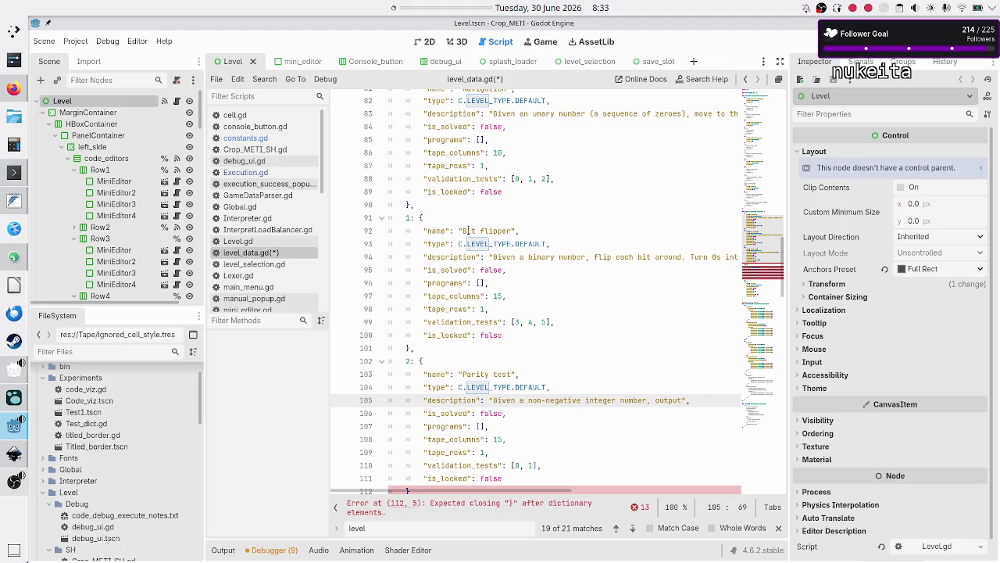
pyautogui.write(' if the')
pyautogui.press('BackSpace')
pyautogui.press('BackSpace')
pyautogui.press('BackSpace')
pyautogui.write('just')
pyautogui.press('BackSpace')
pyautogui.press('BackSpace')
pyautogui.press('BackSpace')
pyautogui.write('only if the ')
pyautogui.write('number is')
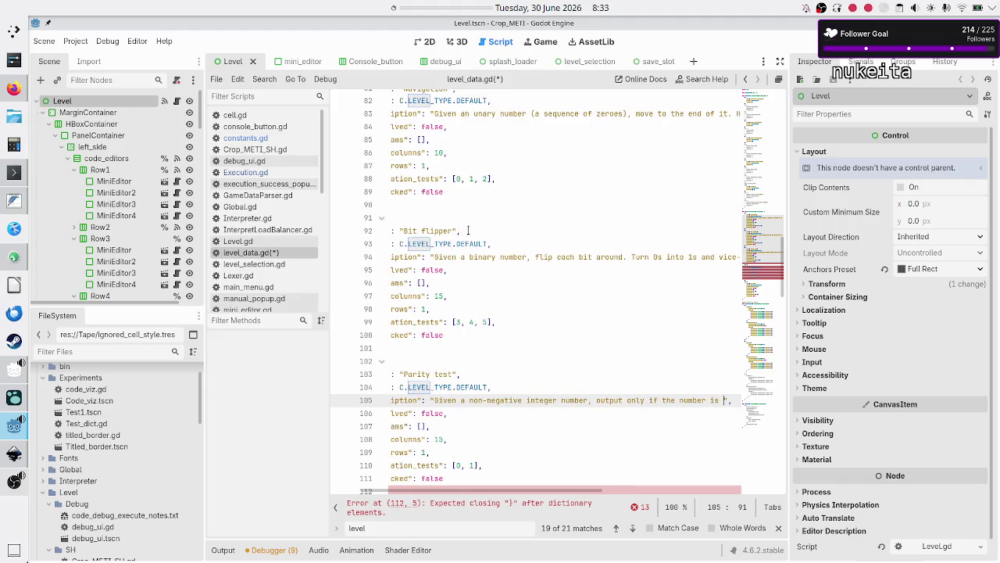
# - Rewrite the ending as 'output only 1 (odd number) or 0 (even number).'
pyautogui.hotkey('ctrl', 'Left')
pyautogui.hotkey('ctrl', 'Left')
pyautogui.hotkey('ctrl', 'Left')
pyautogui.write('1')
pyautogui.hotkey('shift', 'Right')
pyautogui.hotkey('shift', 'Right')
pyautogui.hotkey('shift', 'Right')
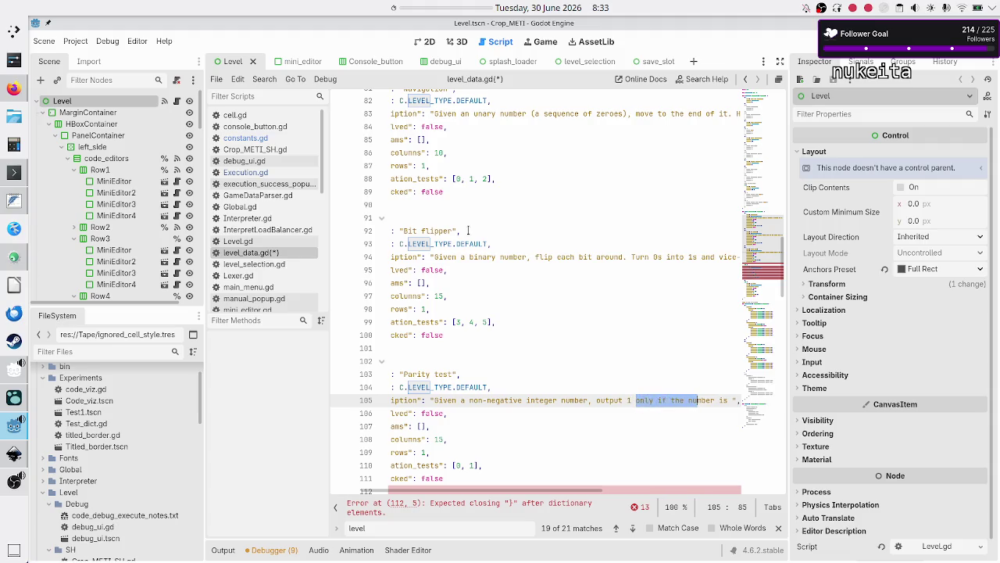
pyautogui.hotkey('shift', 'Right')
pyautogui.hotkey('shift', 'Right')
pyautogui.hotkey('shift', 'Right')
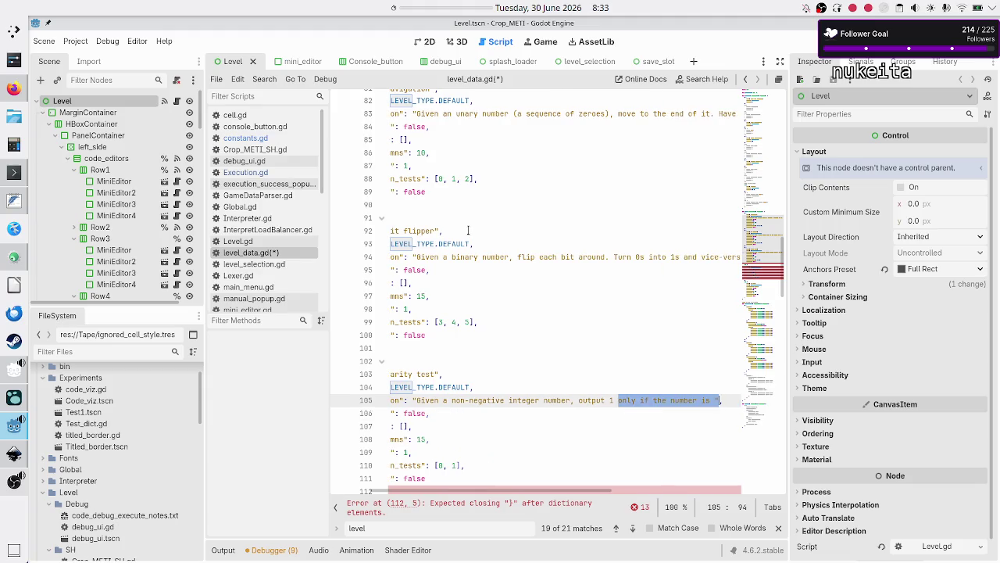
pyautogui.press('BackSpace')
pyautogui.press('BackSpace')
pyautogui.press('BackSpace')
pyautogui.write('only ')
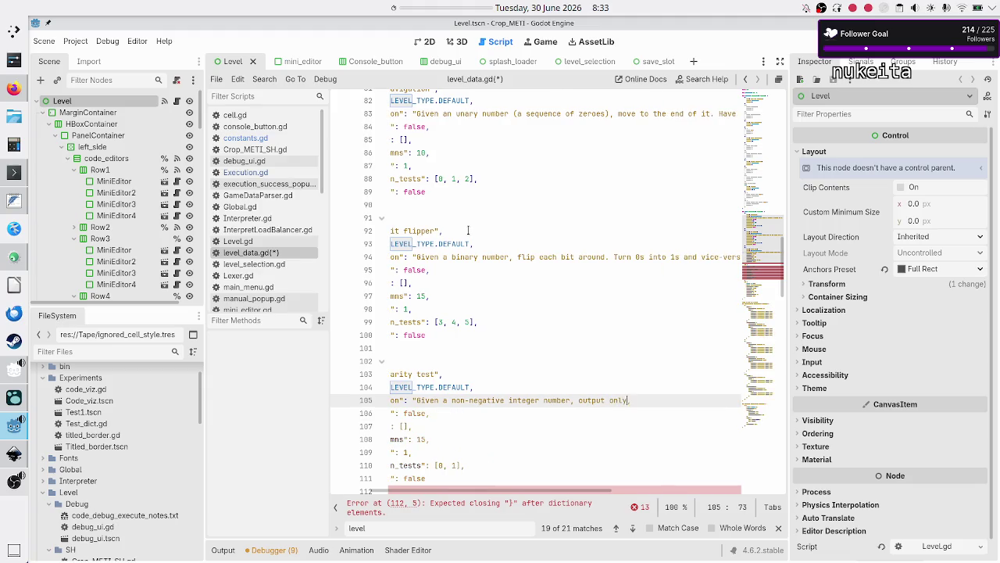
pyautogui.write('1 (')
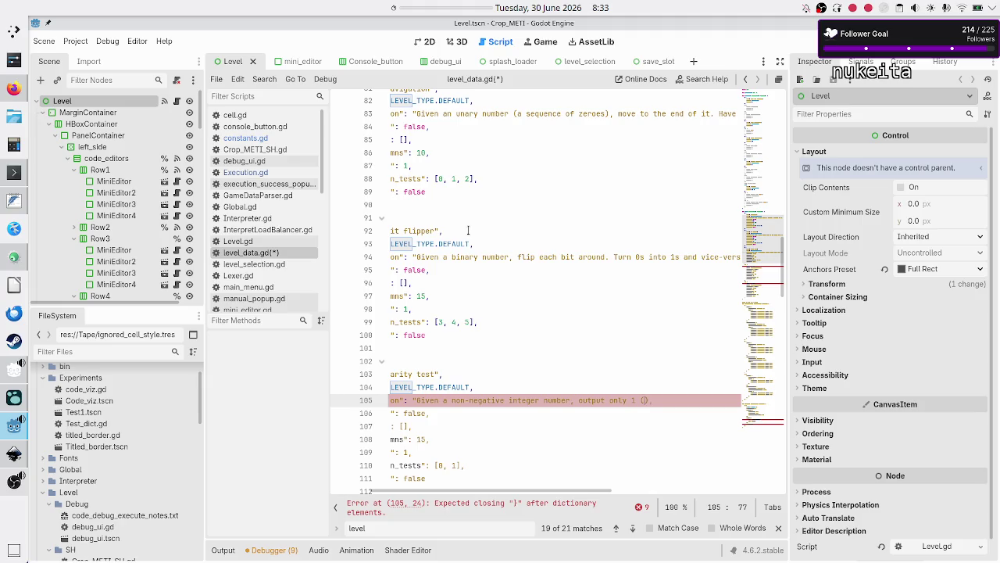
pyautogui.write('even')
pyautogui.press('BackSpace')
pyautogui.press('BackSpace')
pyautogui.press('BackSpace')
pyautogui.write('odd number')
pyautogui.write('o0 (even numb')
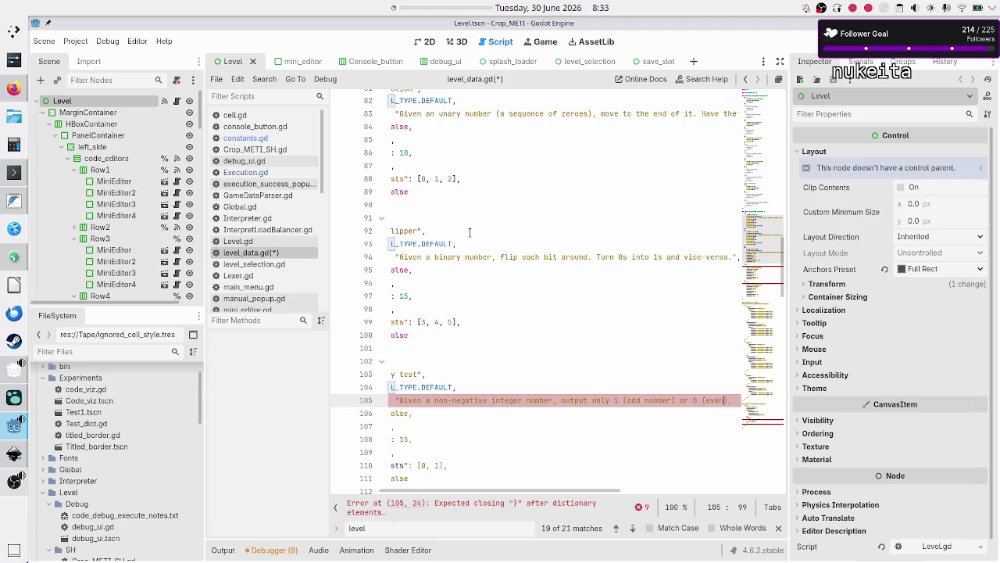
pyautogui.write('er)"')
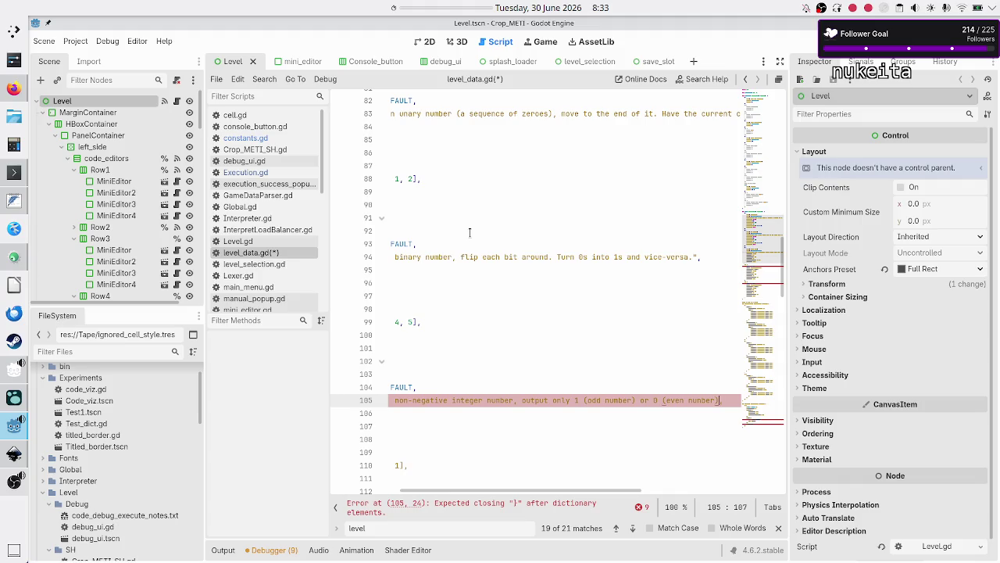
pyautogui.write('."')
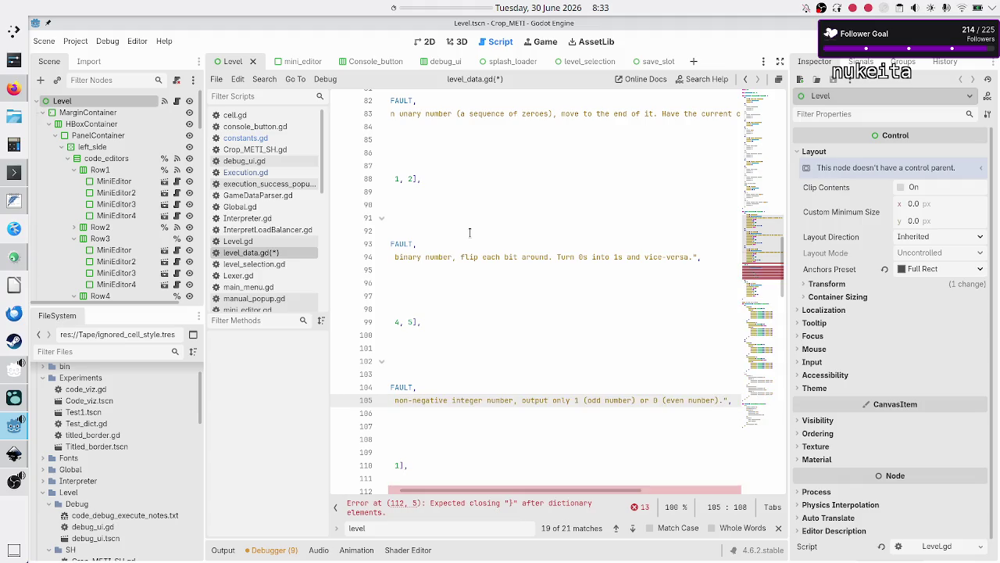
pyautogui.press('Right')
# - Replace the Parity test's validation_tests [0, 1] with [6, 7, 8]
pyautogui.press('Left')
pyautogui.press('Right')
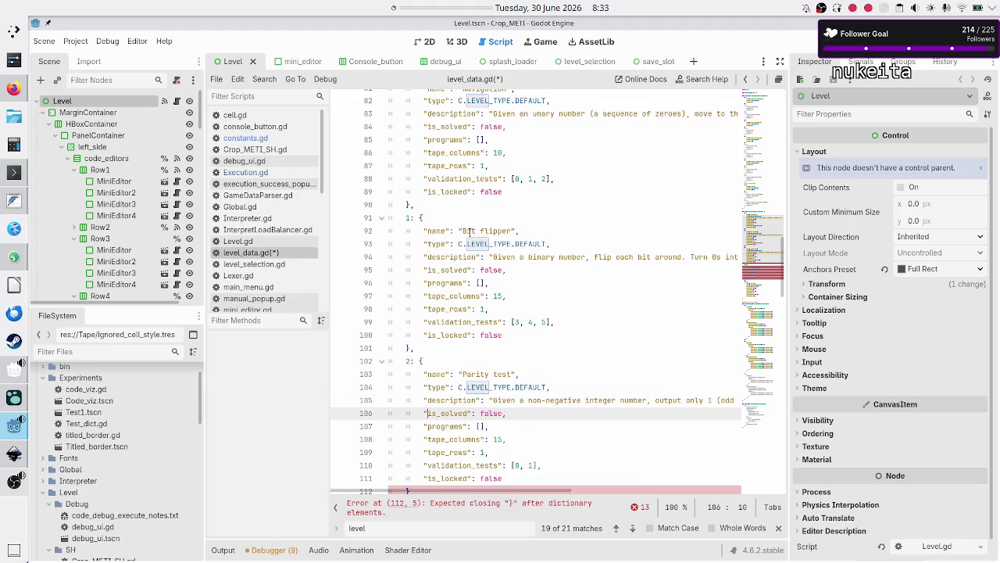
pyautogui.press('Down')
pyautogui.hotkey('ctrl', 'Right')
pyautogui.press('Down')
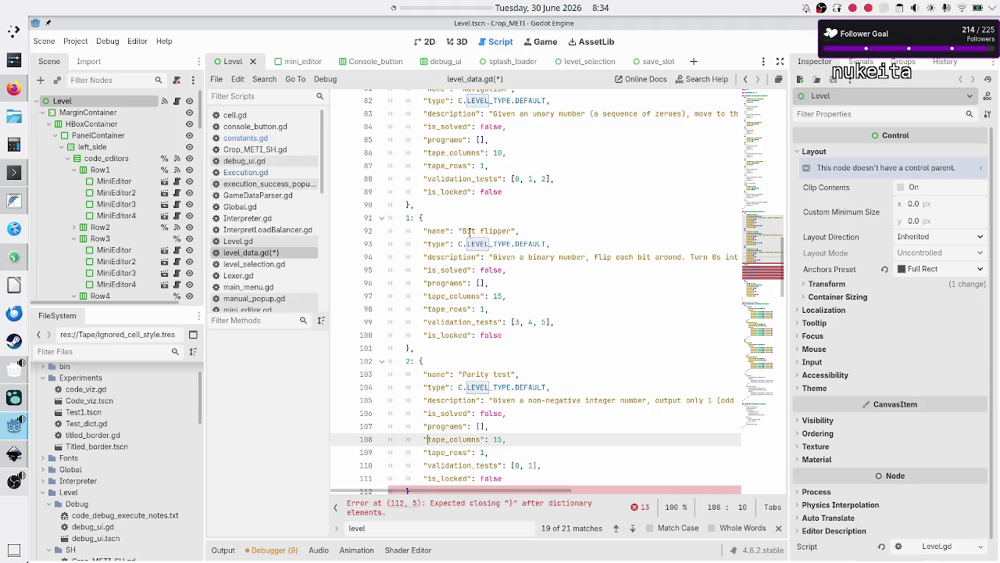
pyautogui.press('Down')
pyautogui.press('Down')
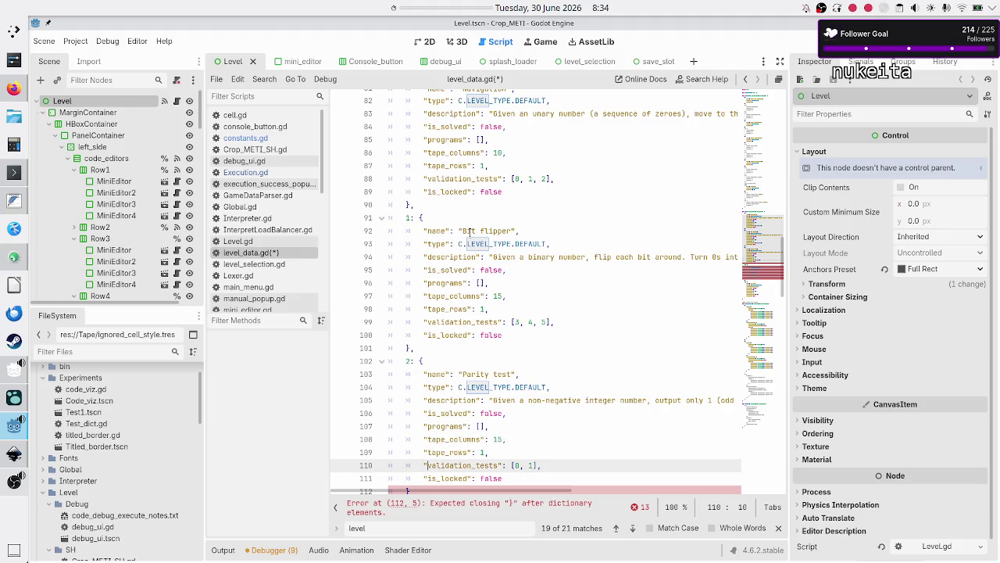
pyautogui.press('Left')
pyautogui.press('Left')
pyautogui.press('Right')
pyautogui.press('Right')
pyautogui.press('Right')
pyautogui.press('Right')
pyautogui.press('Right')
pyautogui.press('Right')
pyautogui.press('BackSpace')
pyautogui.press('BackSpace')
pyautogui.press('BackSpace')
pyautogui.write('6, 7, 8')
pyautogui.press('Right')
# - Place the caret right after the Parity entry's closing brace, above the 1D tape entry
pyautogui.press('Down')
pyautogui.press('Down')
pyautogui.press('Down')
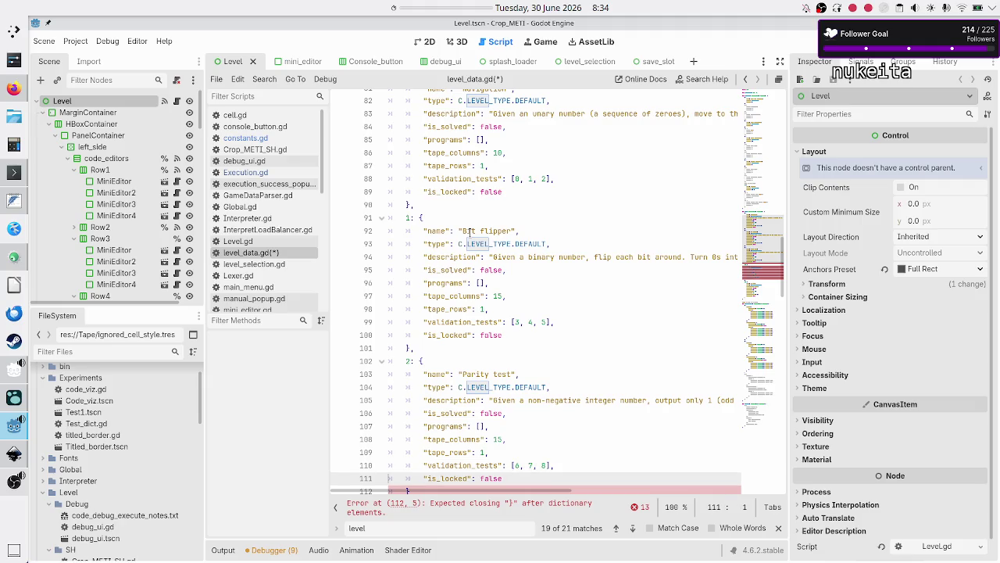
pyautogui.press('Home')
pyautogui.press('Down')
pyautogui.press('Down')
pyautogui.press('Down')
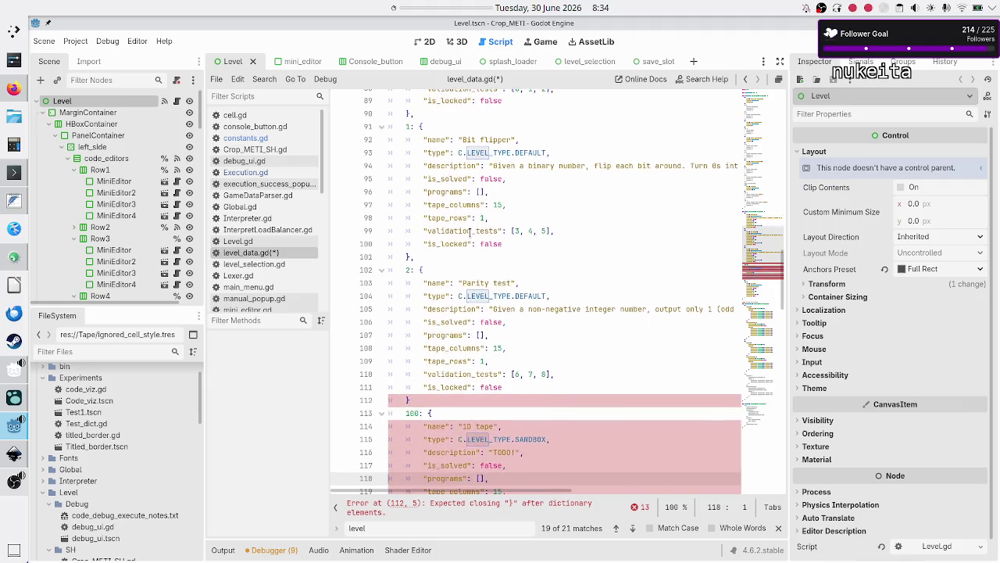
pyautogui.press('Up')
pyautogui.press('Up')
pyautogui.press('Up')
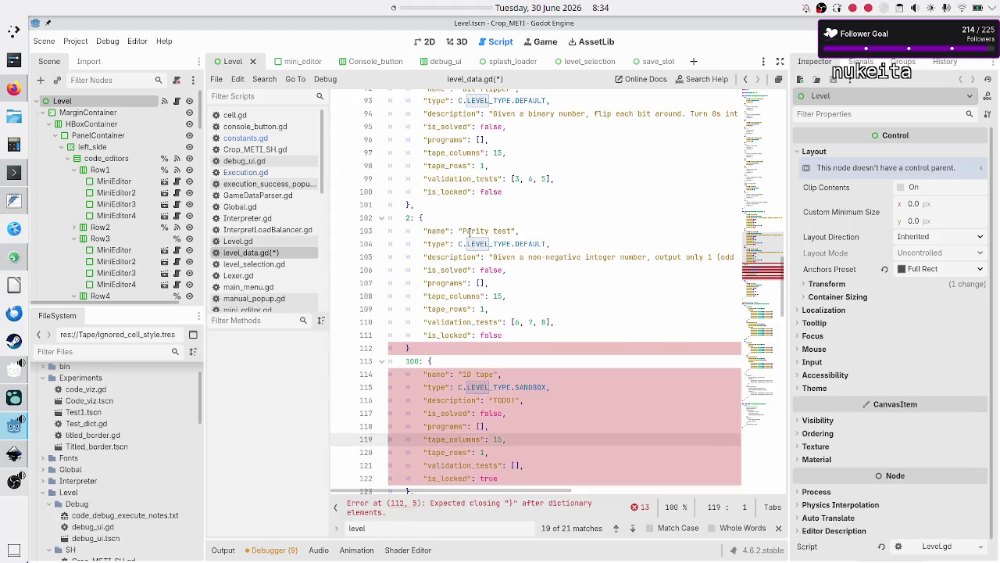
pyautogui.press('End')
# - Add a comma after the Parity entry's closing brace and check the 2D tape entry below
pyautogui.write(',')
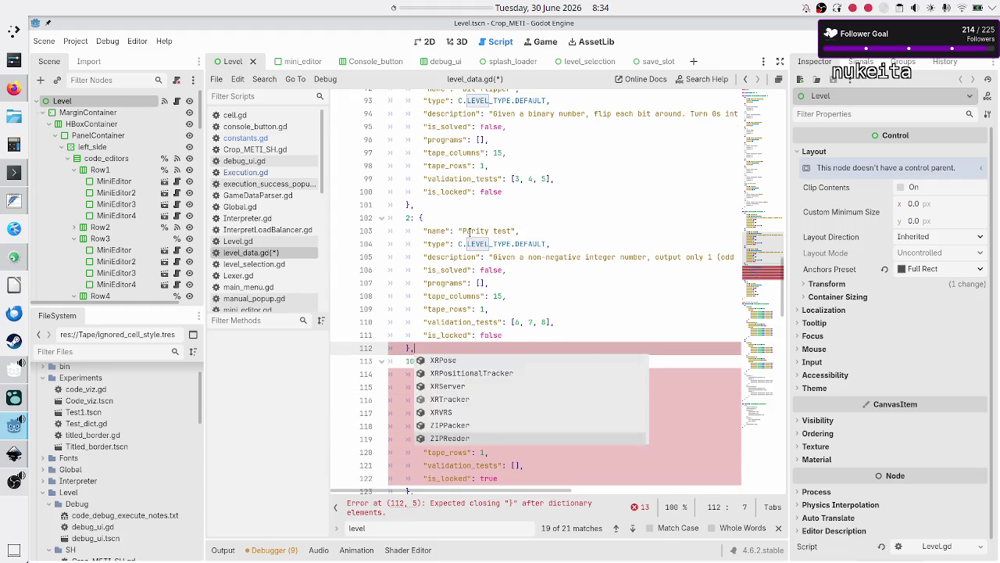
pyautogui.press('Escape')
pyautogui.press('Down')
pyautogui.press('Down')
pyautogui.press('Down')
pyautogui.press('Home')
pyautogui.press('Down')
pyautogui.press('Down')
pyautogui.press('Down')
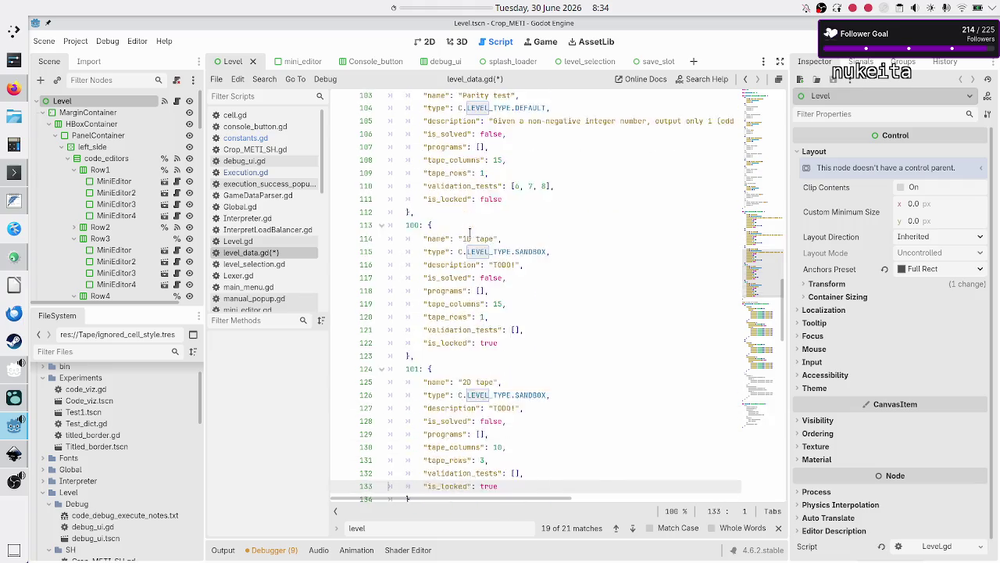
pyautogui.press('Up')
pyautogui.press('Up')
pyautogui.press('Up')
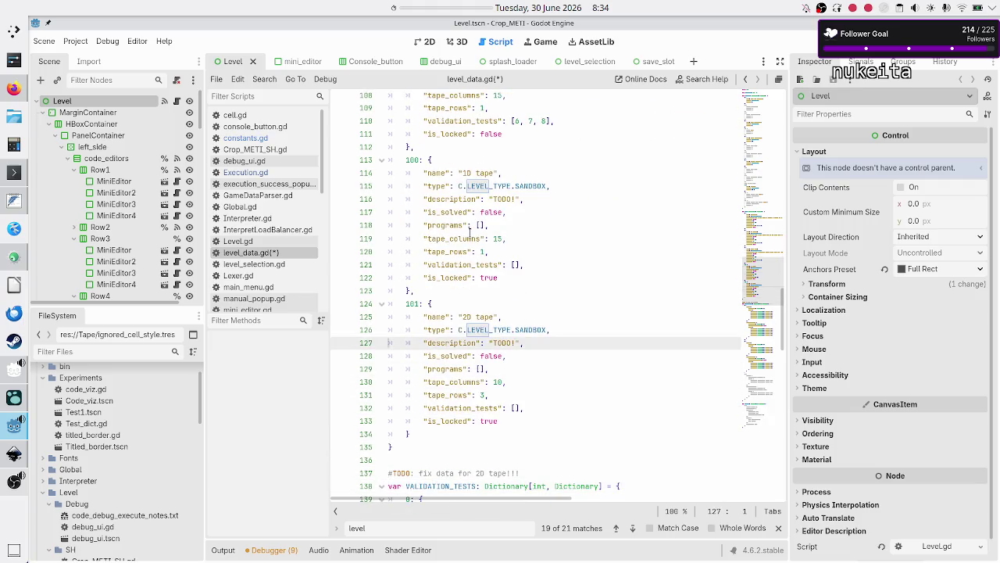
pyautogui.hotkey('shift', 'Down')
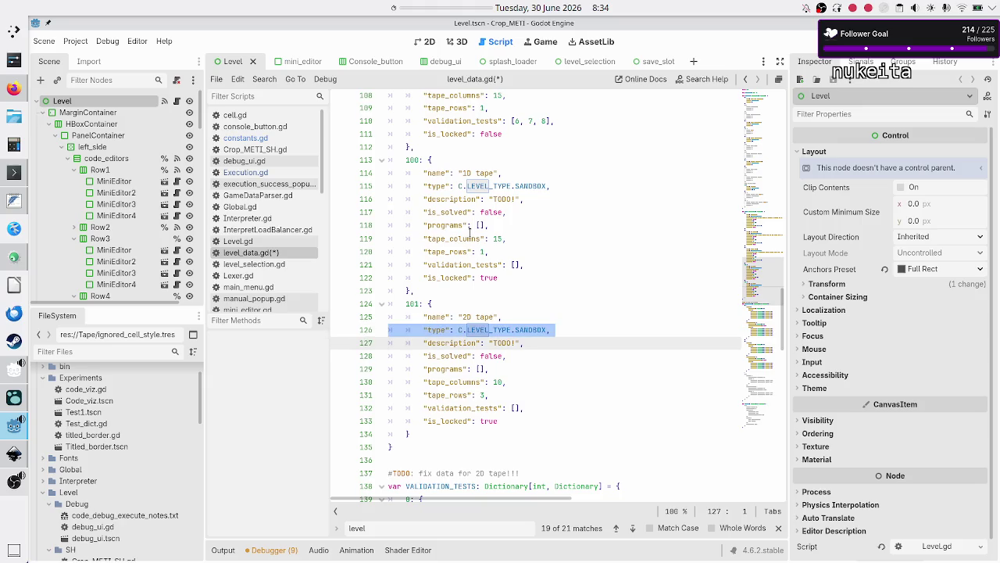
pyautogui.press('Down')
pyautogui.press('Down')
pyautogui.press('Down')
pyautogui.press('Down')
pyautogui.press('Down')
pyautogui.press('Down')
pyautogui.press('Down')
pyautogui.press('Down')
pyautogui.press('Down')
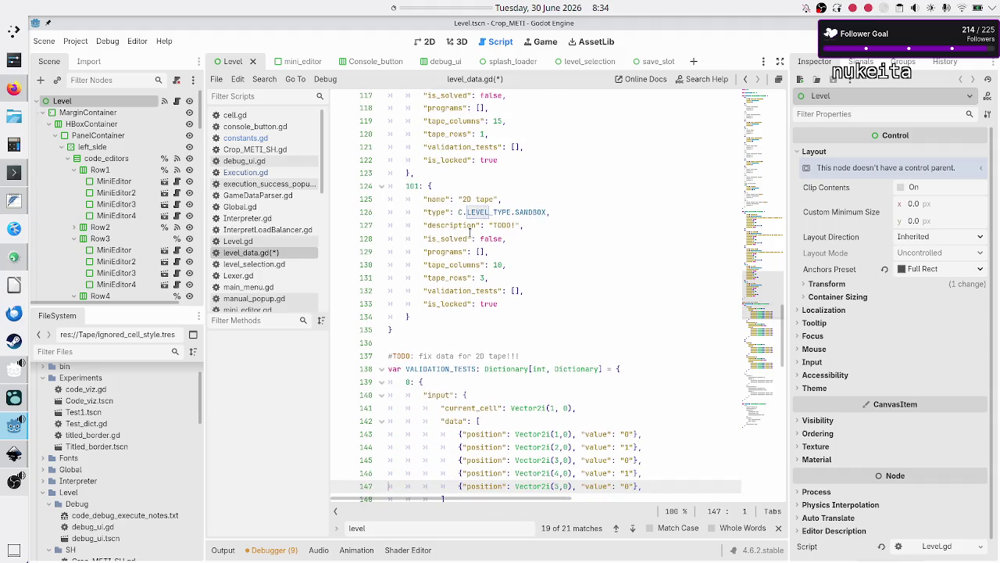
# - Save level_data.gd and scroll back up toward the LEVELS dictionary
pyautogui.hotkey('ctrl', 's')
pyautogui.press('Down')
pyautogui.press('Down')
pyautogui.press('Down')
pyautogui.press('Up')
pyautogui.press('Up')
pyautogui.press('Up')
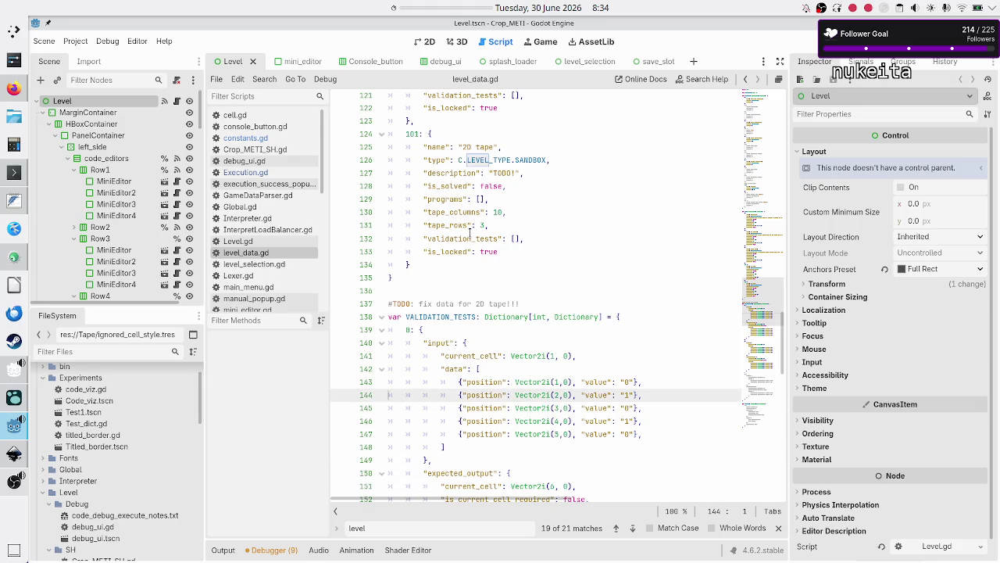
pyautogui.press('Up')
pyautogui.press('Up')
pyautogui.press('Up')
pyautogui.press('Up')
pyautogui.press('Up')
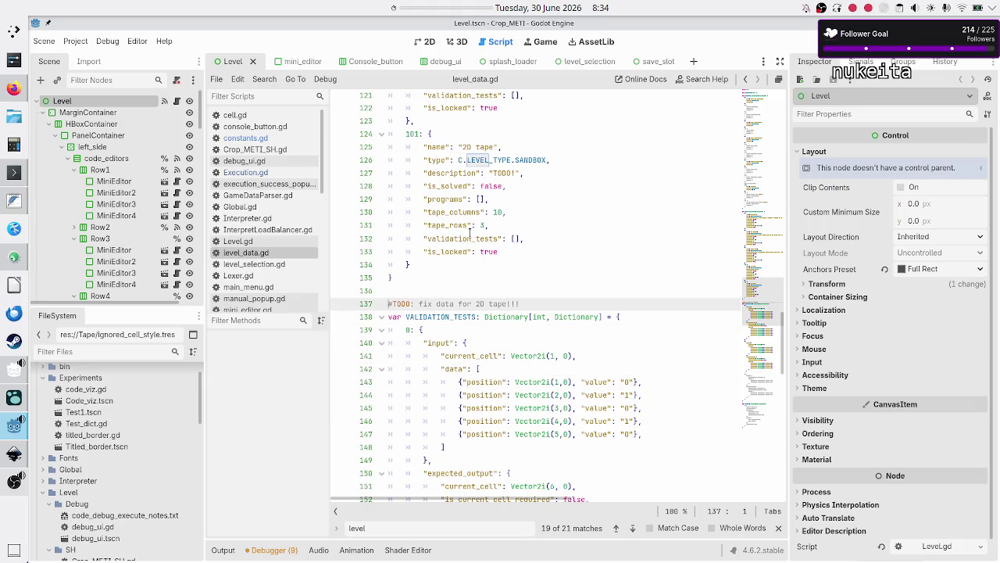
pyautogui.press('Up')
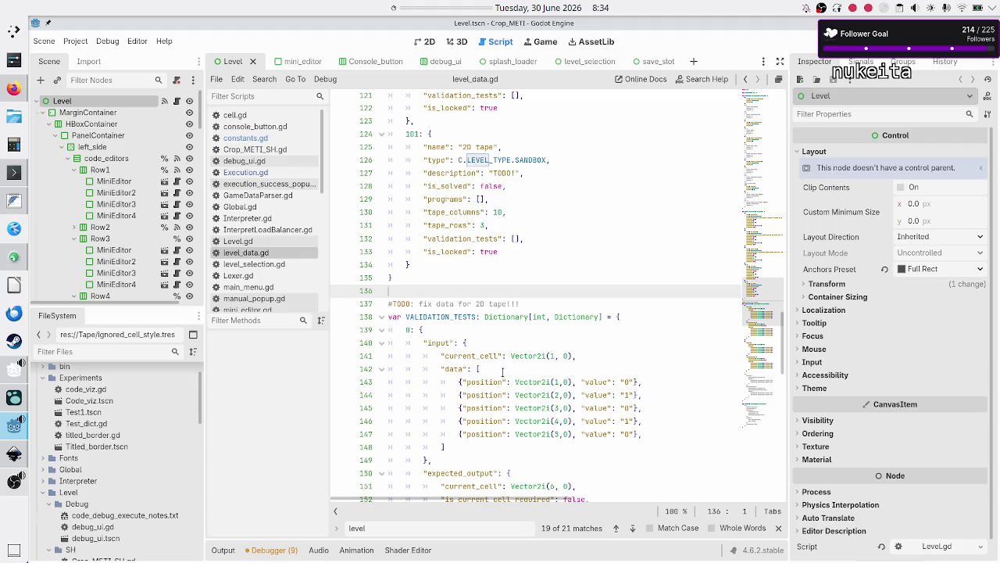
pyautogui.scroll(10, 499, 380)
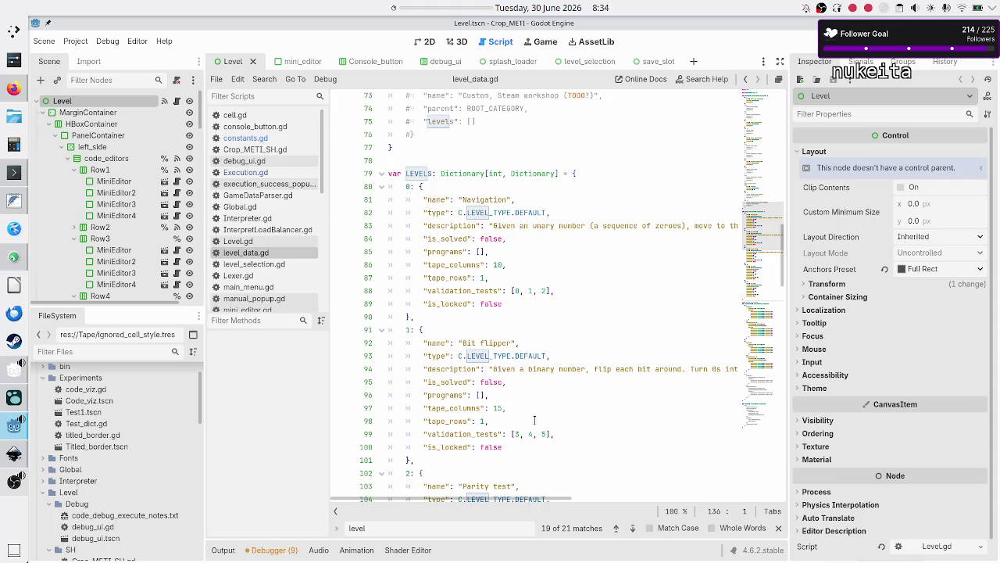
# - Renumber the first validation test key from 0 to 3 and the second from 1 to 4
pyautogui.scroll(-1, 550, 422)
pyautogui.scroll(-15, 550, 422)
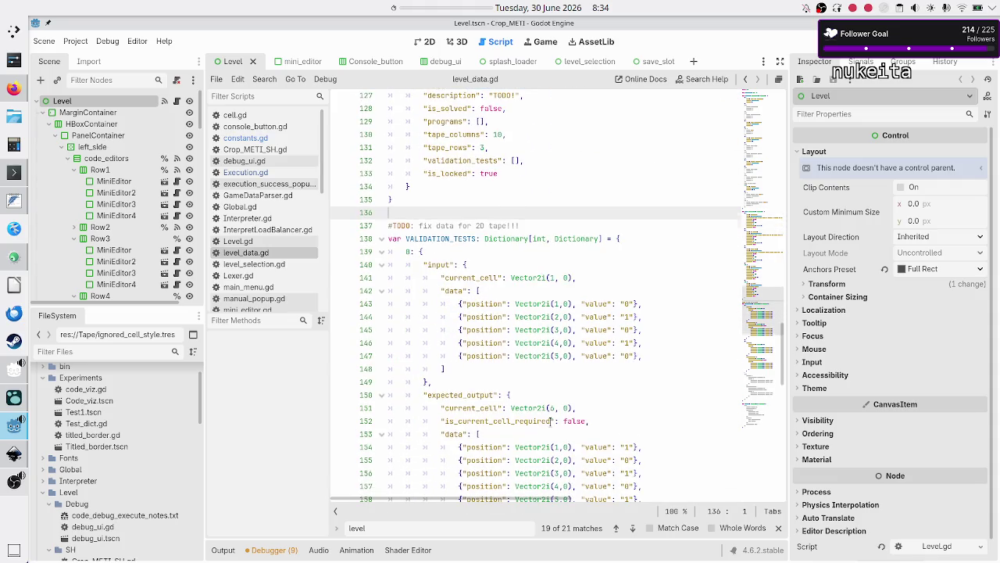
pyautogui.click(414, 252)
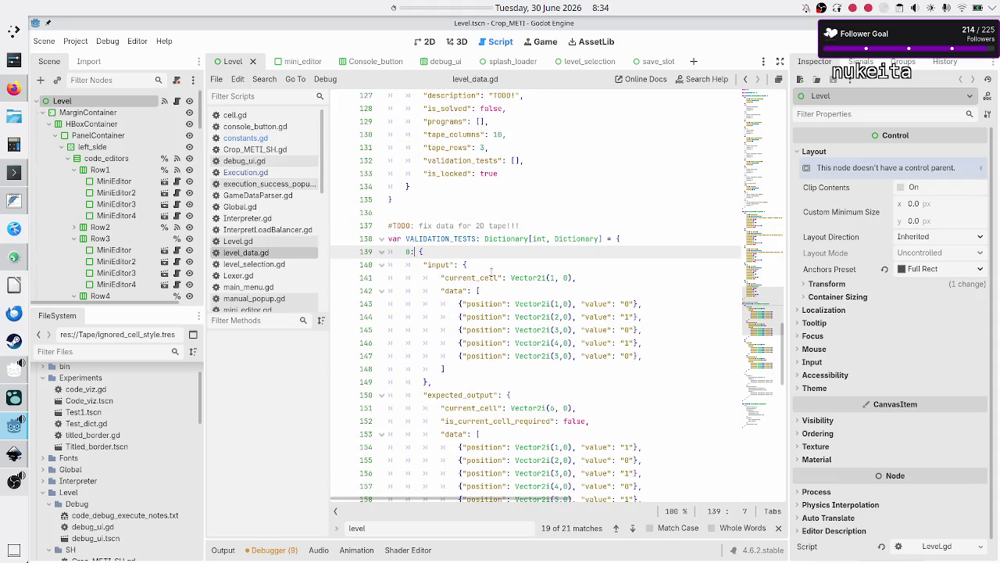
pyautogui.press('BackSpace')
pyautogui.write('3')
pyautogui.press('Down')
pyautogui.press('Down')
pyautogui.press('Down')
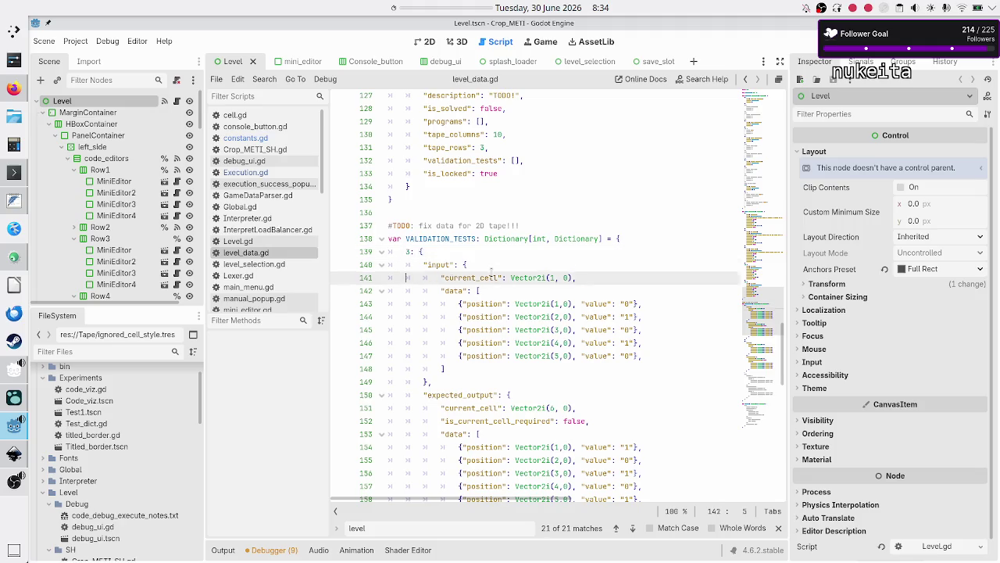
pyautogui.press('Down')
pyautogui.press('Down')
pyautogui.press('Down')
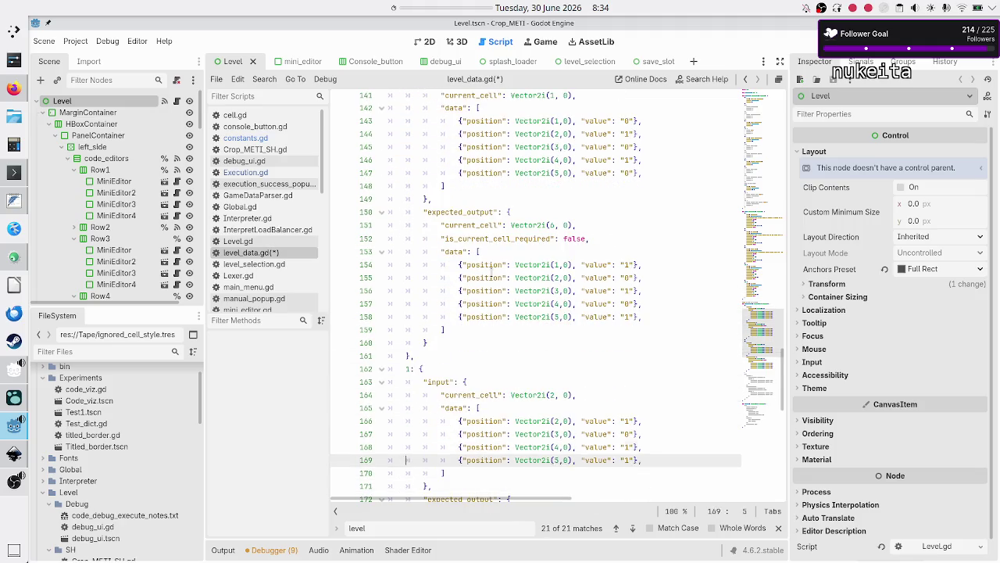
pyautogui.press('Up')
pyautogui.press('BackSpace')
pyautogui.write('4')
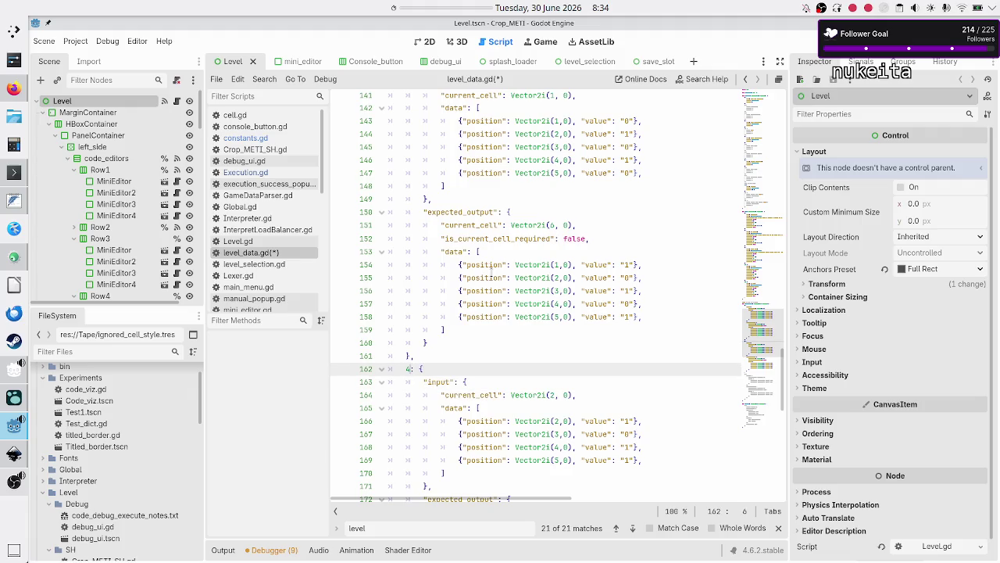
# - Delete the commented-out test #5 block and its leftover empty line
pyautogui.press('Down')
pyautogui.press('Down')
pyautogui.press('Down')
pyautogui.press('Down')
pyautogui.press('Down')
pyautogui.press('Down')
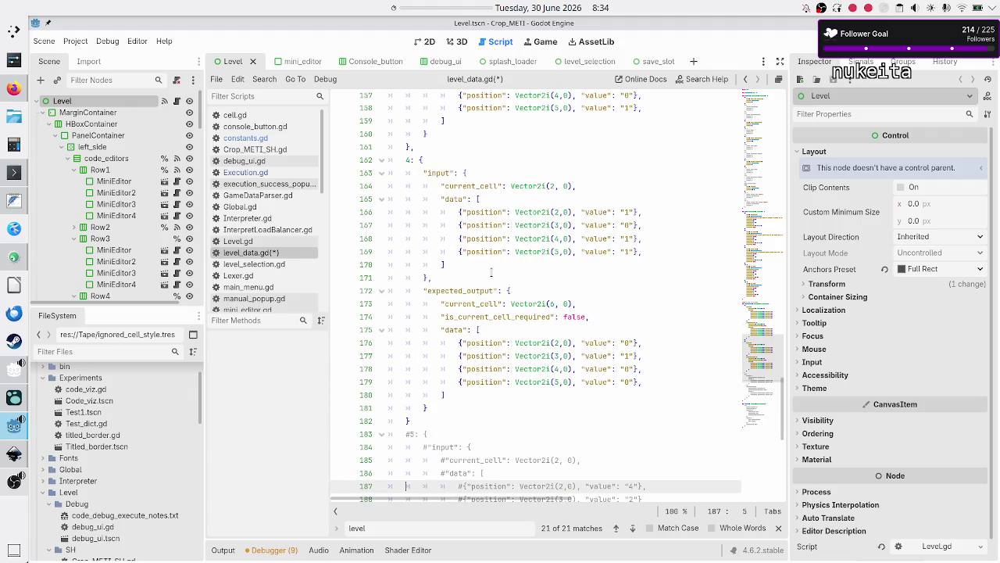
pyautogui.press('Down')
pyautogui.press('Down')
pyautogui.press('Down')
pyautogui.press('Down')
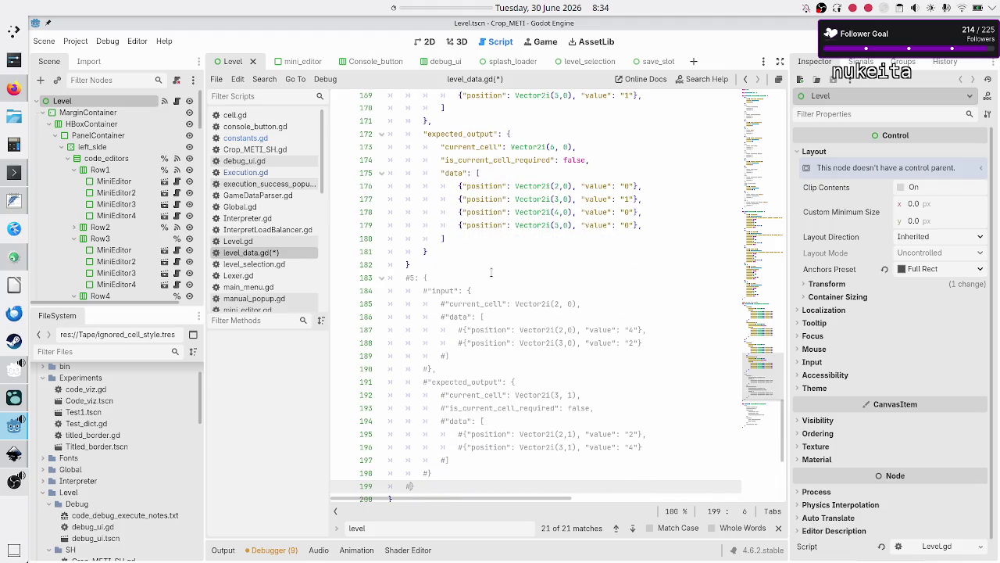
pyautogui.press('Up')
pyautogui.press('Up')
pyautogui.press('Up')
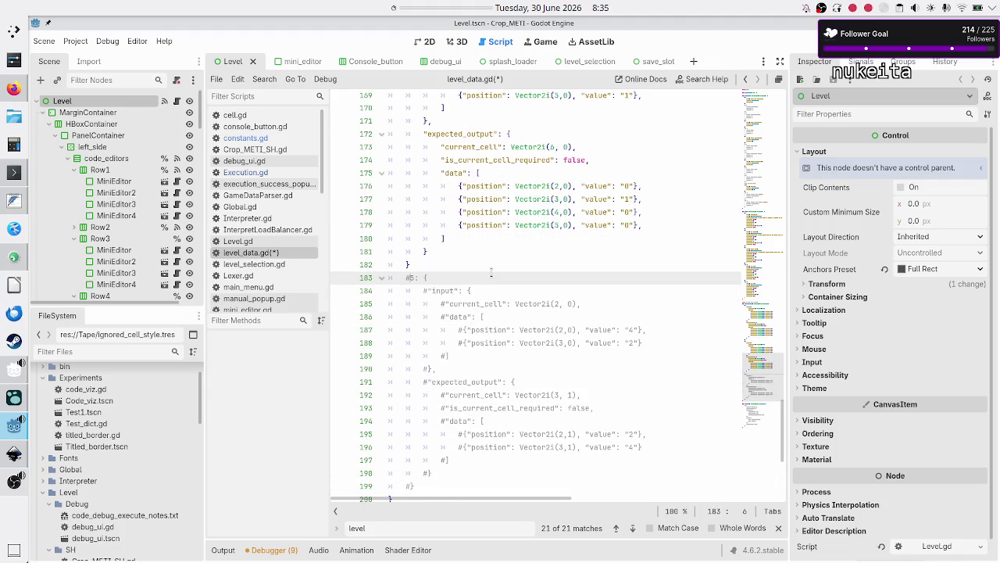
pyautogui.hotkey('shift', 'Down')
pyautogui.hotkey('shift', 'Down')
pyautogui.hotkey('shift', 'Down')
pyautogui.hotkey('shift', 'Down')
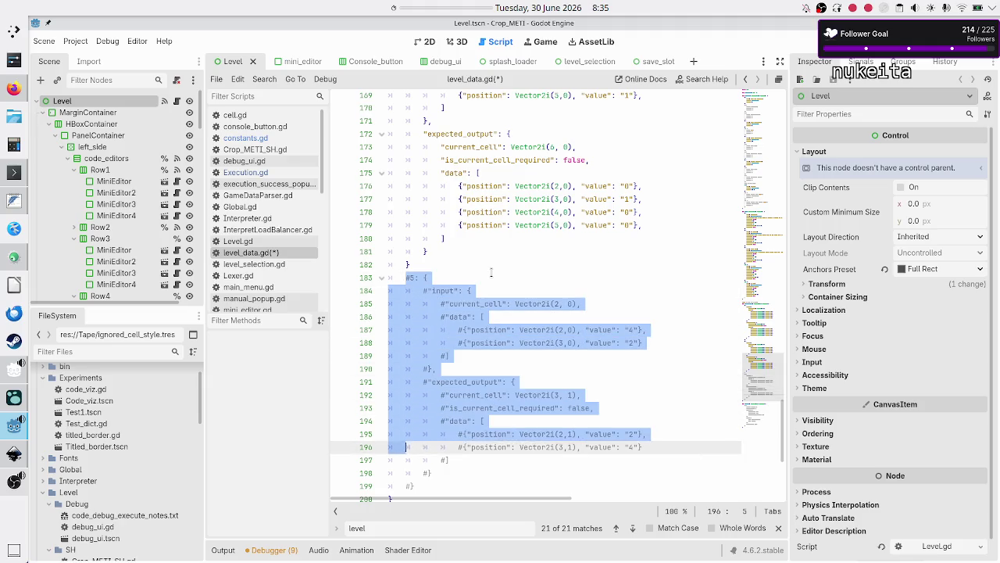
pyautogui.hotkey('shift', 'Right')
pyautogui.hotkey('shift', 'Right')
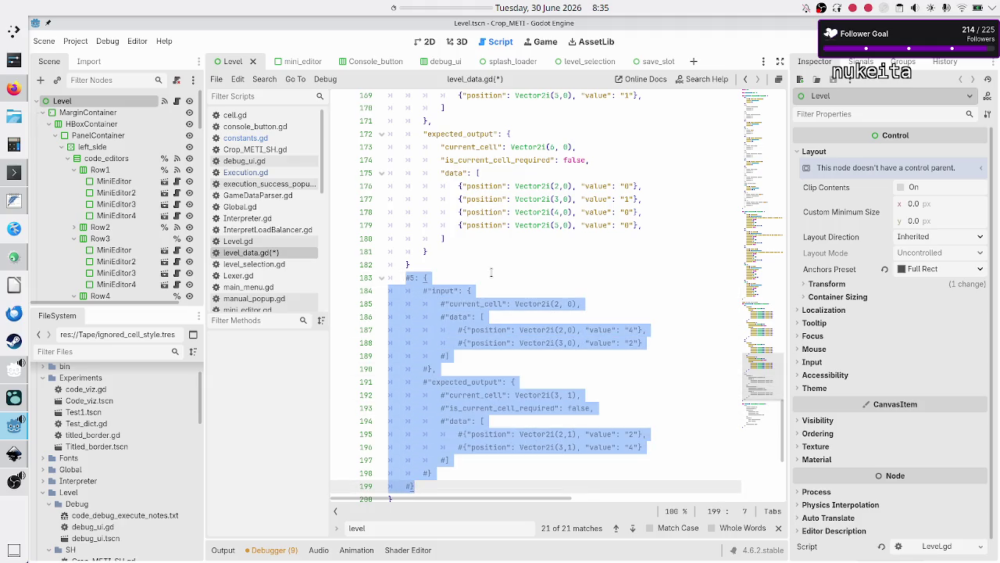
pyautogui.press('Delete')
pyautogui.press('BackSpace')
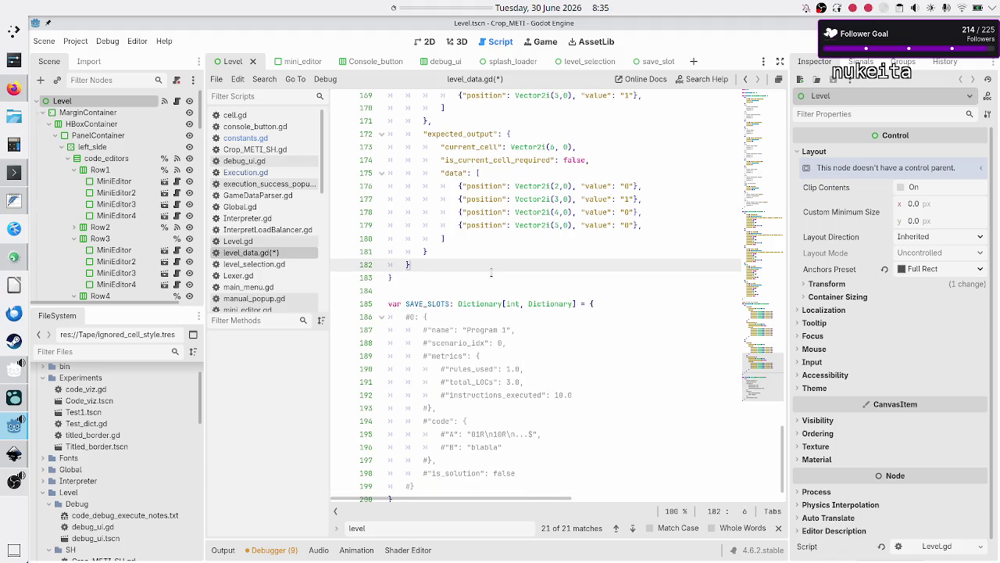
pyautogui.press('Up')
pyautogui.press('Up')
pyautogui.press('Up')
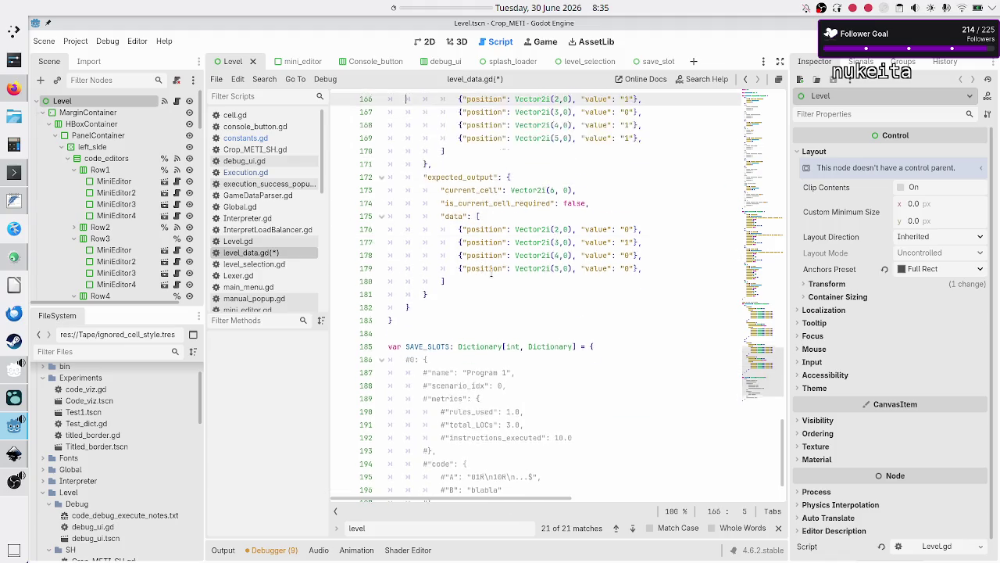
# - Duplicate the test 4 entry below itself, with a comma after test 4's closing brace
pyautogui.press('Down')
pyautogui.press('Down')
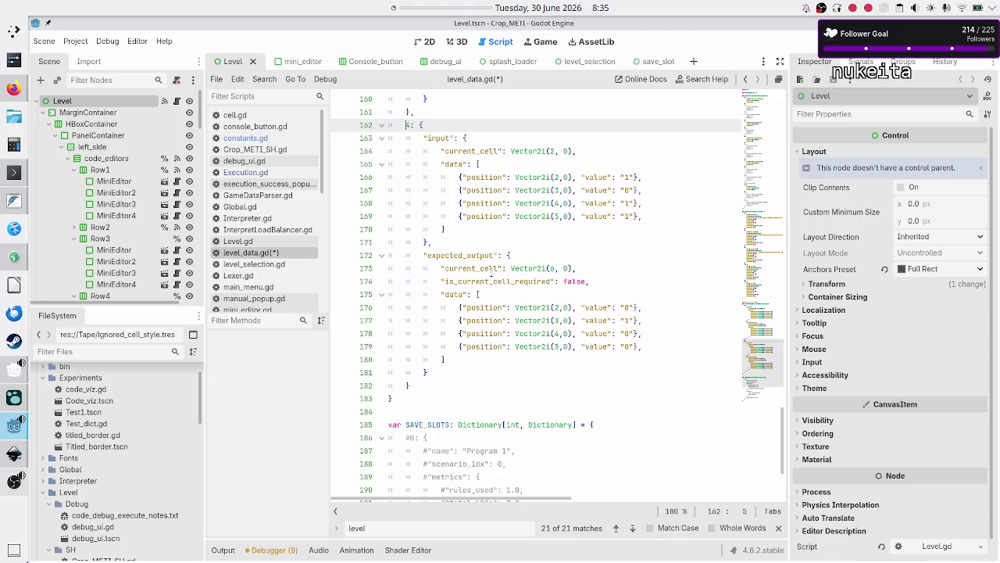
pyautogui.hotkey('shift', 'Down')
pyautogui.hotkey('shift', 'Down')
pyautogui.hotkey('shift', 'Down')
pyautogui.hotkey('shift', 'Right')
pyautogui.hotkey('ctrl', 'c')
pyautogui.press('Right')
pyautogui.write(',')
pyautogui.press('Return')
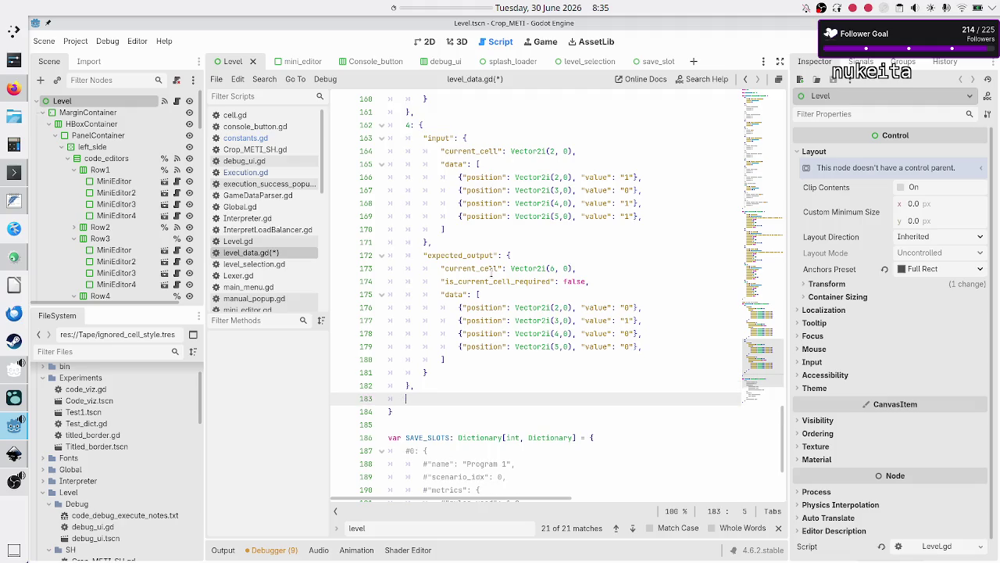
pyautogui.hotkey('ctrl', 'v')
pyautogui.press('Up')
pyautogui.press('Up')
pyautogui.press('Up')
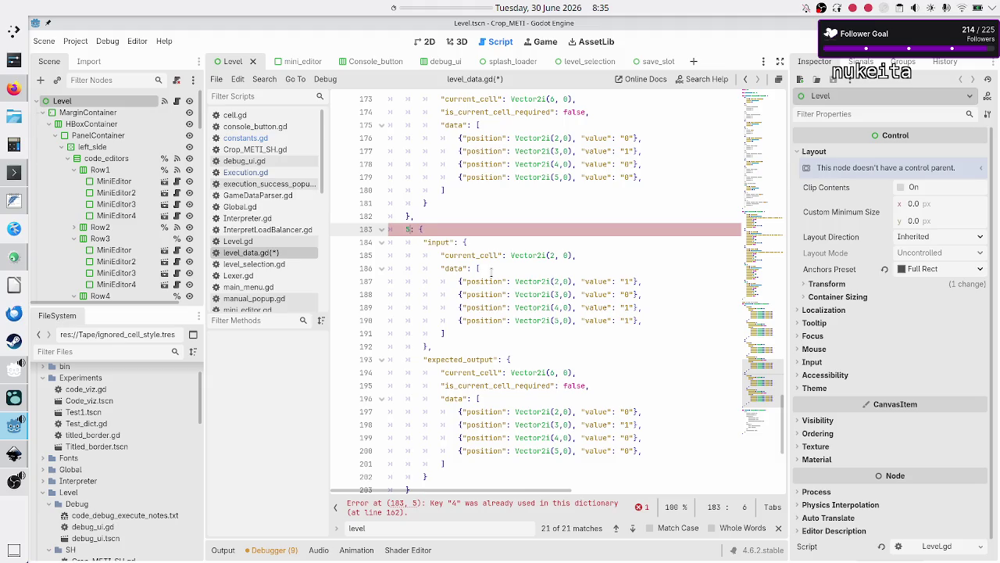
pyautogui.press('Down')
pyautogui.press('Down')
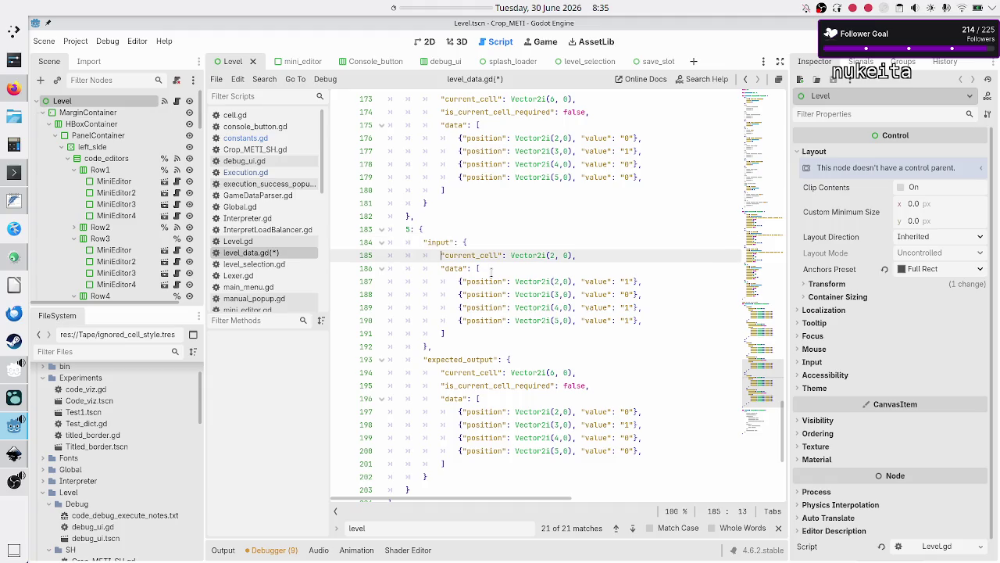
pyautogui.hotkey('ctrl', 'Right')
pyautogui.hotkey('ctrl', 'Right')
pyautogui.hotkey('ctrl', 'Right')
pyautogui.scroll(4, 648, 221)
pyautogui.scroll(10, 648, 221)
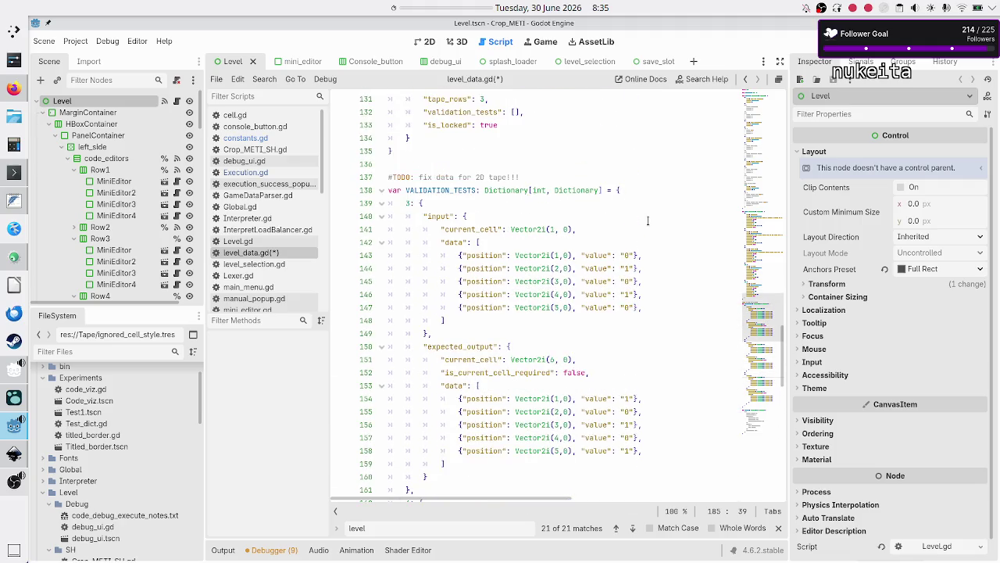
# - Review test 4's input and expected cell values line by line
pyautogui.click(622, 256)
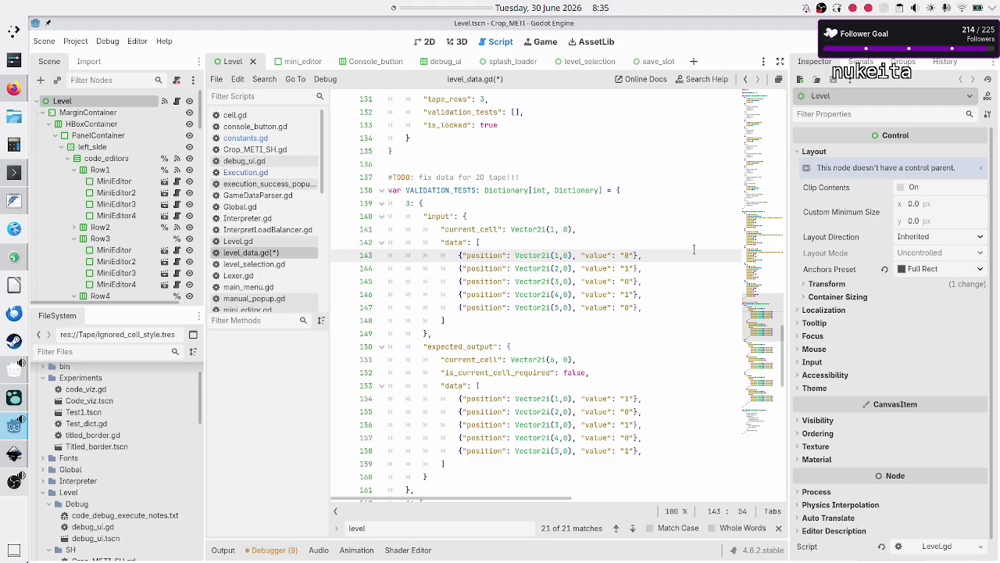
pyautogui.hotkey('shift', 'Right')
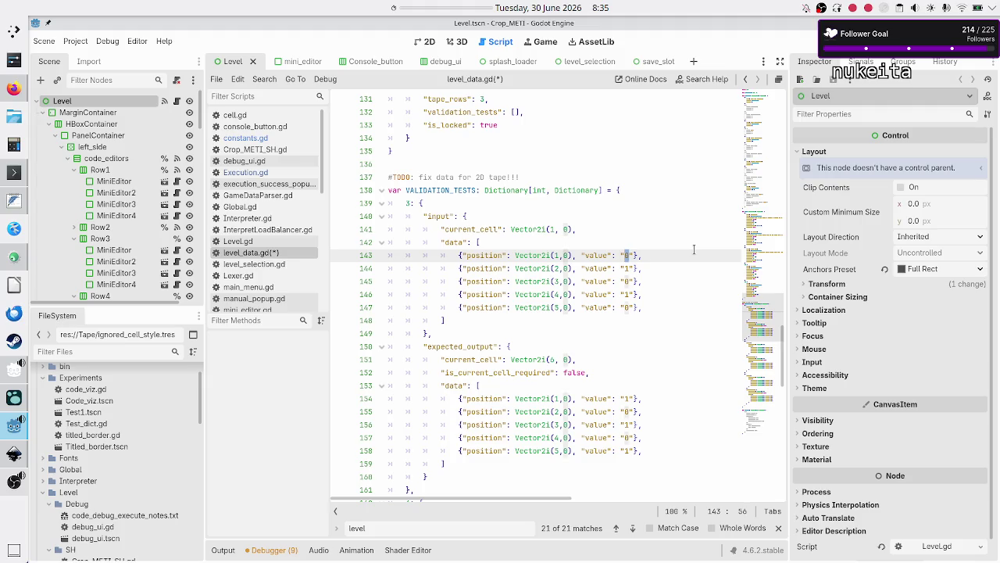
pyautogui.press('Down')
pyautogui.press('Down')
pyautogui.press('Down')
pyautogui.hotkey('shift', 'Left')
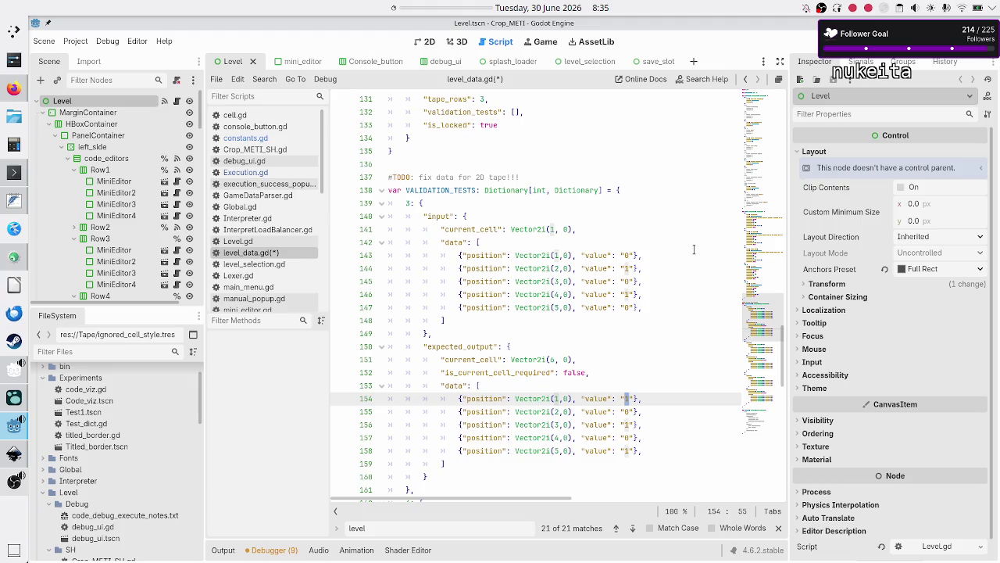
pyautogui.press('Up')
pyautogui.press('Up')
pyautogui.press('Up')
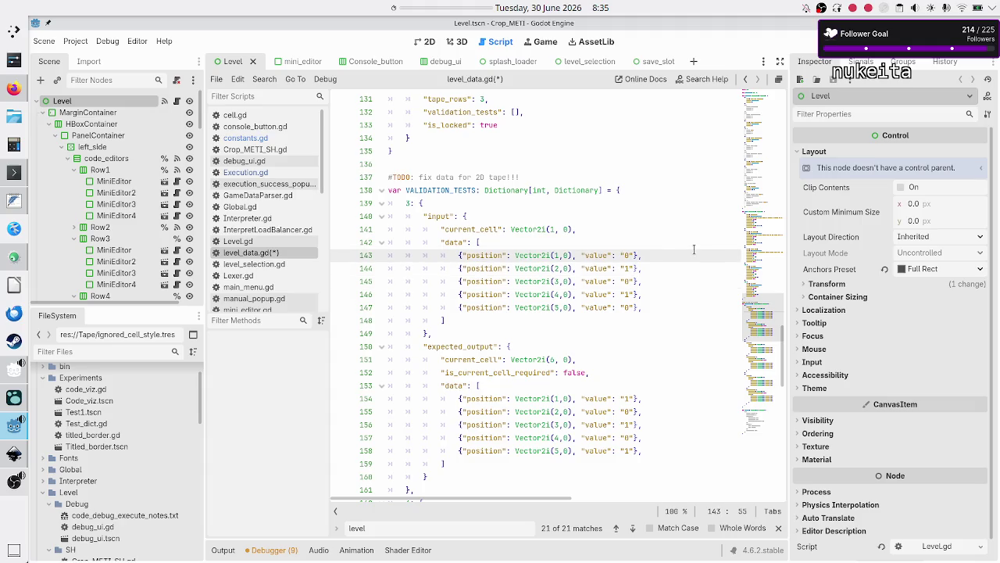
pyautogui.press('Right')
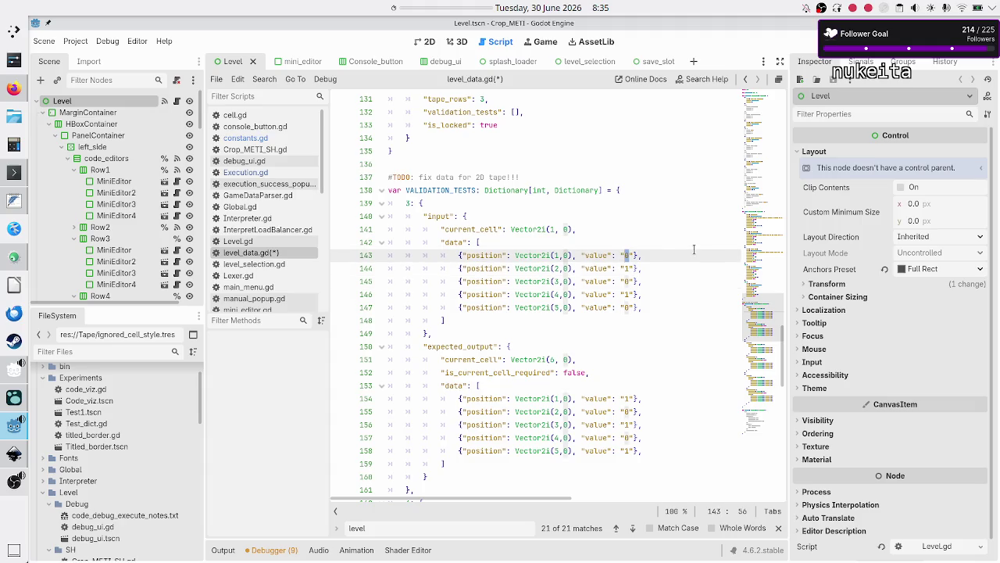
pyautogui.press('Down')
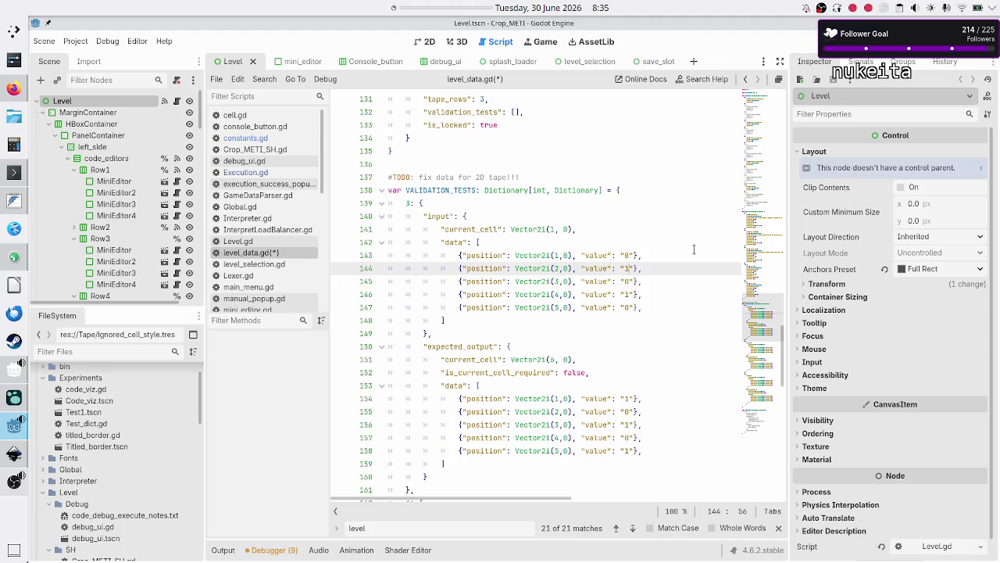
pyautogui.press('Down')
pyautogui.press('Down')
pyautogui.press('Down')
pyautogui.press('Down')
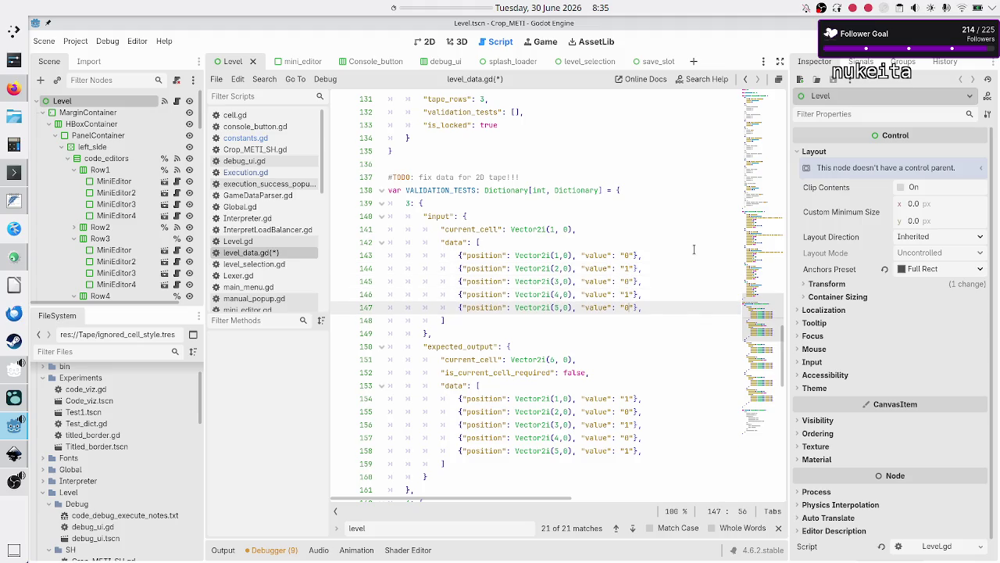
pyautogui.press('Down')
pyautogui.press('Down')
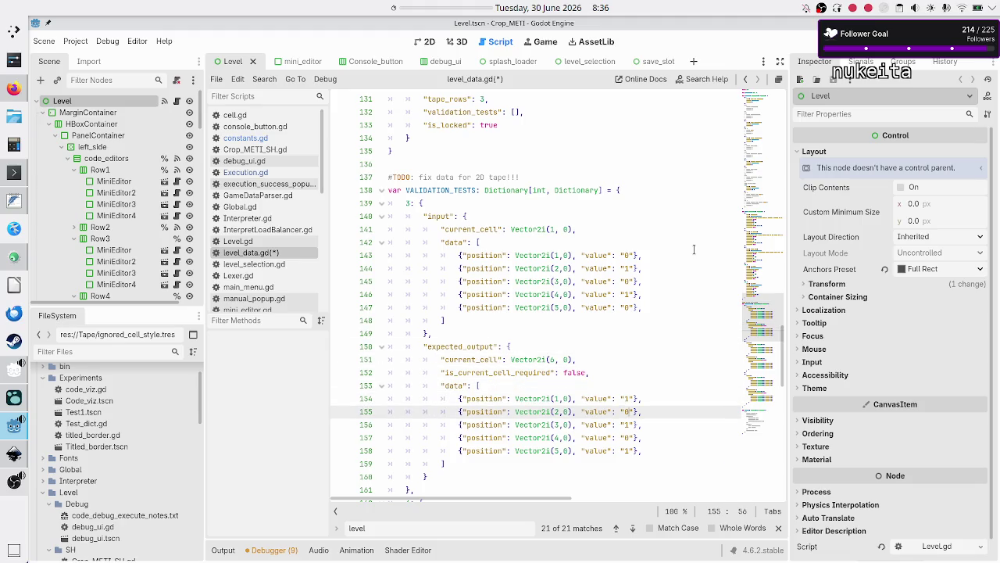
pyautogui.press('Down')
pyautogui.press('Down')
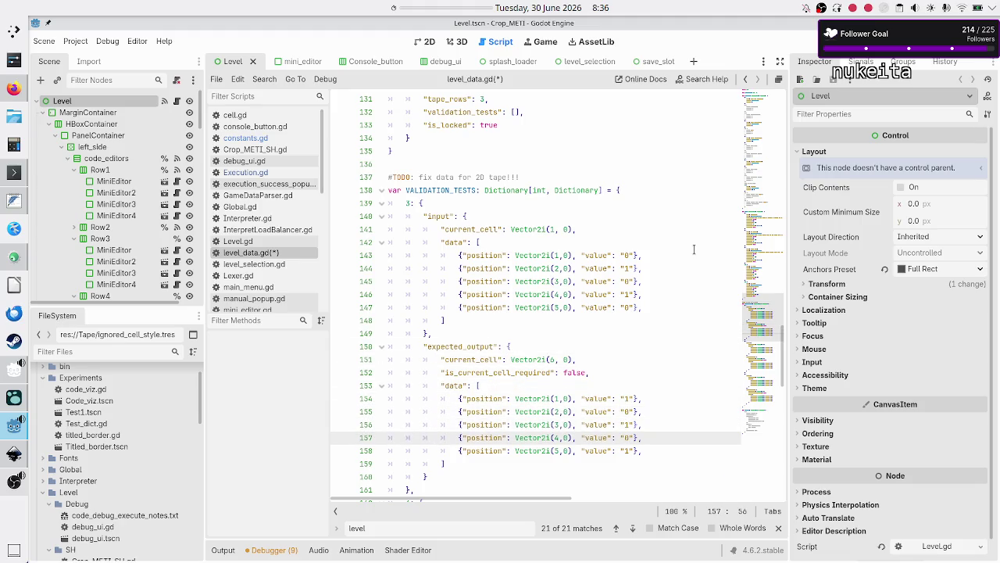
pyautogui.press('Down')
pyautogui.press('Down')
pyautogui.press('Down')
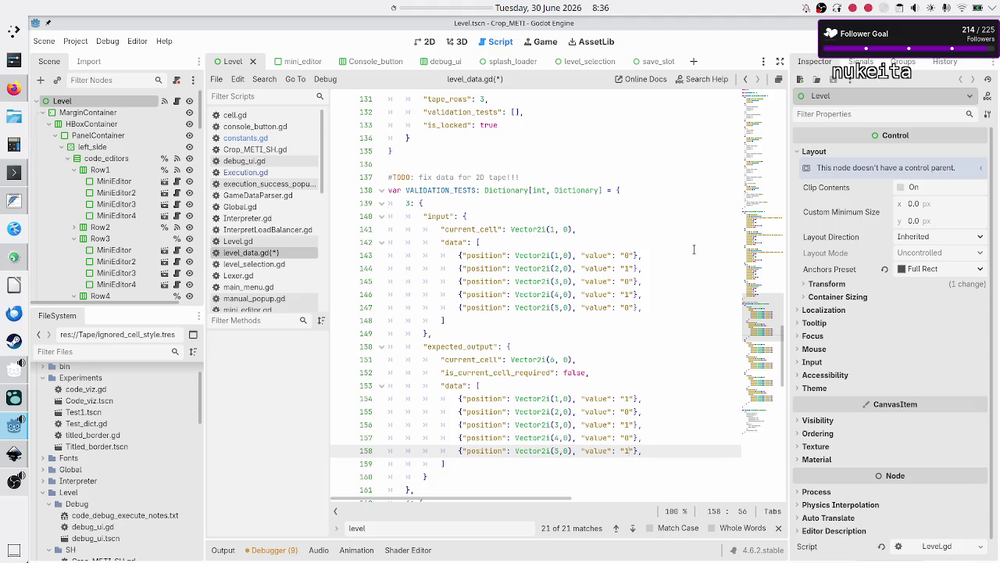
pyautogui.press('Up')
pyautogui.press('Up')
pyautogui.press('Up')
pyautogui.press('Down')
pyautogui.press('Down')
pyautogui.press('Down')
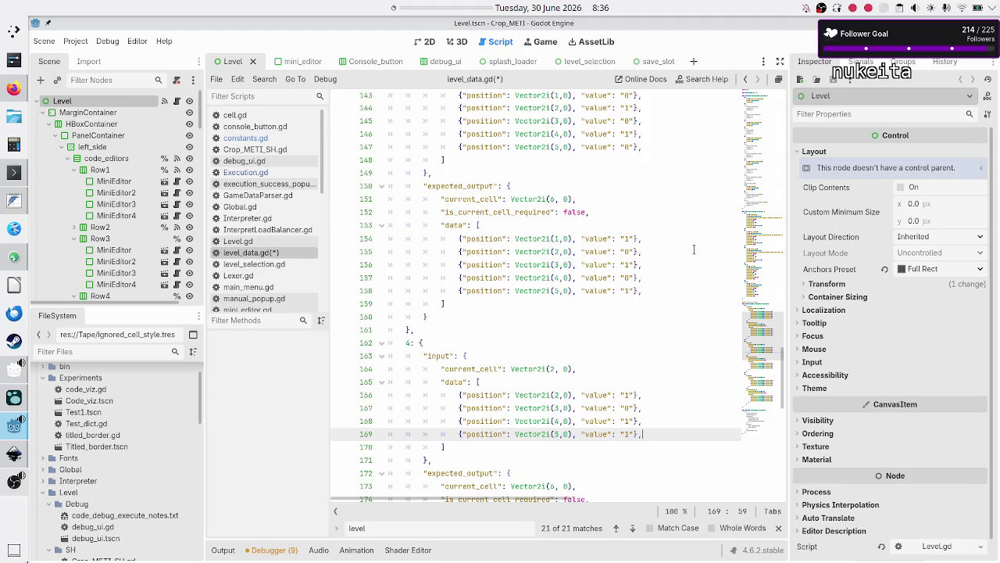
# - Delete the Vector2i(5, 0) entry from test 4's input and expected data, dropping the trailing comma
pyautogui.press('Home')
pyautogui.hotkey('shift', 'End')
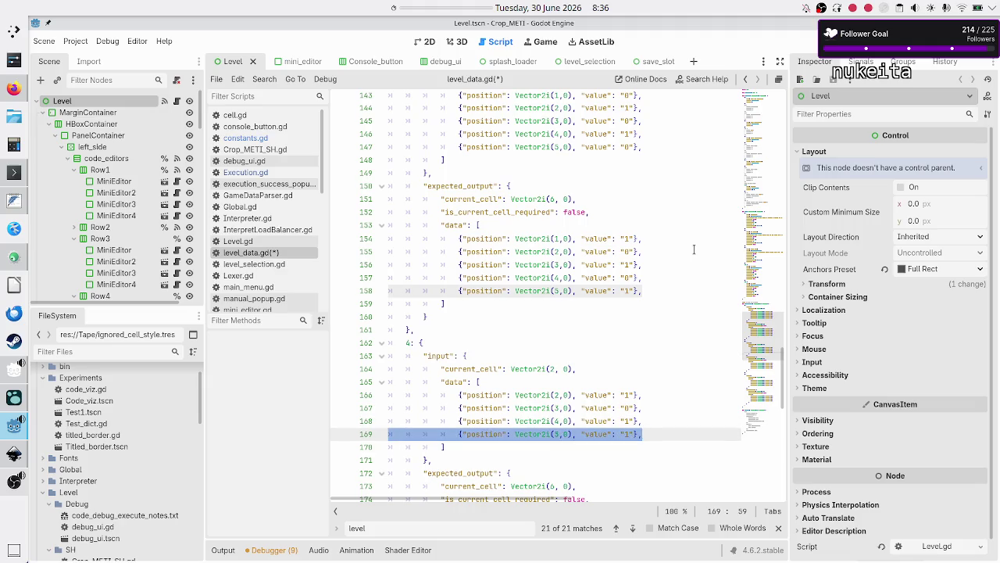
pyautogui.press('Escape')
pyautogui.hotkey('ctrl', 'shift', 'k')
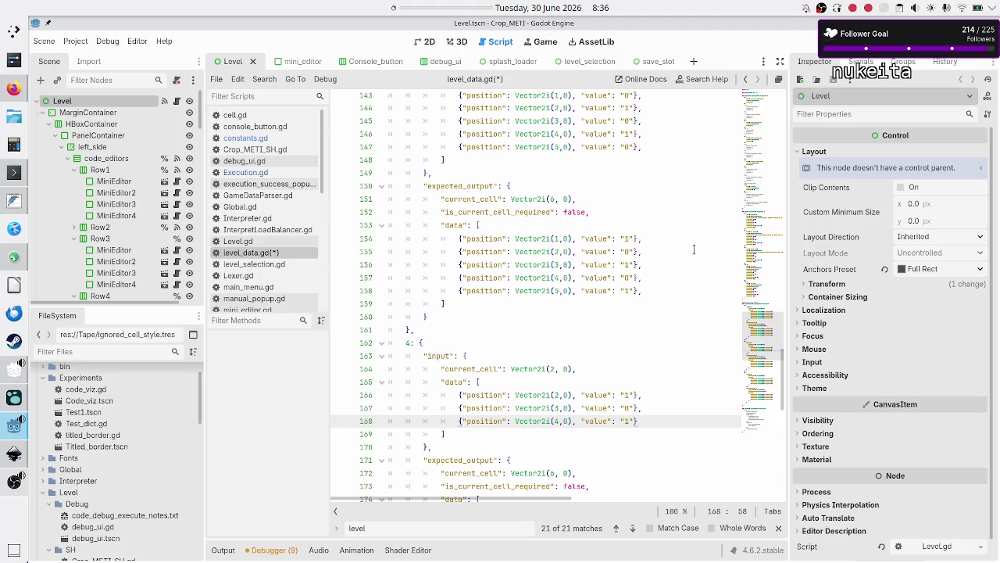
pyautogui.press('Down')
pyautogui.press('Down')
pyautogui.press('Down')
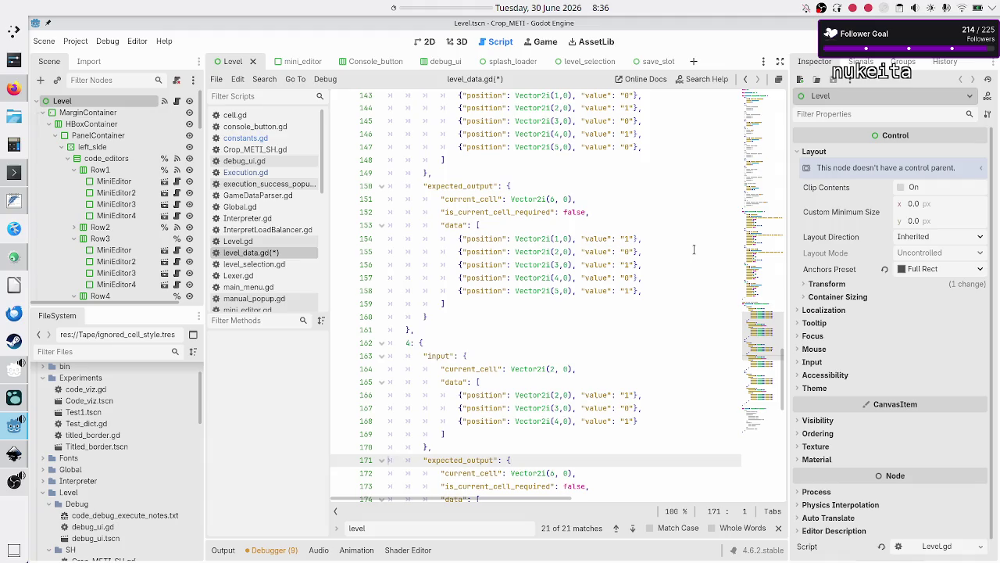
pyautogui.press('Down')
pyautogui.press('Down')
pyautogui.press('Down')
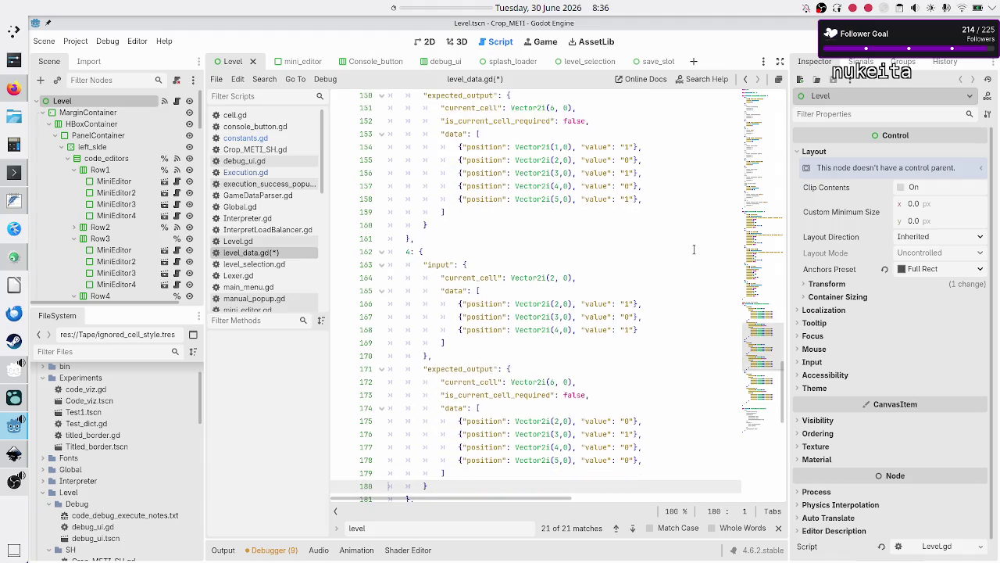
pyautogui.press('Up')
pyautogui.press('Up')
pyautogui.press('Up')
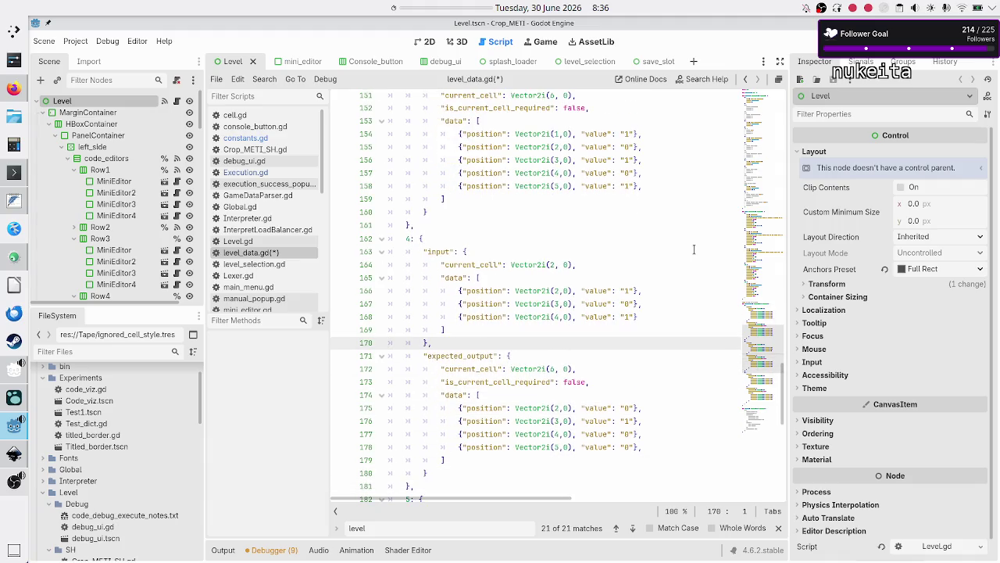
pyautogui.press('Up')
pyautogui.press('Up')
pyautogui.press('Up')
pyautogui.press('Down')
pyautogui.press('Down')
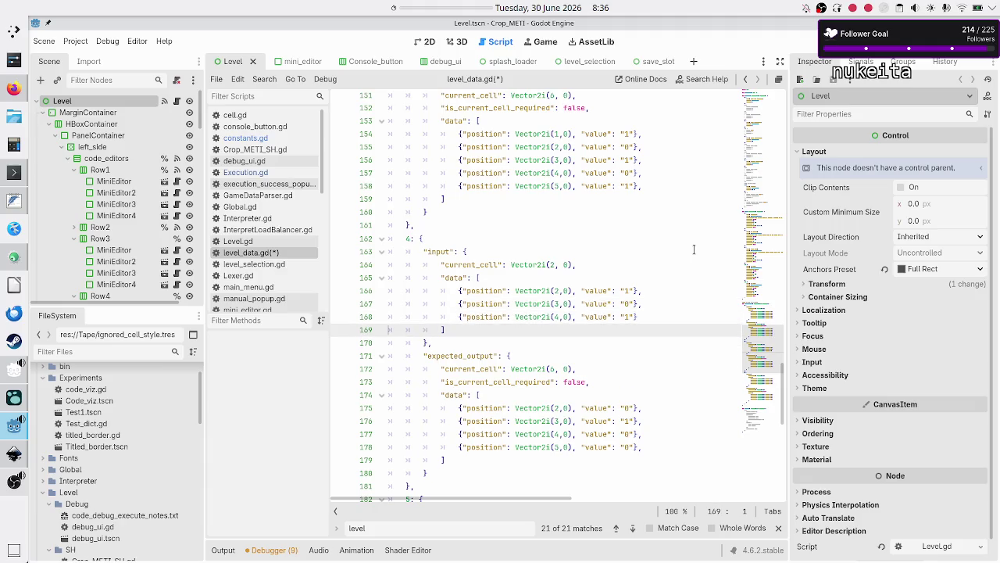
pyautogui.press('Down')
pyautogui.press('Down')
pyautogui.press('Down')
pyautogui.press('Up')
pyautogui.press('Up')
pyautogui.press('Up')
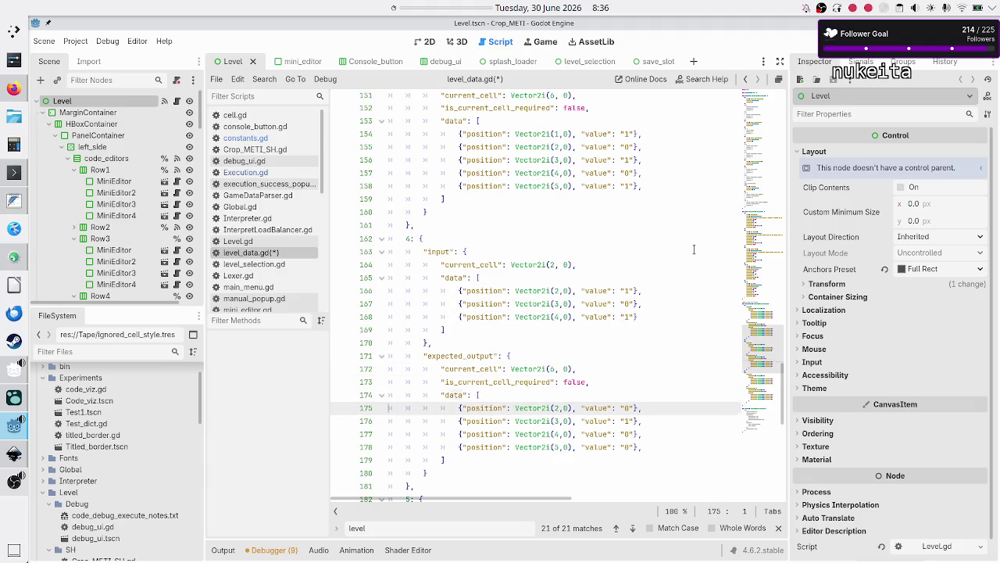
pyautogui.press('Down')
pyautogui.press('Down')
pyautogui.press('Down')
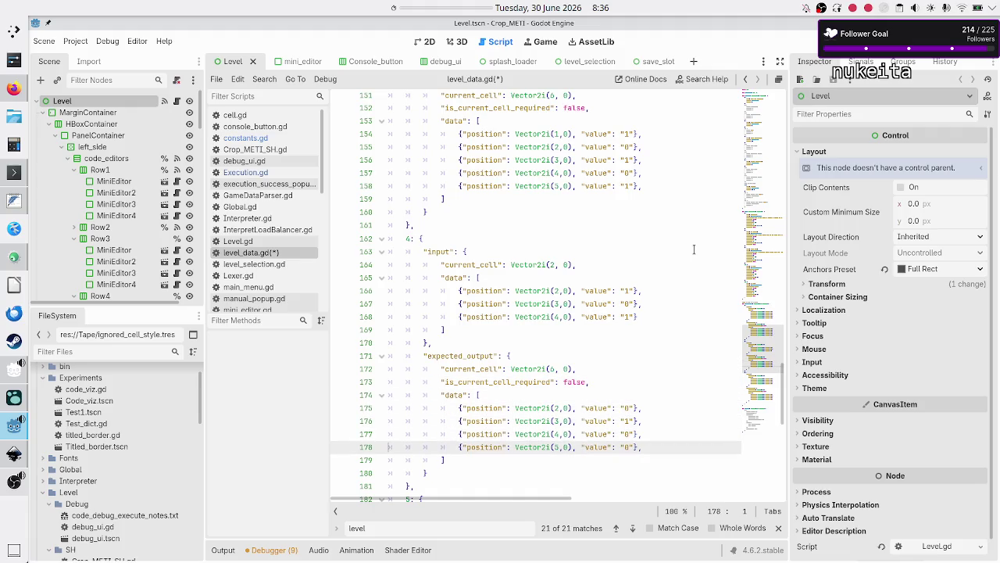
pyautogui.hotkey('shift', 'End')
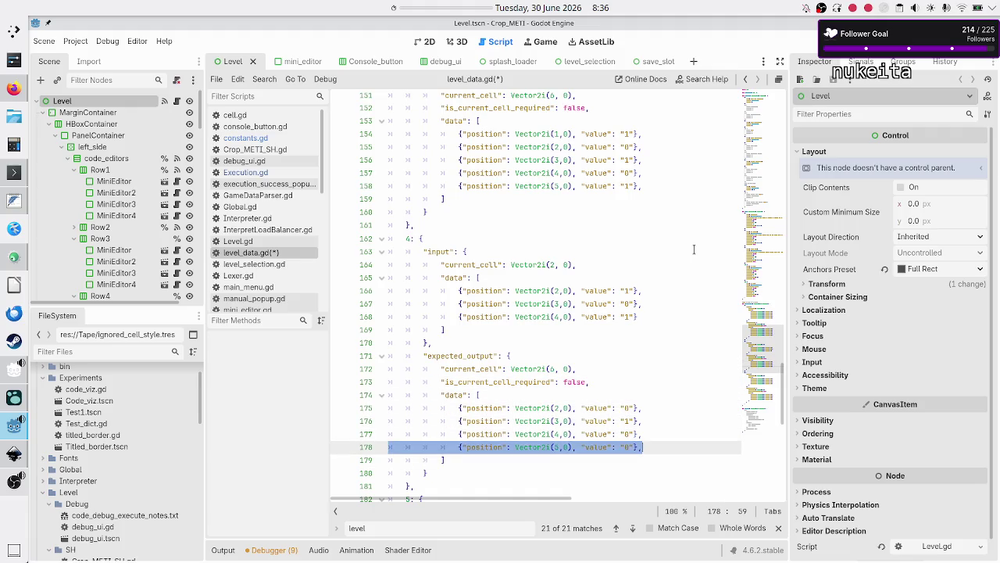
pyautogui.press('BackSpace')
pyautogui.press('BackSpace')
pyautogui.press('BackSpace')
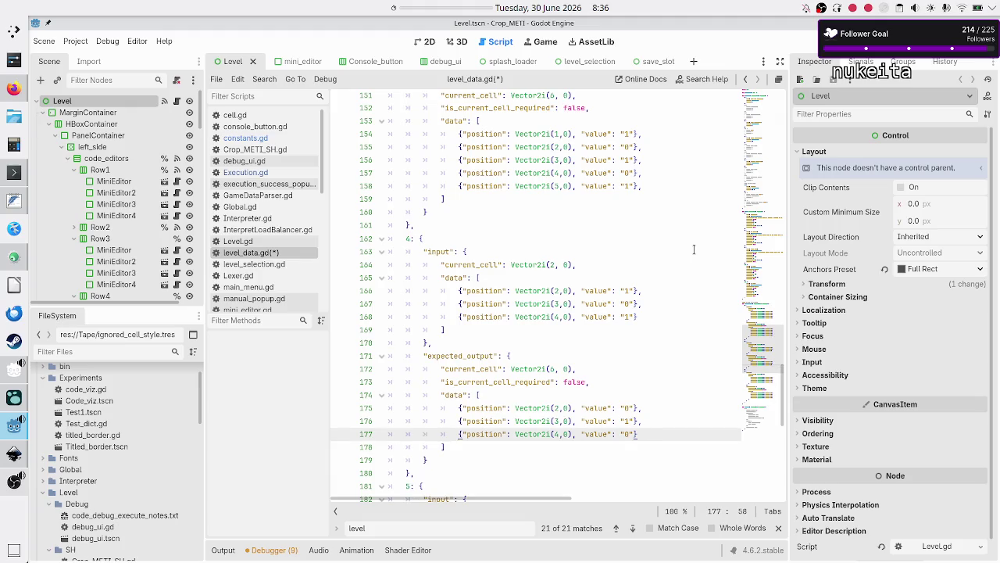
# - Check test 4's expected current_cell Vector2i(5, 0), then move into test 5's input entries
pyautogui.press('Up')
pyautogui.press('Down')
pyautogui.press('Up')
pyautogui.press('Up')
pyautogui.press('Up')
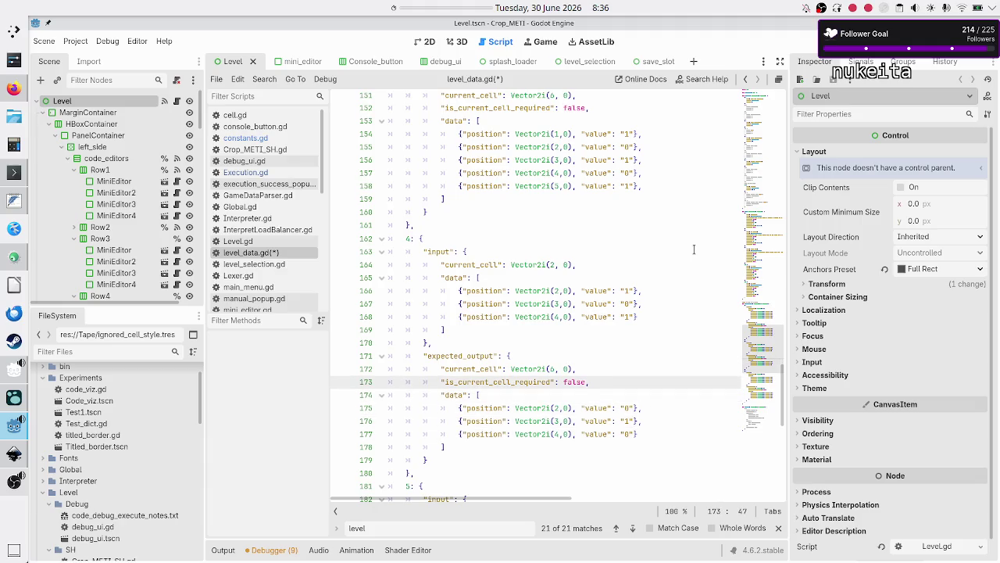
pyautogui.press('Up')
pyautogui.press('Left')
pyautogui.press('Left')
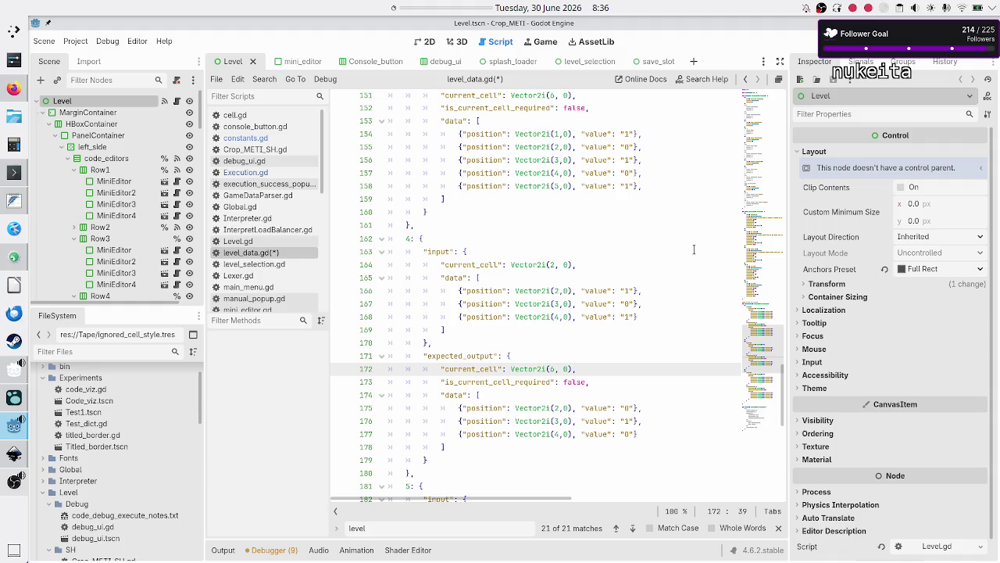
pyautogui.write('5')
pyautogui.press('Escape')
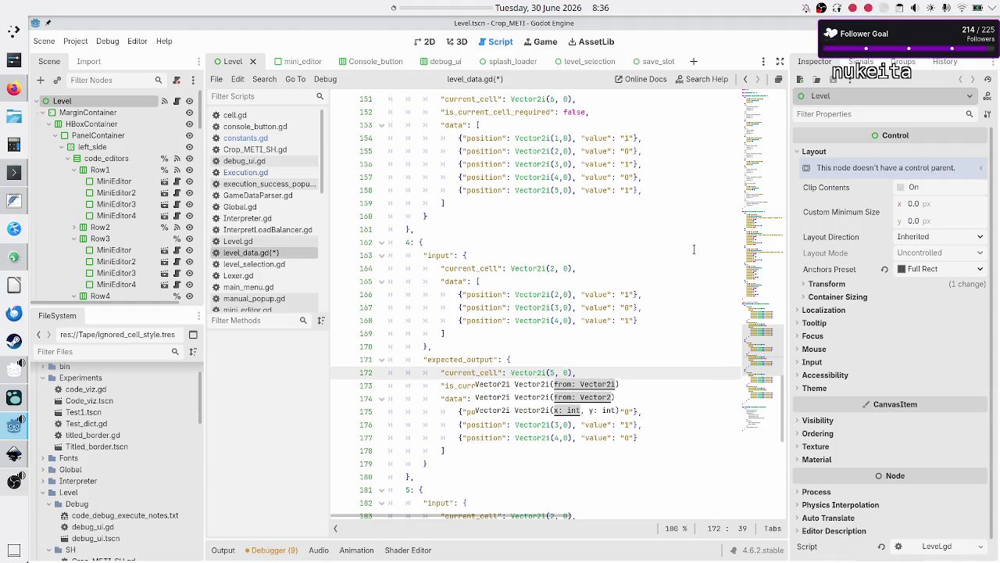
pyautogui.press('Down')
pyautogui.press('Down')
pyautogui.press('Down')
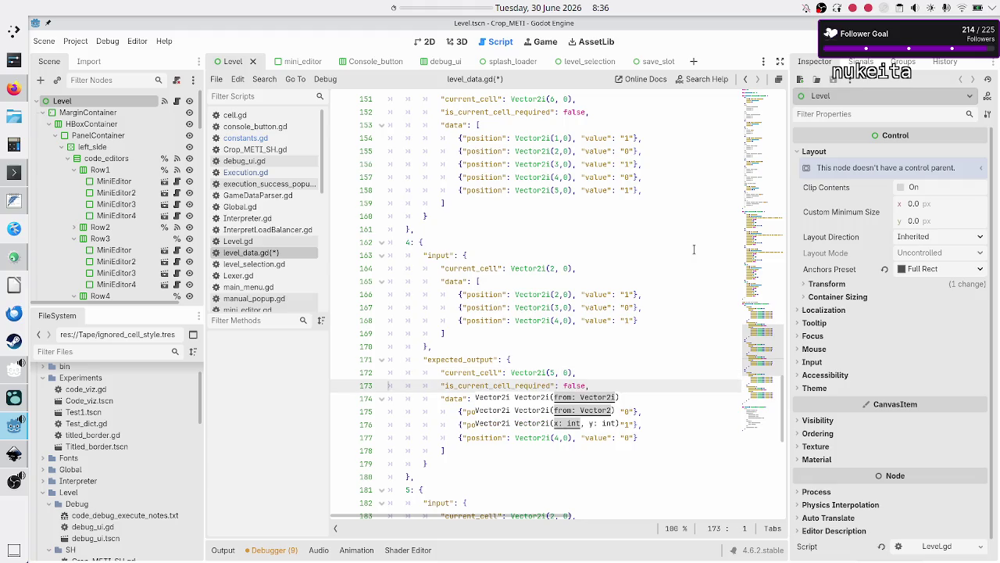
pyautogui.press('Home')
pyautogui.press('Home')
pyautogui.press('Down')
pyautogui.press('Down')
pyautogui.press('Down')
pyautogui.press('Down')
pyautogui.press('Down')
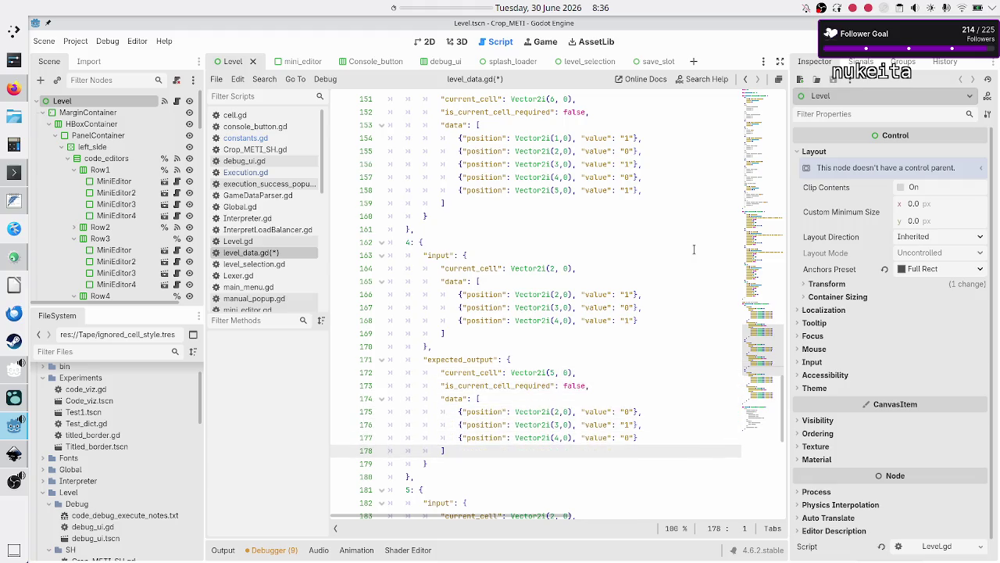
pyautogui.press('Up')
pyautogui.press('Up')
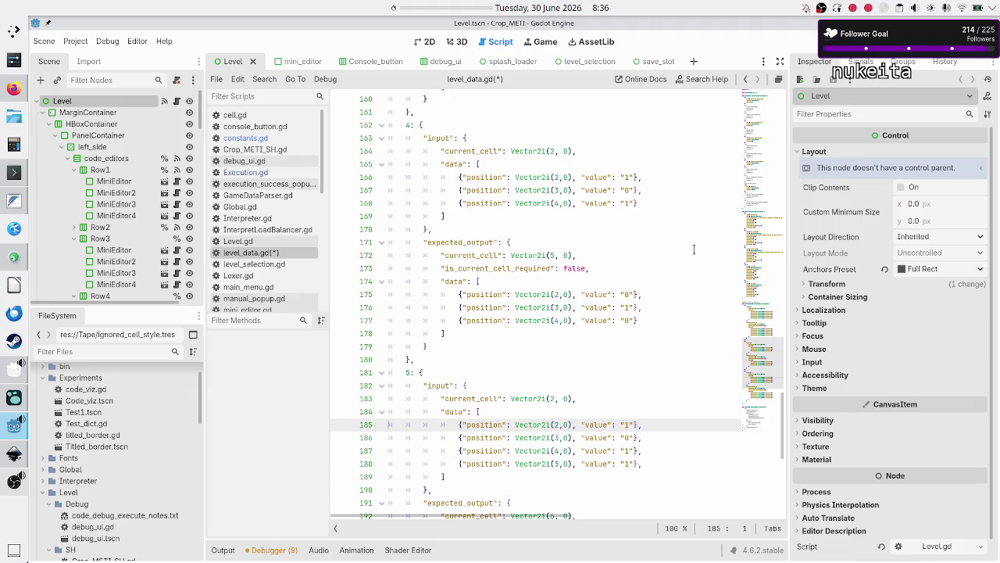
pyautogui.scroll(7, 578, 208)
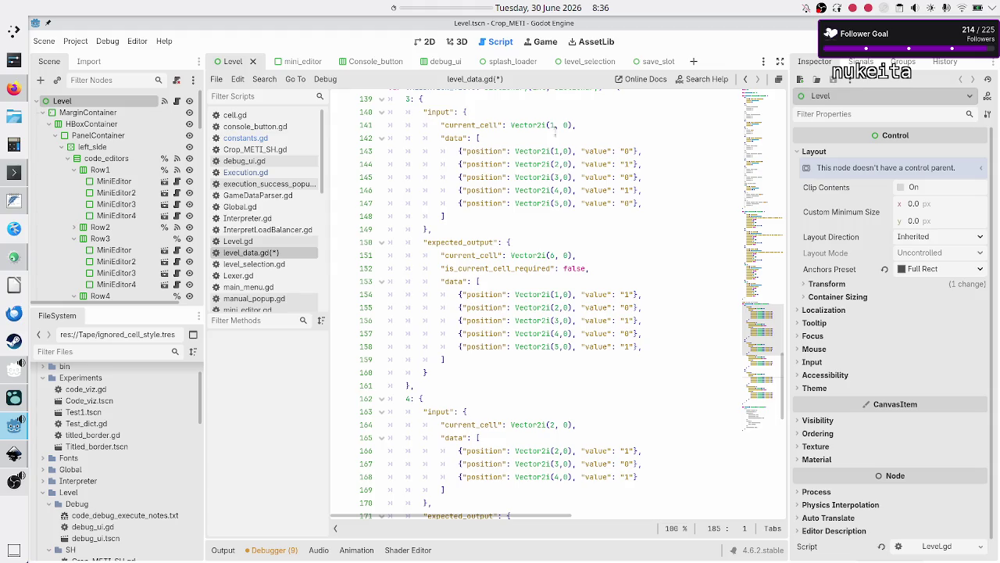
pyautogui.scroll(-9, 550, 424)
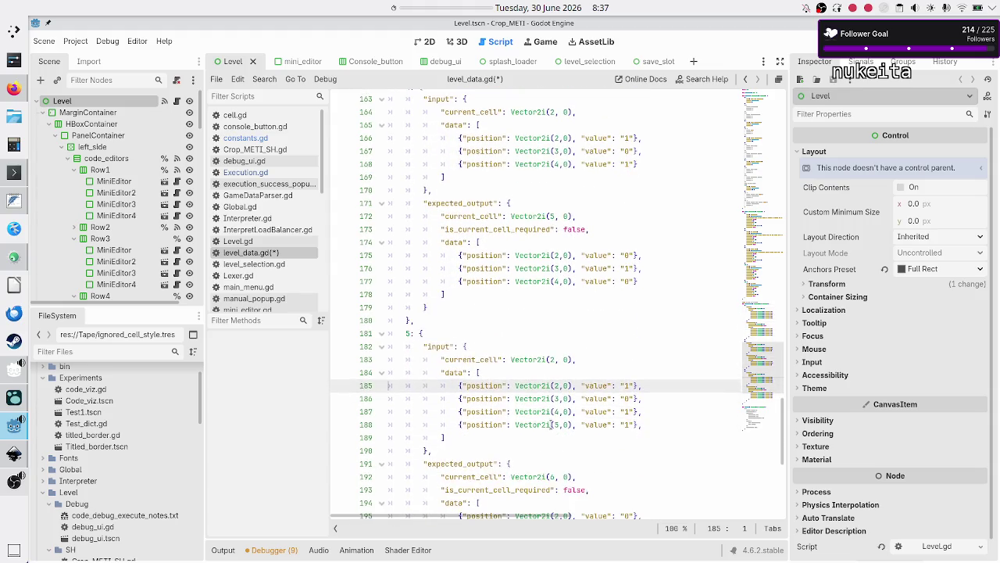
pyautogui.scroll(-3, 550, 424)
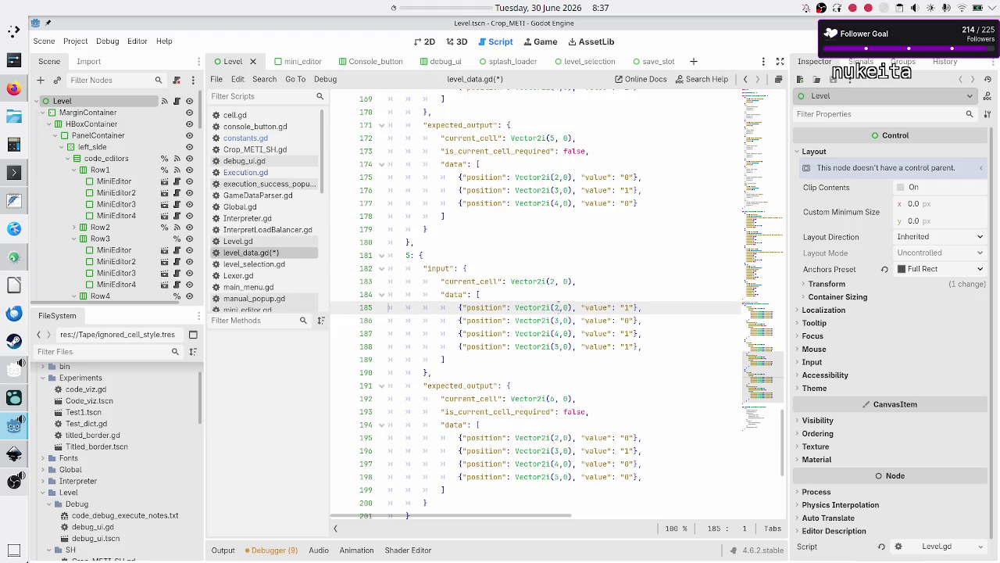
pyautogui.click(556, 281)
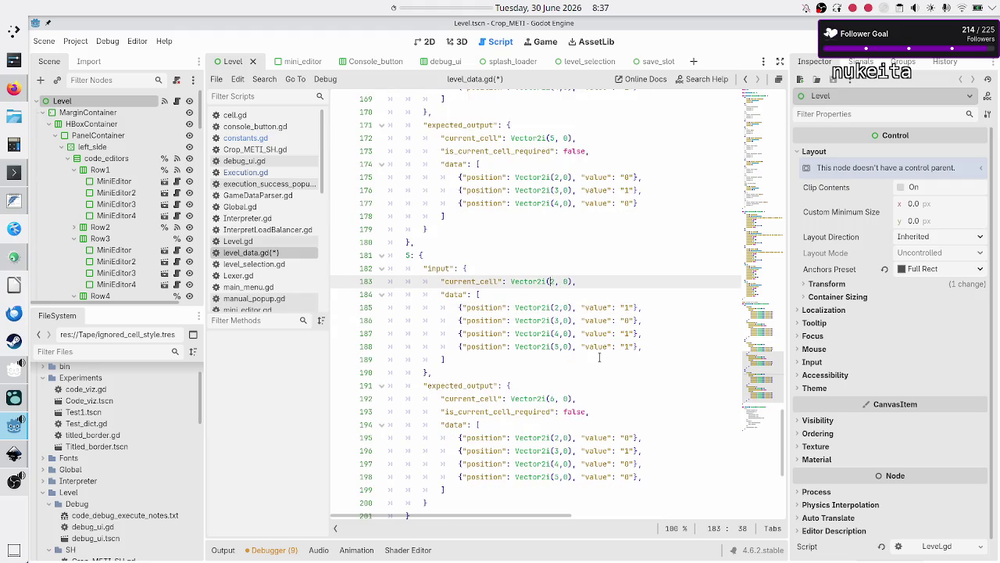
pyautogui.press('Down')
pyautogui.press('Down')
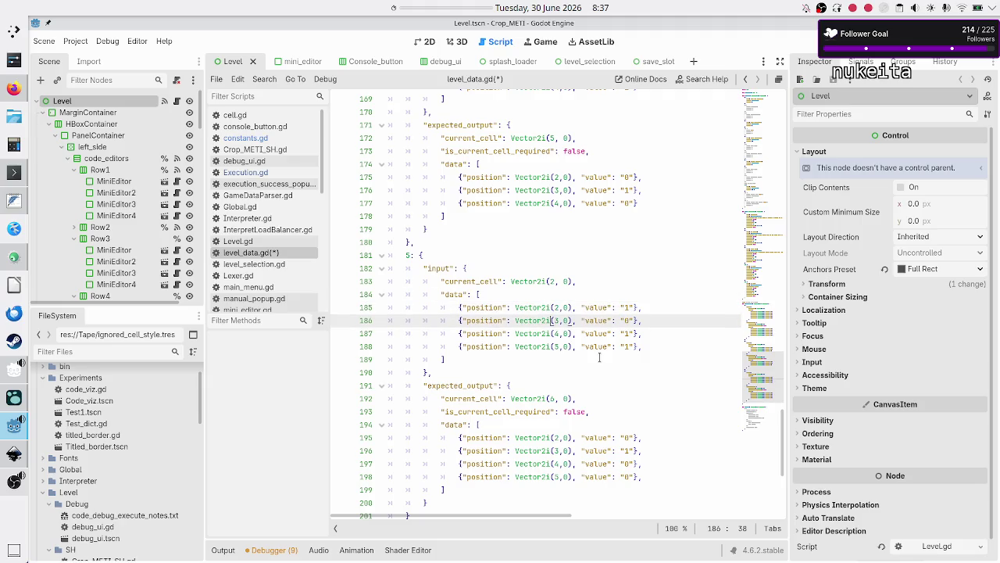
pyautogui.press('Right')
pyautogui.press('Right')
pyautogui.press('Right')
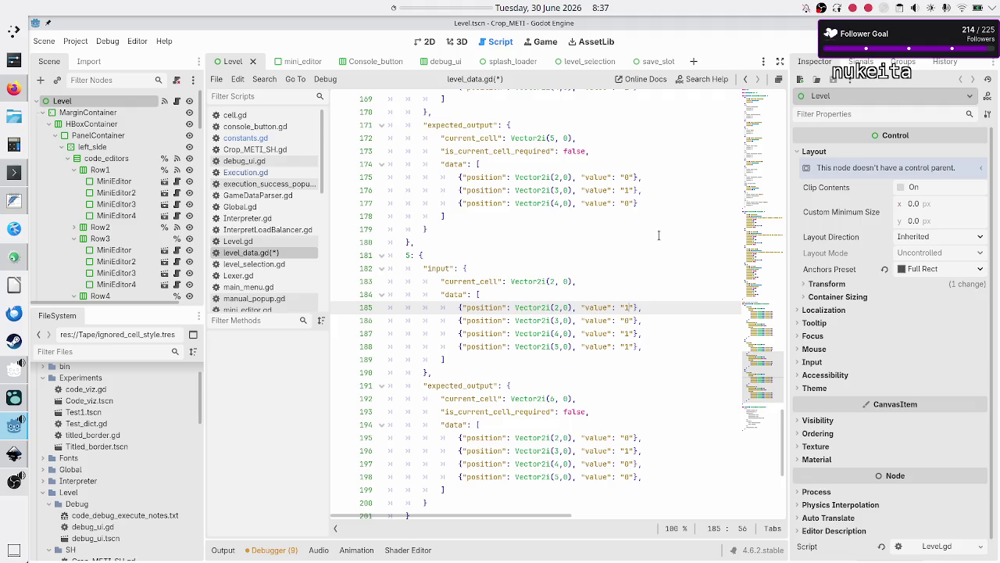
pyautogui.press('Down')
pyautogui.press('Down')
pyautogui.press('Down')
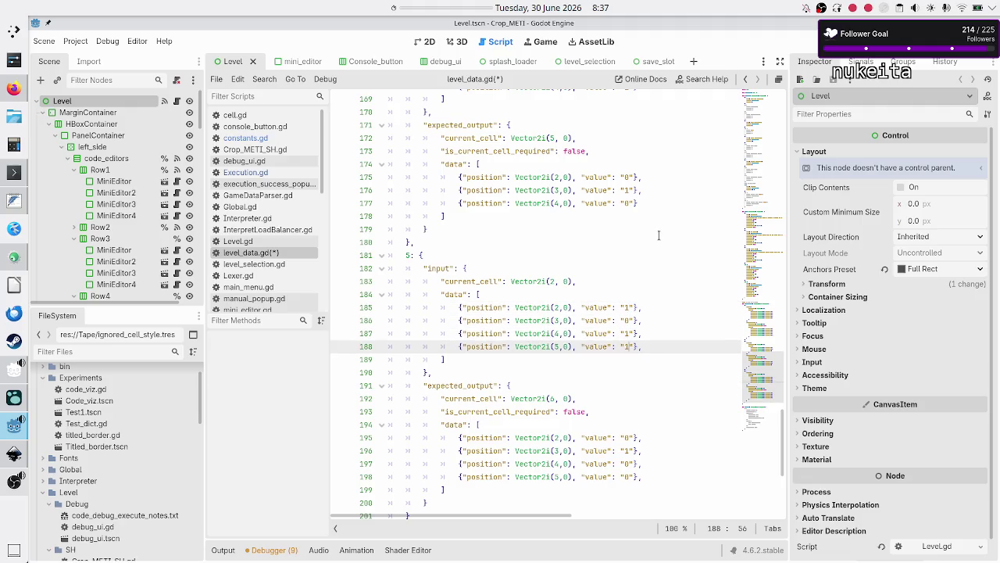
pyautogui.press('Up')
pyautogui.press('Up')
pyautogui.press('Up')
pyautogui.press('Down')
pyautogui.press('Down')
pyautogui.press('Down')
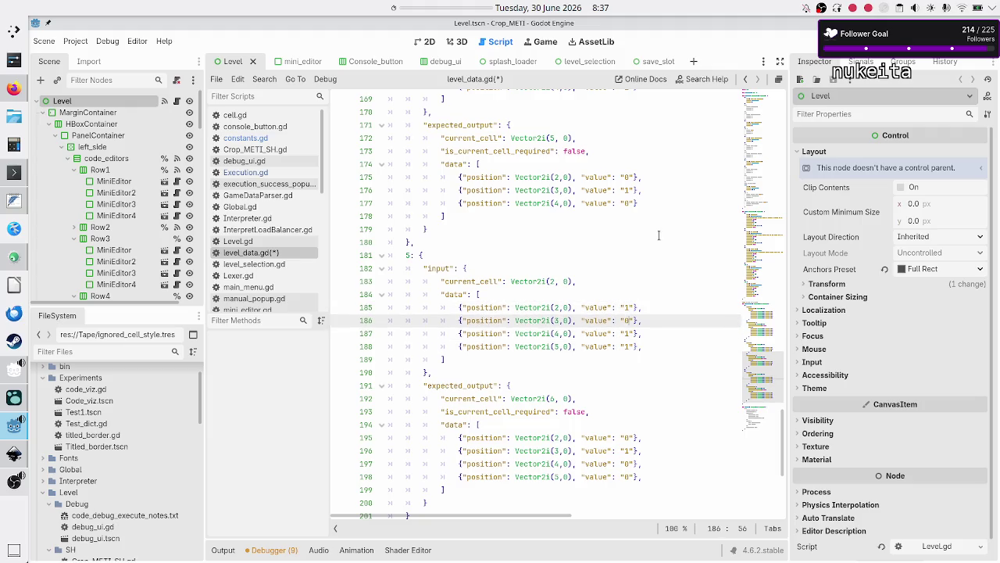
pyautogui.press('Up')
pyautogui.press('Up')
pyautogui.press('Up')
pyautogui.press('Down')
pyautogui.press('Down')
pyautogui.press('Down')
pyautogui.press('Up')
pyautogui.press('Up')
pyautogui.press('Up')
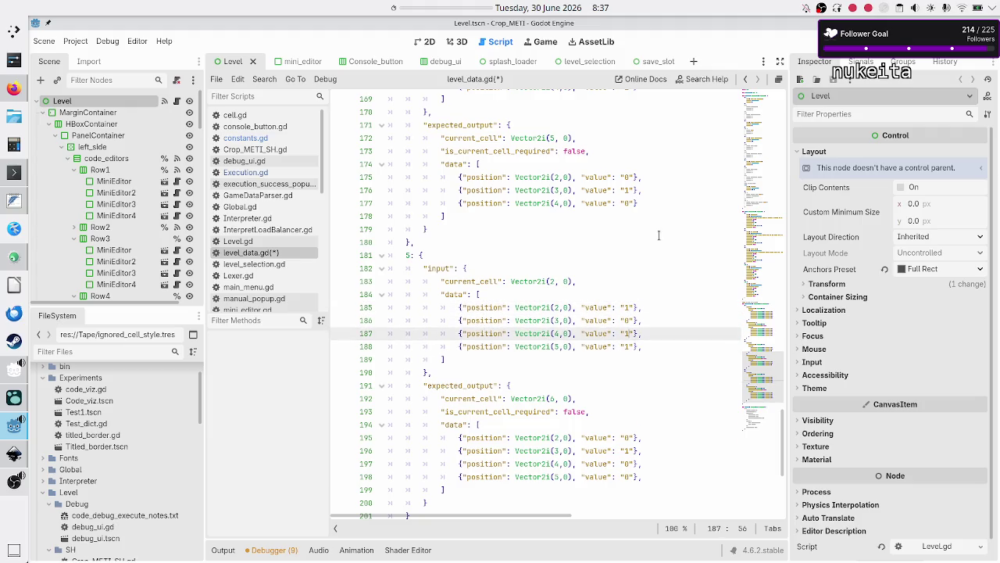
pyautogui.press('Down')
pyautogui.press('Down')
pyautogui.press('Down')
pyautogui.press('Up')
pyautogui.press('Up')
pyautogui.press('Up')
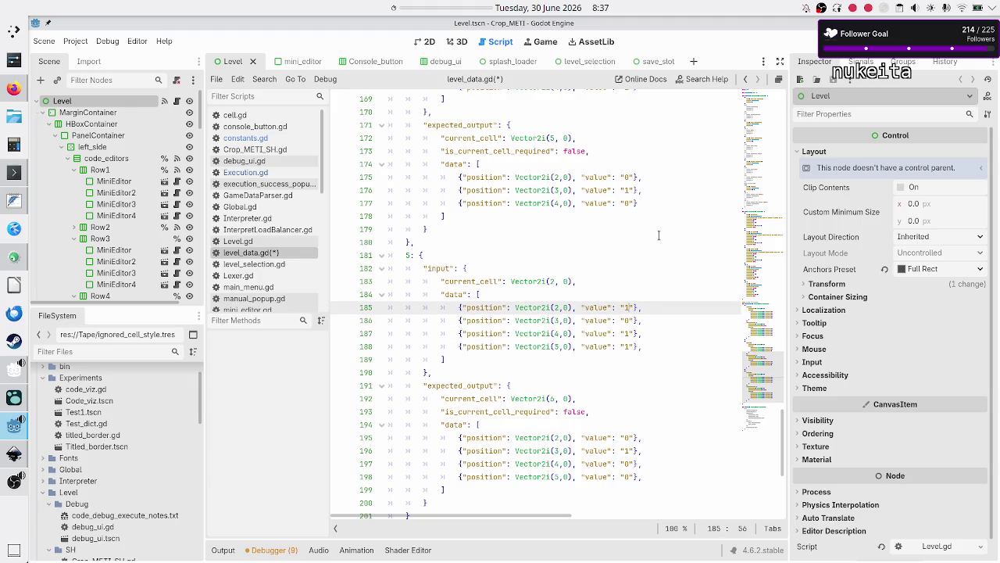
pyautogui.press('Down')
pyautogui.press('Down')
pyautogui.press('Down')
pyautogui.press('Up')
pyautogui.press('Up')
pyautogui.press('Up')
pyautogui.scroll(4, 651, 207)
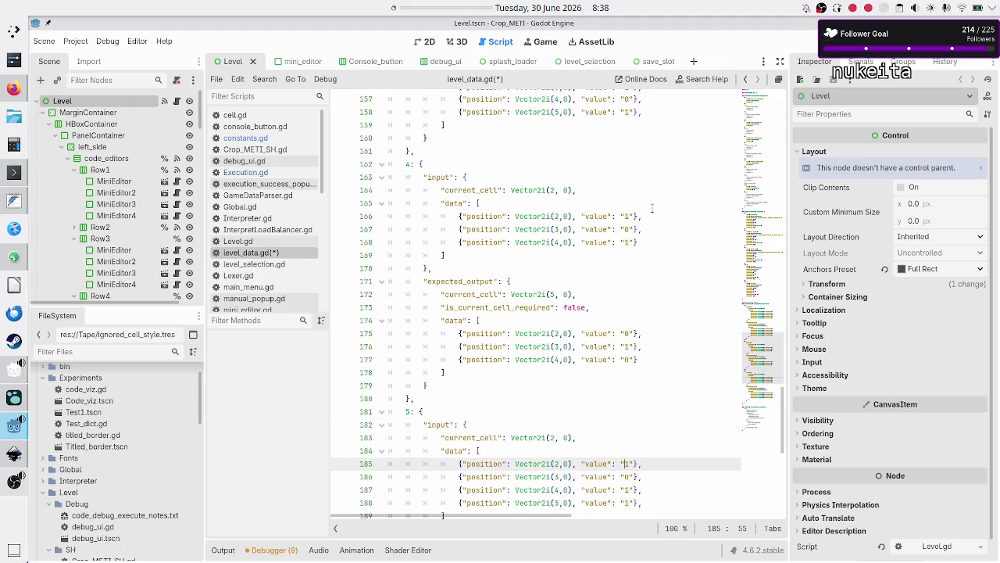
# - Copy the last input data entry and paste three copies of it below
pyautogui.scroll(2, 651, 208)
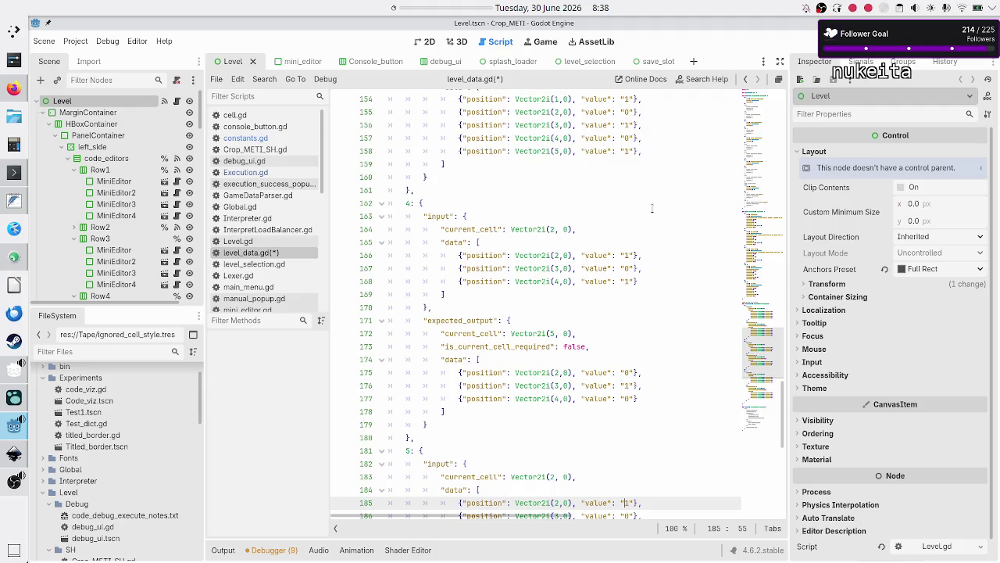
pyautogui.scroll(-8, 651, 208)
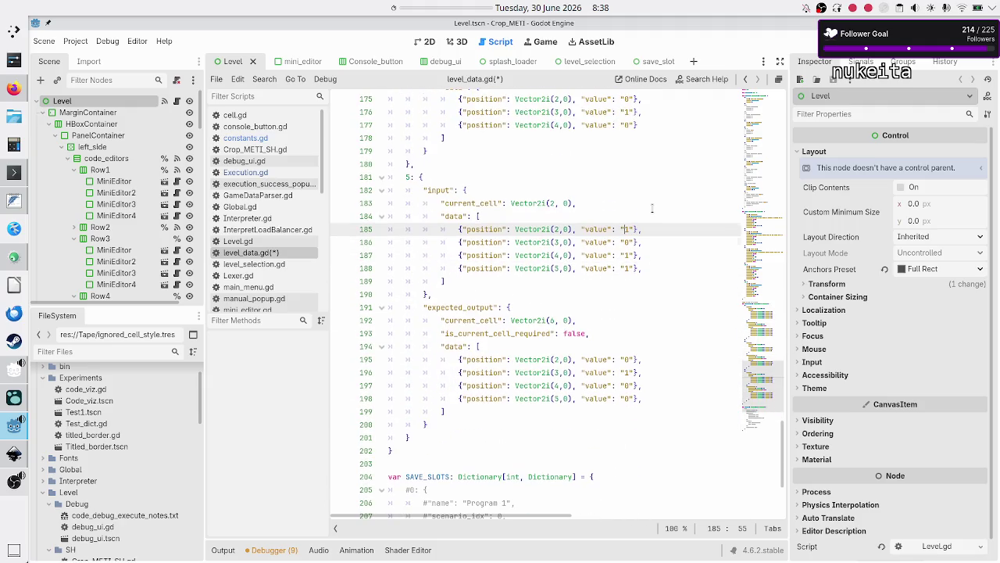
pyautogui.press('Down')
pyautogui.press('Down')
pyautogui.press('Down')
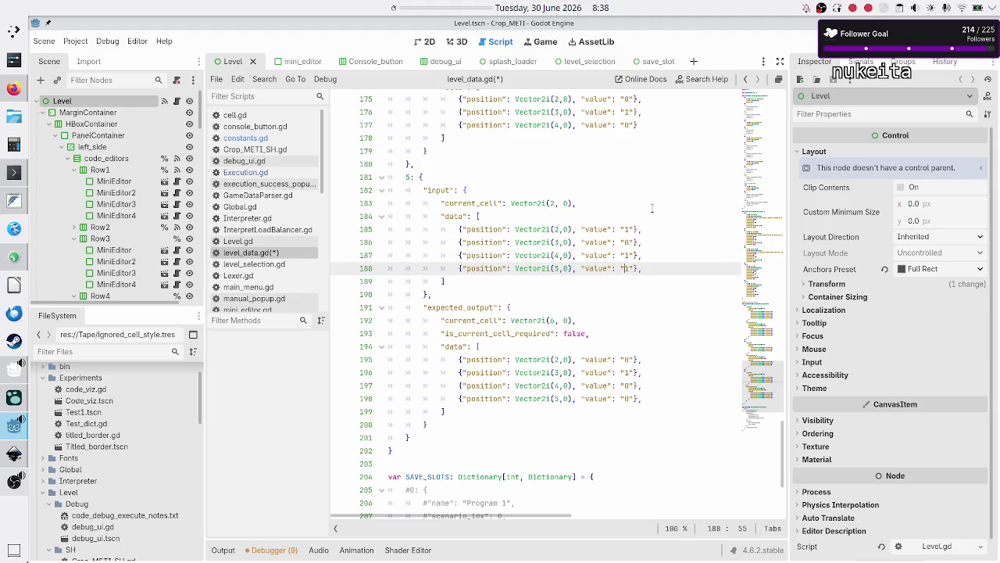
pyautogui.write('1')
pyautogui.press('Return')
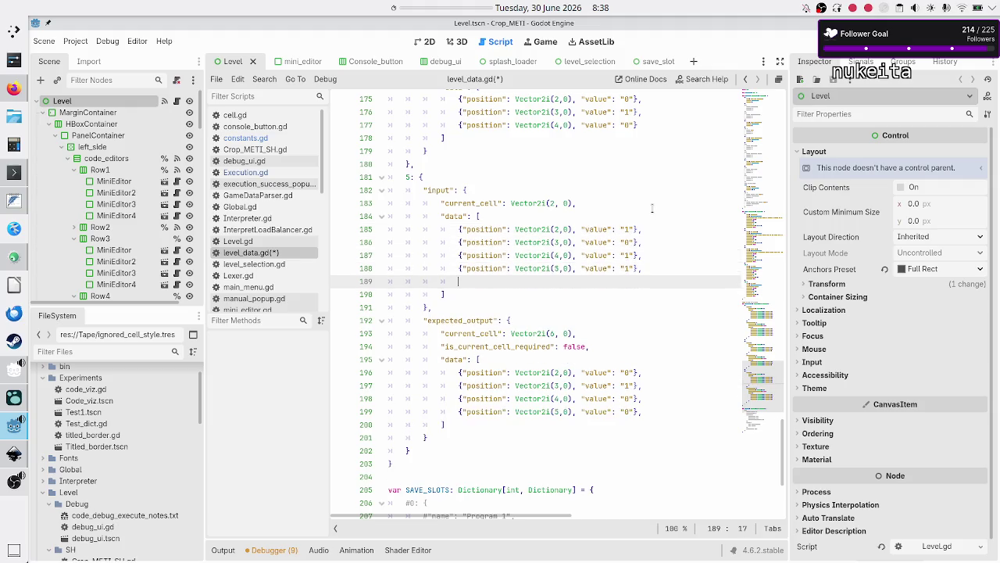
pyautogui.press('Up')
pyautogui.hotkey('shift', 'Down')
pyautogui.hotkey('shift', 'Left')
pyautogui.hotkey('shift', 'Left')
pyautogui.hotkey('shift', 'Left')
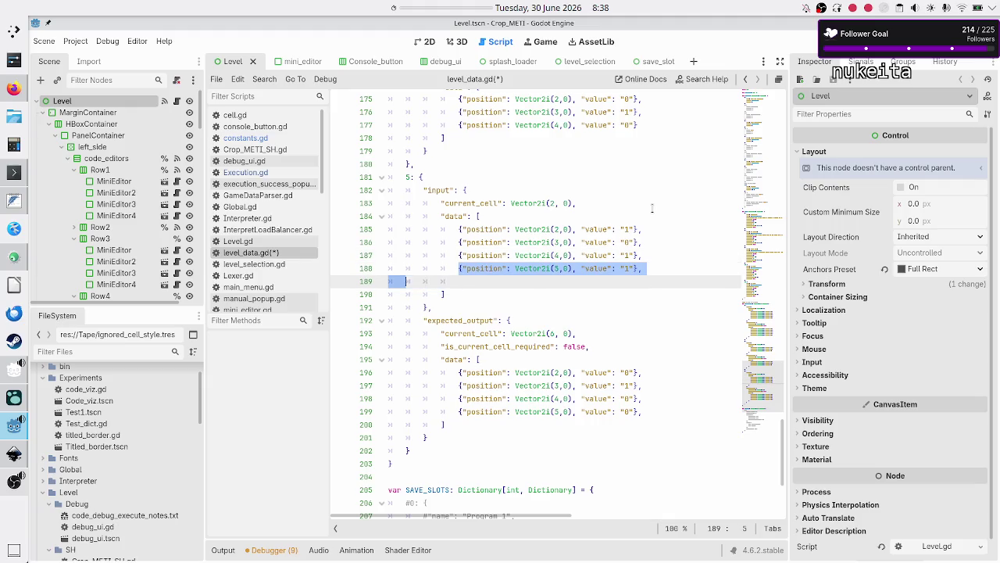
pyautogui.hotkey('shift', 'Left')
pyautogui.hotkey('shift', 'Left')
pyautogui.hotkey('ctrl', 'c')
pyautogui.press('Up')
pyautogui.press('Up')
pyautogui.press('Up')
pyautogui.press('Down')
pyautogui.press('Down')
pyautogui.press('Down')
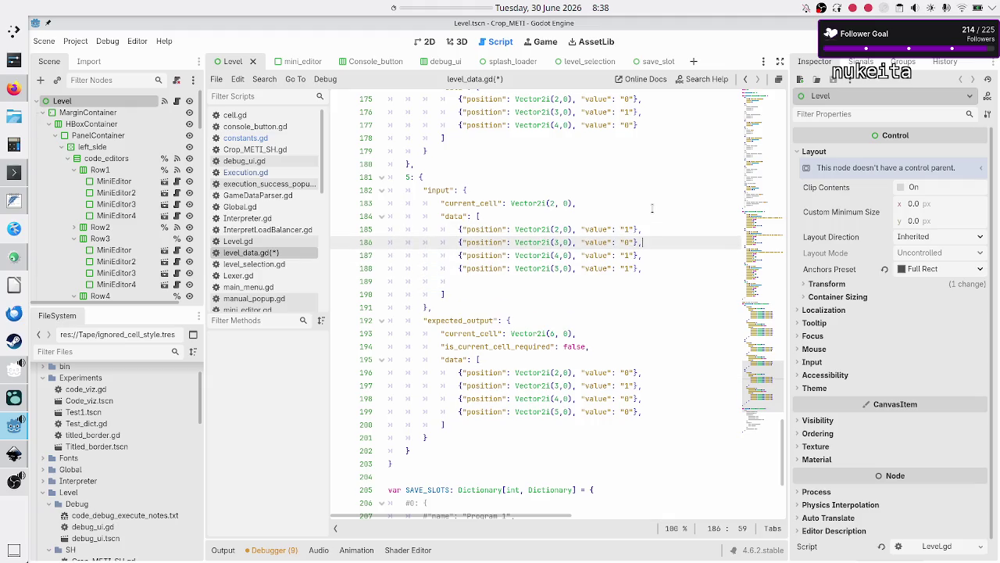
pyautogui.hotkey('ctrl', 'v')
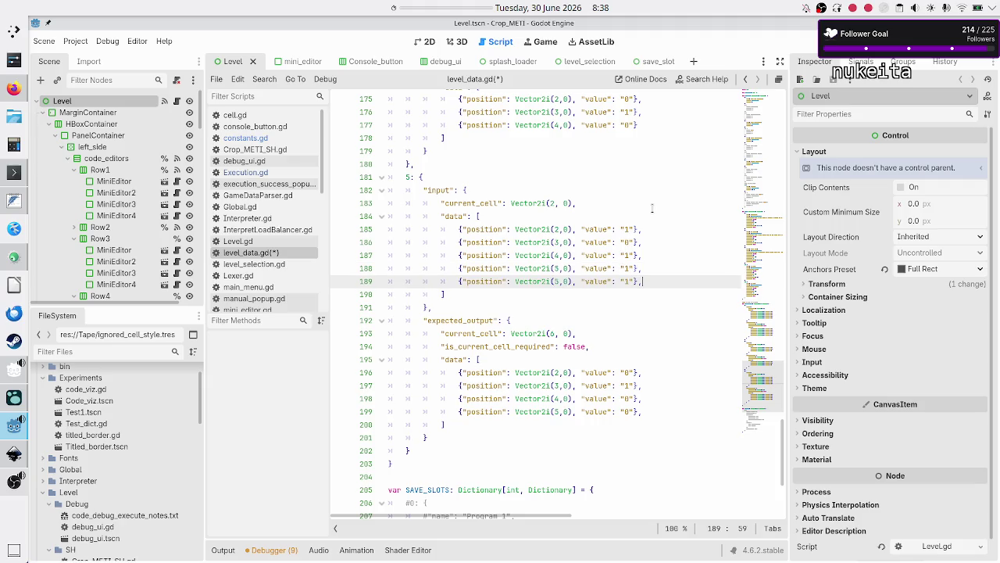
pyautogui.press('Return')
pyautogui.hotkey('ctrl', 'v')
pyautogui.press('Return')
pyautogui.hotkey('ctrl', 'v')
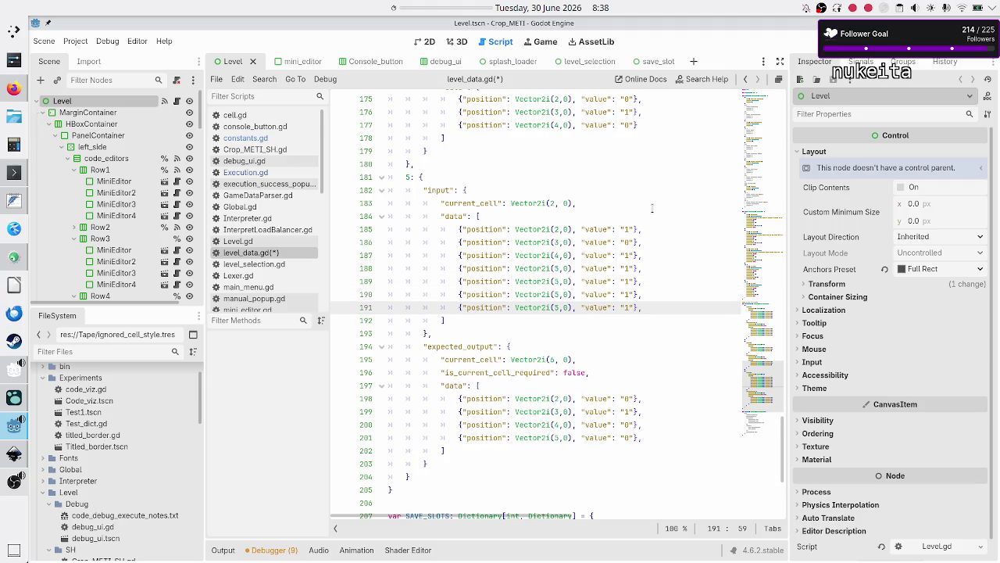
# - Change the pasted entries' x coordinates so the positions run up to (8, 0), e.g. (7, 0)
pyautogui.press('Up')
pyautogui.press('Up')
pyautogui.press('Up')
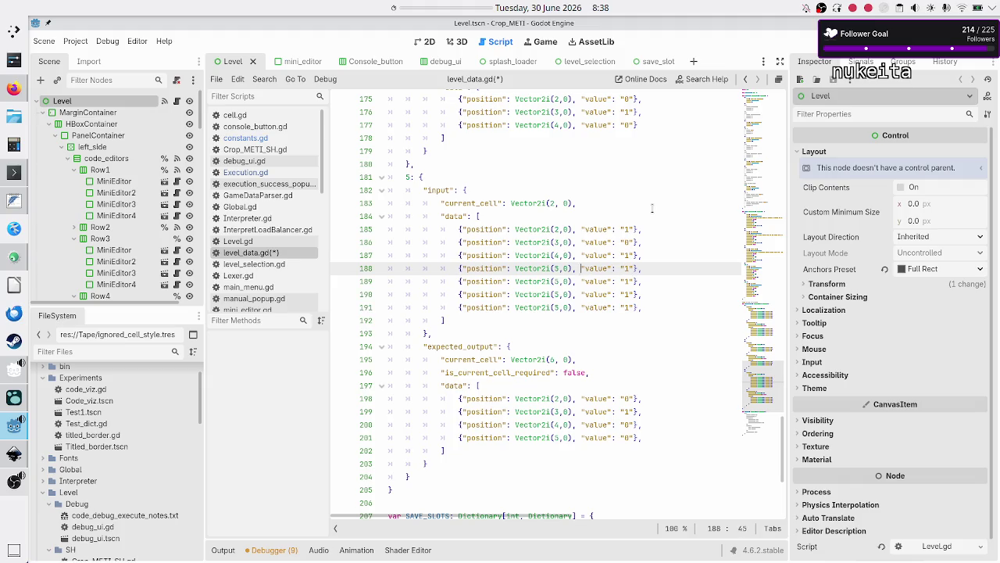
pyautogui.press('Up')
pyautogui.press('Up')
pyautogui.press('Up')
pyautogui.press('Down')
pyautogui.press('Down')
pyautogui.press('Down')
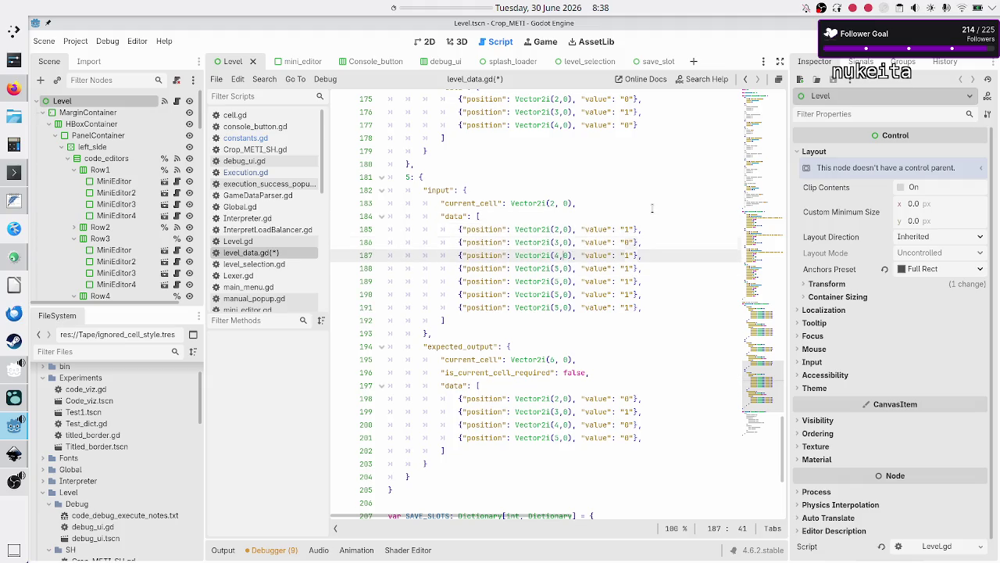
pyautogui.press('Down')
pyautogui.press('Down')
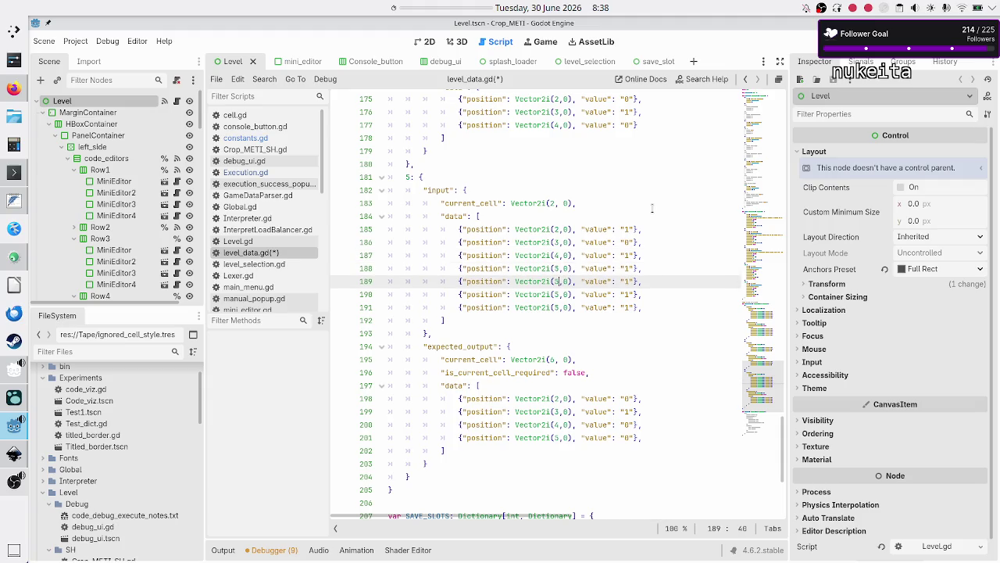
pyautogui.press('Down')
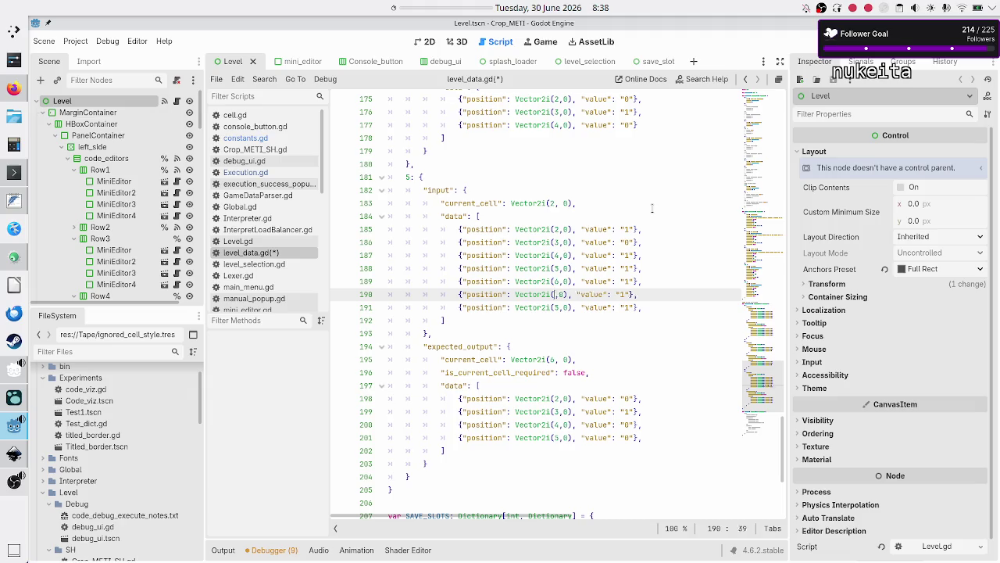
pyautogui.press('BackSpace')
pyautogui.write('7')
pyautogui.press('Down')
pyautogui.press('Up')
pyautogui.press('Up')
pyautogui.press('Up')
pyautogui.press('Up')
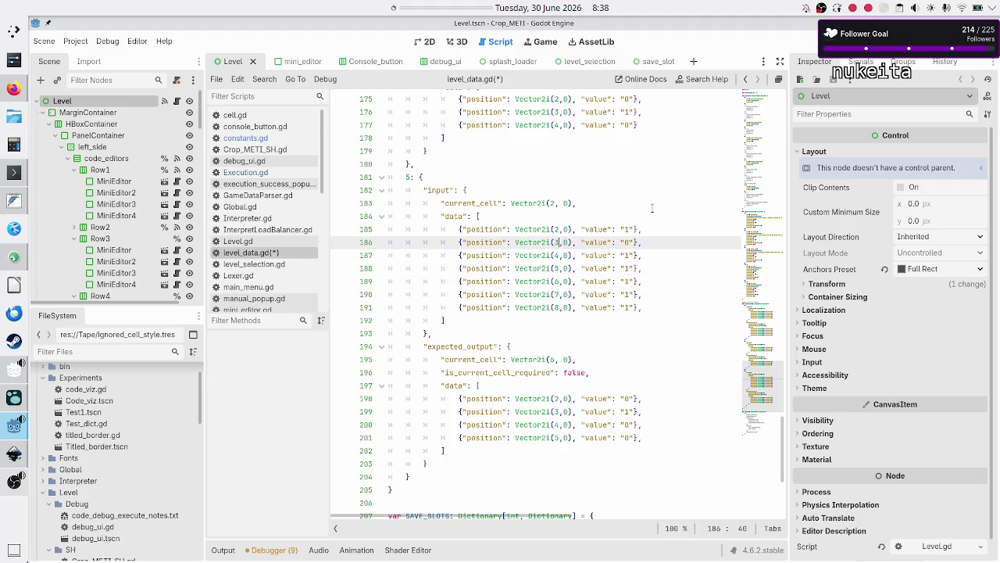
# - Delete the value digit from each of the seven input entries, leaving empty values
pyautogui.press('Right')
pyautogui.press('Right')
pyautogui.press('Right')
pyautogui.press('BackSpace')
pyautogui.press('Down')
pyautogui.press('Delete')
pyautogui.press('Down')
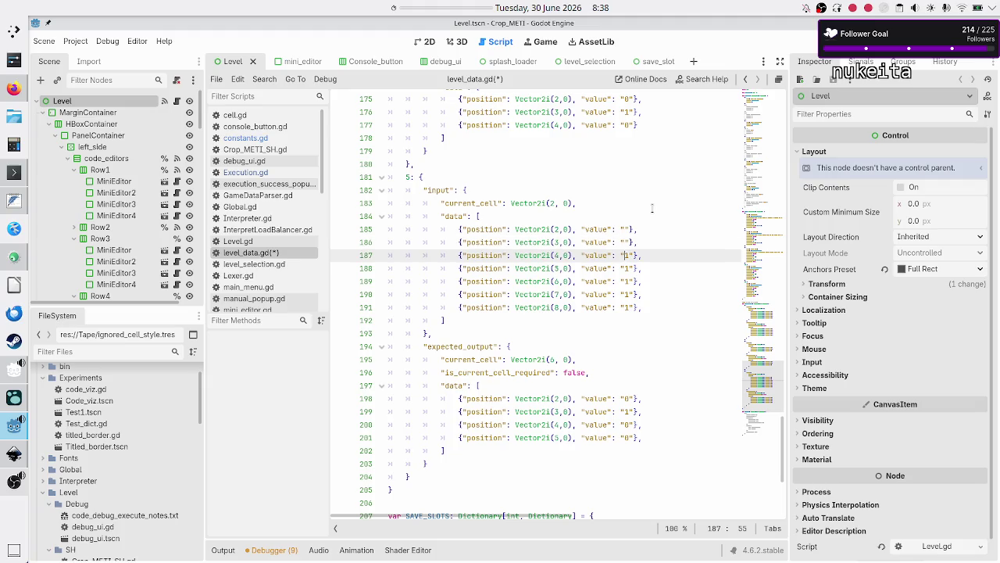
pyautogui.press('BackSpace')
pyautogui.press('Down')
pyautogui.press('Delete')
pyautogui.press('Down')
pyautogui.press('Delete')
pyautogui.press('Down')
pyautogui.press('Delete')
pyautogui.press('Down')
pyautogui.press('Delete')
# - Select the seven input data entries, (2, 0) through (8, 0)
pyautogui.press('Down')
pyautogui.press('Down')
pyautogui.press('Down')
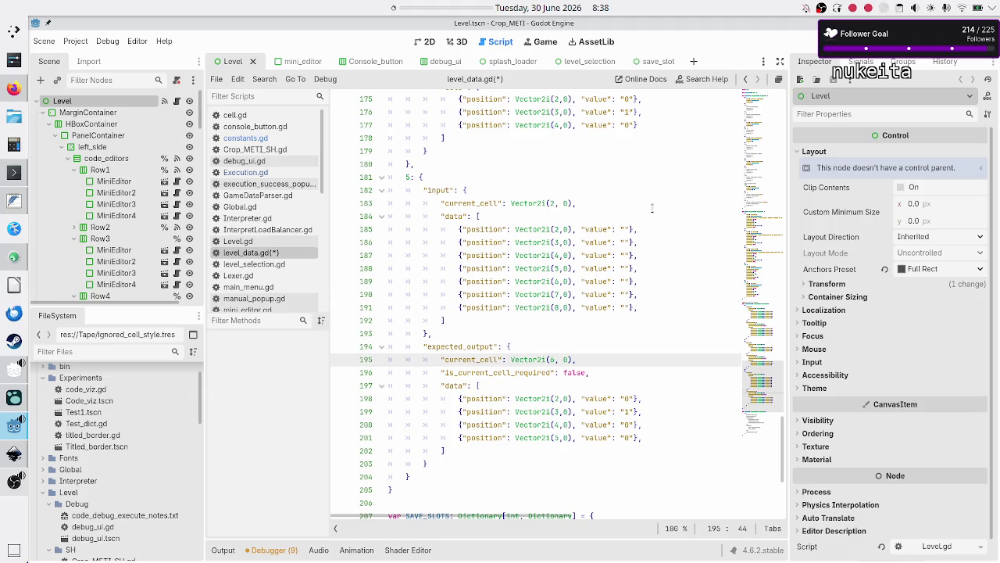
pyautogui.press('Down')
pyautogui.press('Down')
pyautogui.press('Down')
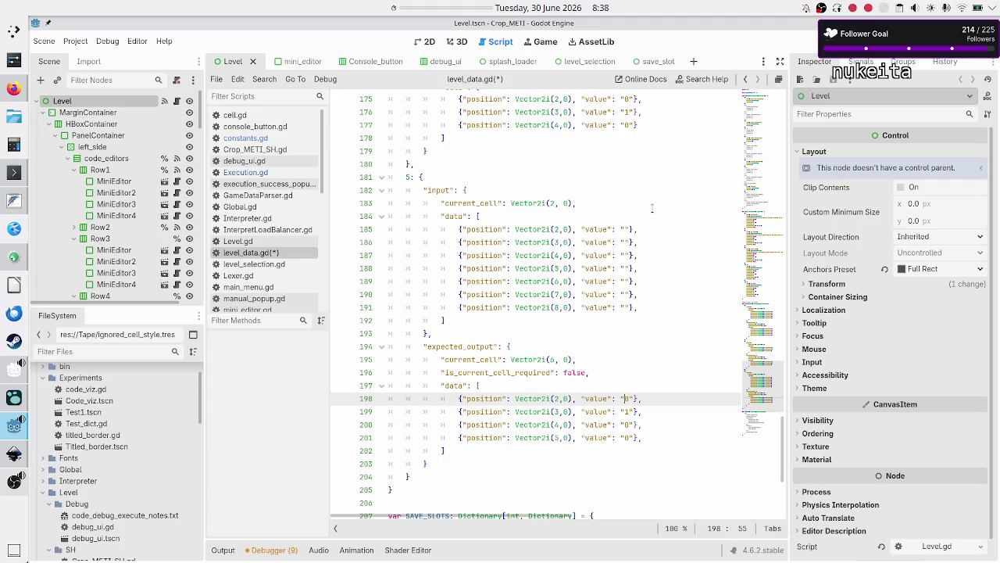
pyautogui.press('Up')
pyautogui.press('Up')
pyautogui.press('Up')
pyautogui.press('Down')
pyautogui.press('Down')
pyautogui.press('Home')
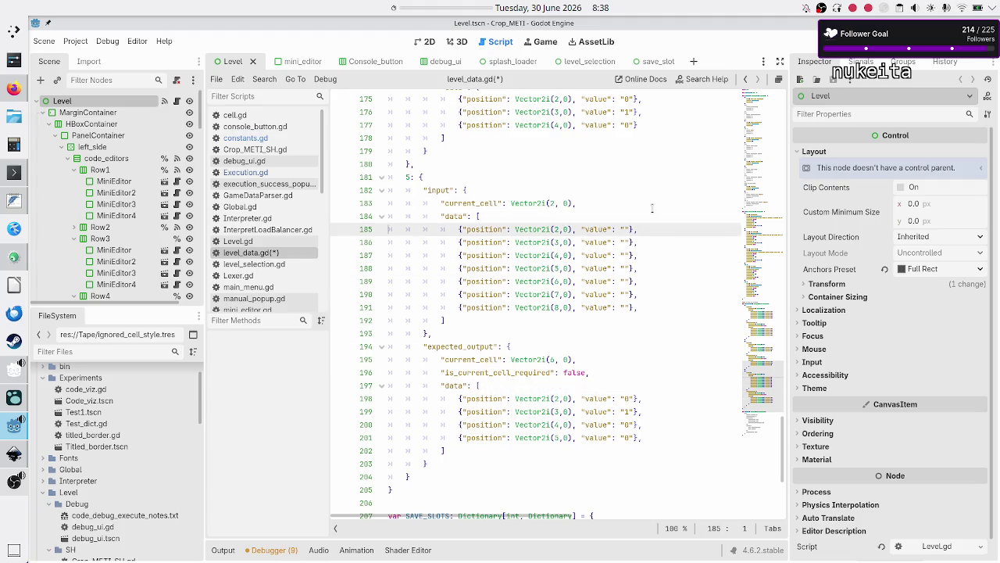
pyautogui.press('Home')
pyautogui.hotkey('shift', 'Down')
pyautogui.hotkey('shift', 'Down')
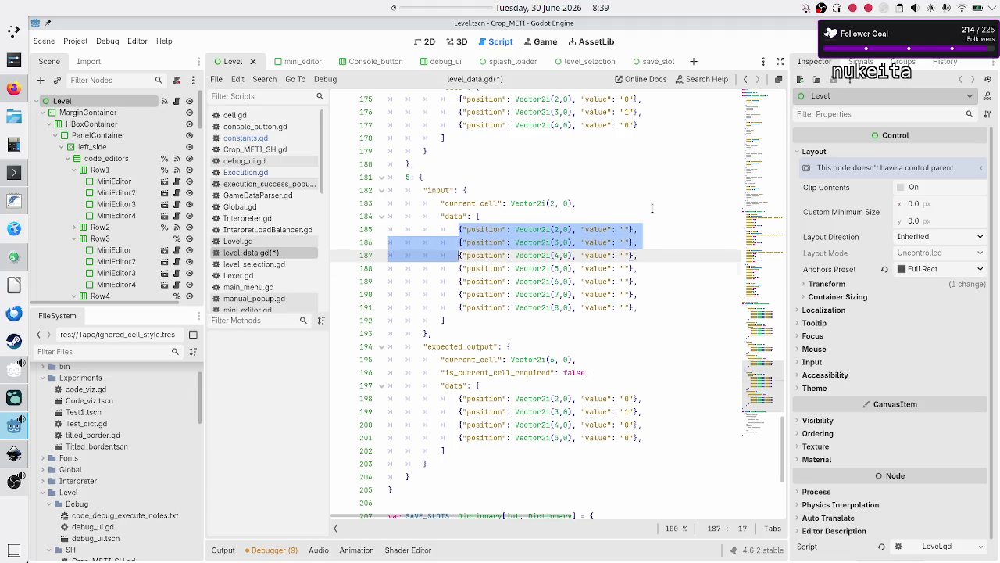
pyautogui.hotkey('shift', 'Down')
pyautogui.hotkey('shift', 'Down')
pyautogui.hotkey('shift', 'Down')
pyautogui.hotkey('shift', 'Left')
pyautogui.hotkey('shift', 'Left')
pyautogui.hotkey('shift', 'Left')
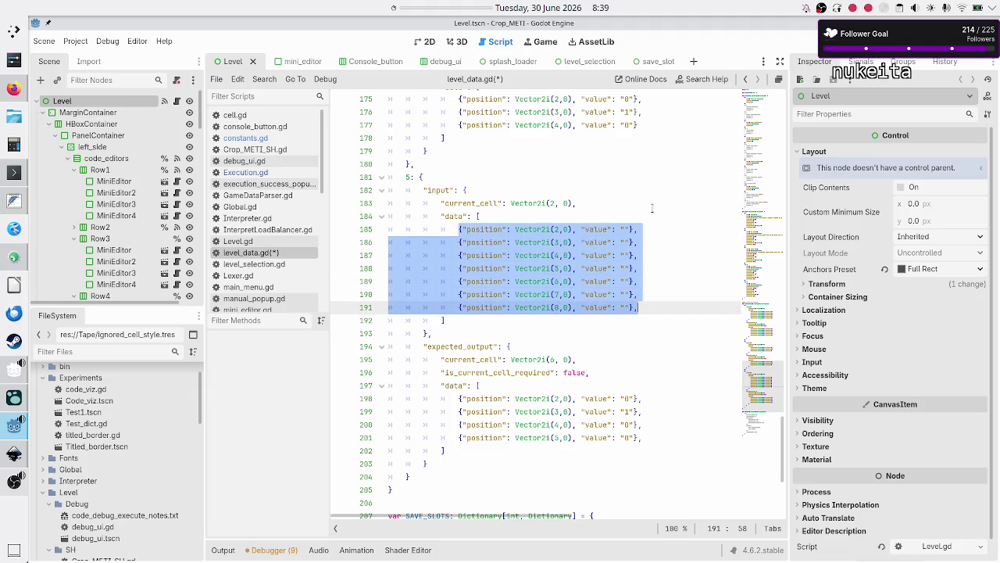
# - Remove the trailing comma after the last input data entry
pyautogui.press('Right')
pyautogui.press('BackSpace')
pyautogui.press('Up')
pyautogui.press('Up')
pyautogui.press('Up')
pyautogui.press('Home')
# - Replace the four expected output entries with the seven copied empty-valued input entries
pyautogui.press('Up')
pyautogui.press('Up')
pyautogui.press('Up')
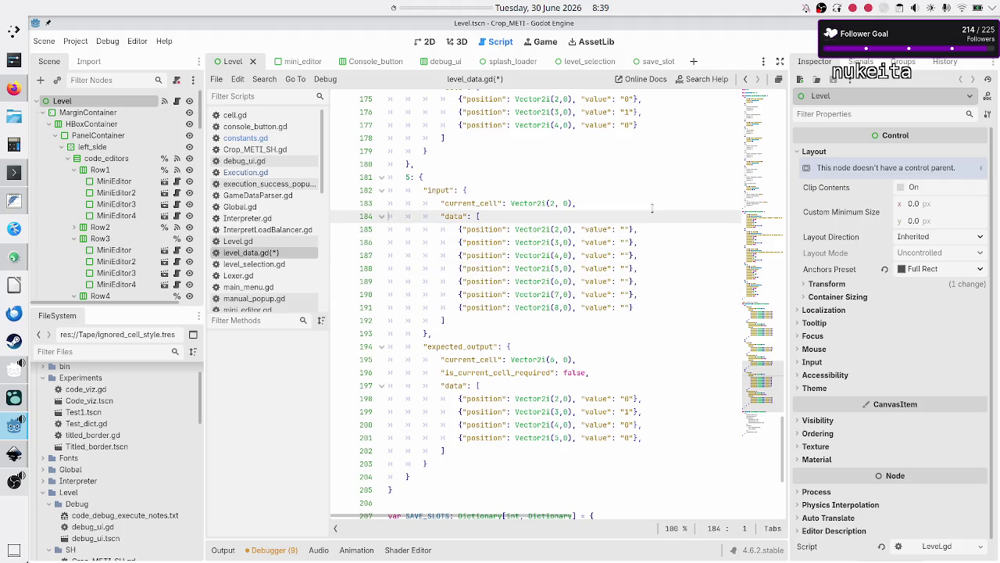
pyautogui.press('Down')
pyautogui.press('Home')
pyautogui.hotkey('shift', 'Down')
pyautogui.hotkey('shift', 'Down')
pyautogui.hotkey('shift', 'Down')
pyautogui.hotkey('shift', 'Down')
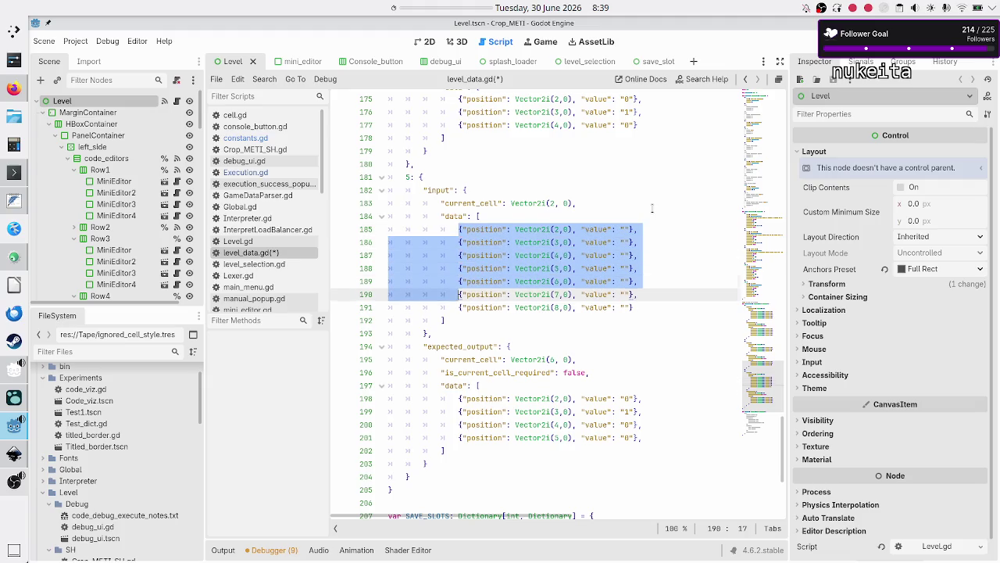
pyautogui.hotkey('shift', 'Left')
pyautogui.hotkey('shift', 'Left')
pyautogui.hotkey('shift', 'Left')
pyautogui.hotkey('ctrl', 'c')
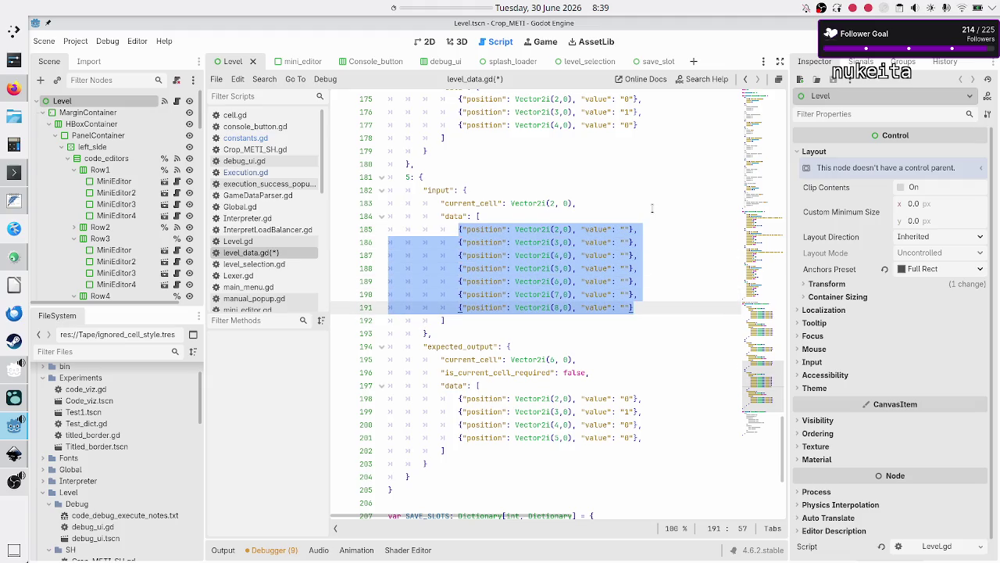
pyautogui.press('Down')
pyautogui.press('Down')
pyautogui.press('Down')
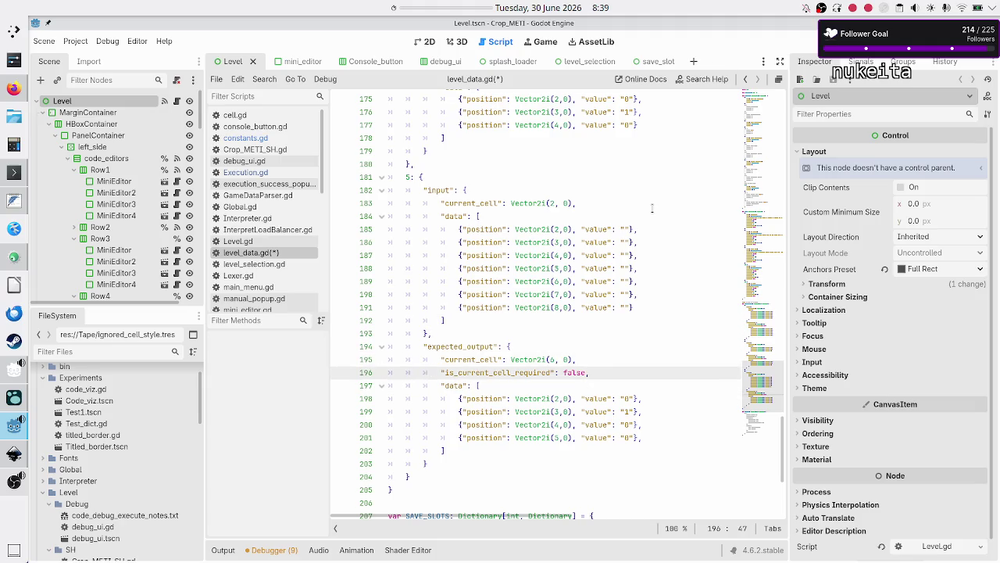
pyautogui.press('Down')
pyautogui.press('Down')
pyautogui.hotkey('shift', 'Down')
pyautogui.hotkey('shift', 'Down')
pyautogui.hotkey('shift', 'Down')
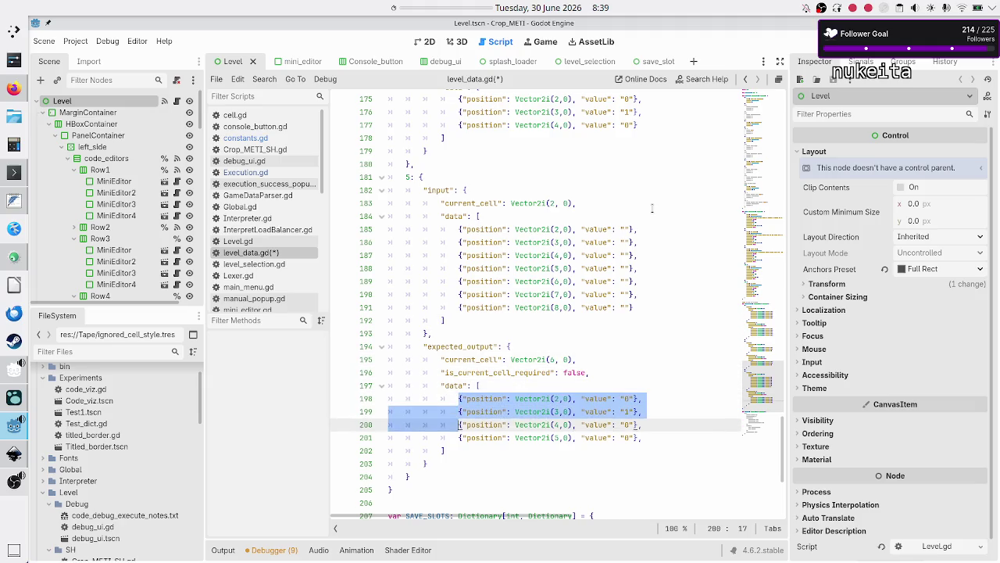
pyautogui.hotkey('shift', 'End')
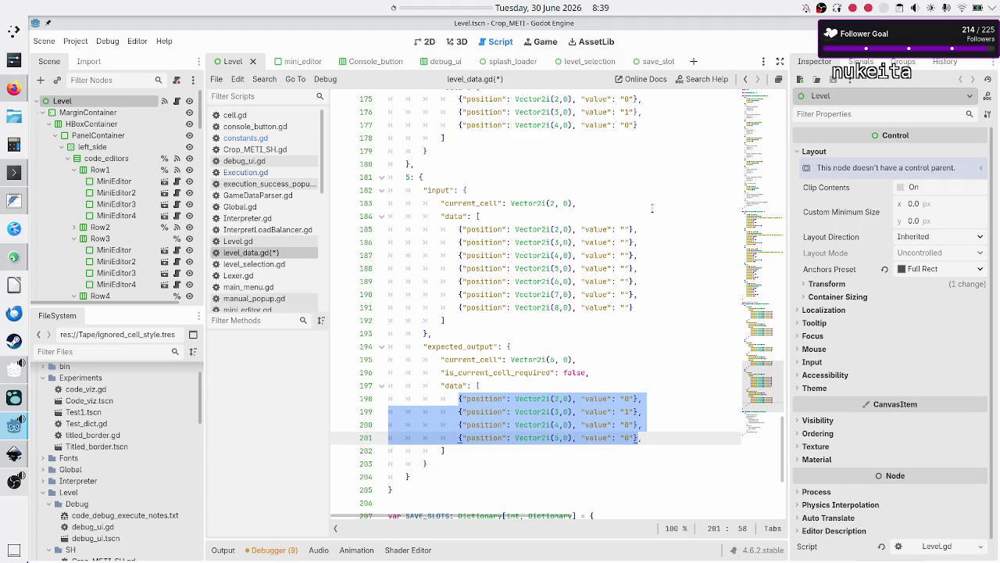
pyautogui.hotkey('ctrl', 'v')
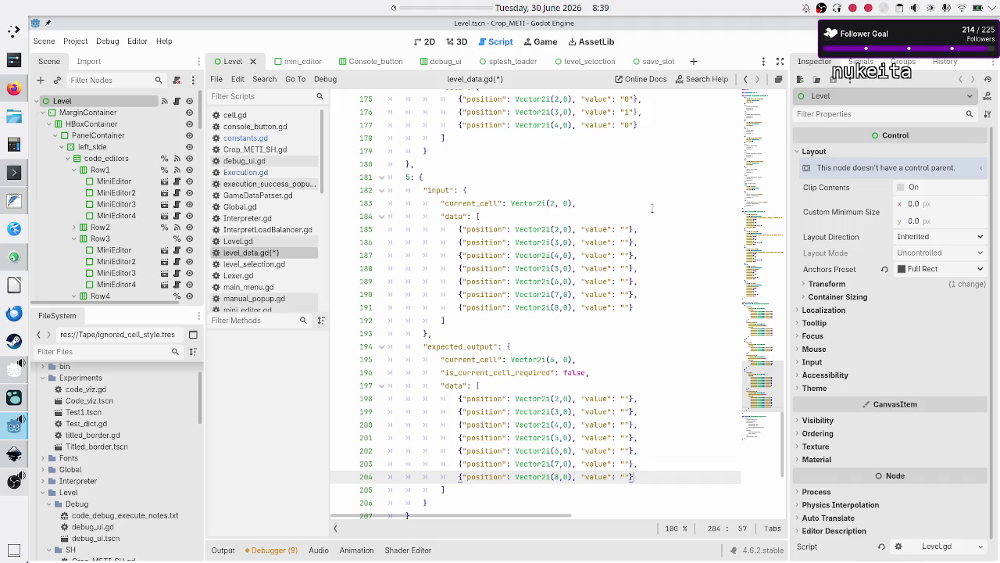
# - Change the expected current_cell to Vector2i(9, 0)
pyautogui.press('Up')
pyautogui.press('Up')
pyautogui.press('Up')
pyautogui.press('Left')
pyautogui.press('Left')
pyautogui.press('BackSpace')
pyautogui.write('9')
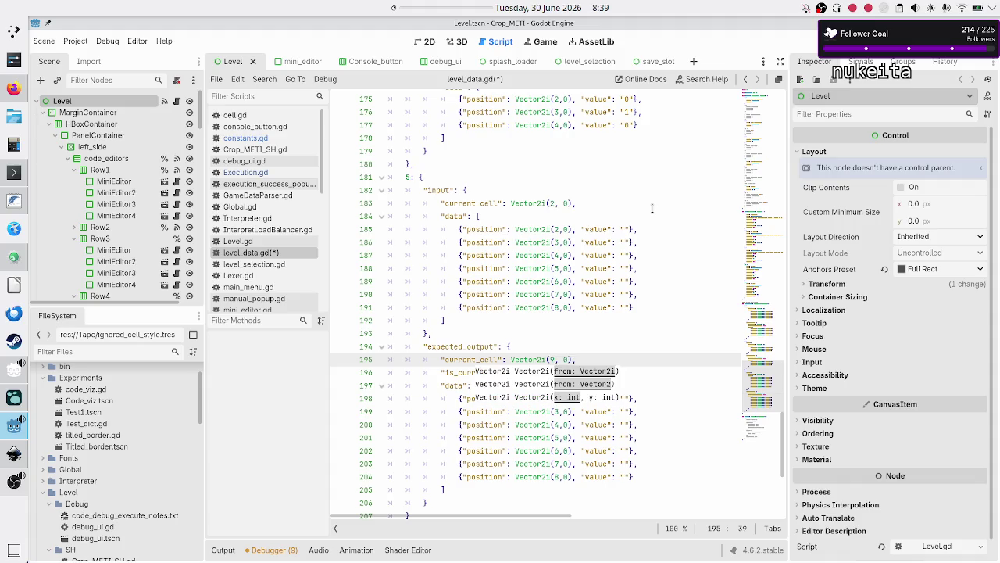
pyautogui.press('Escape')
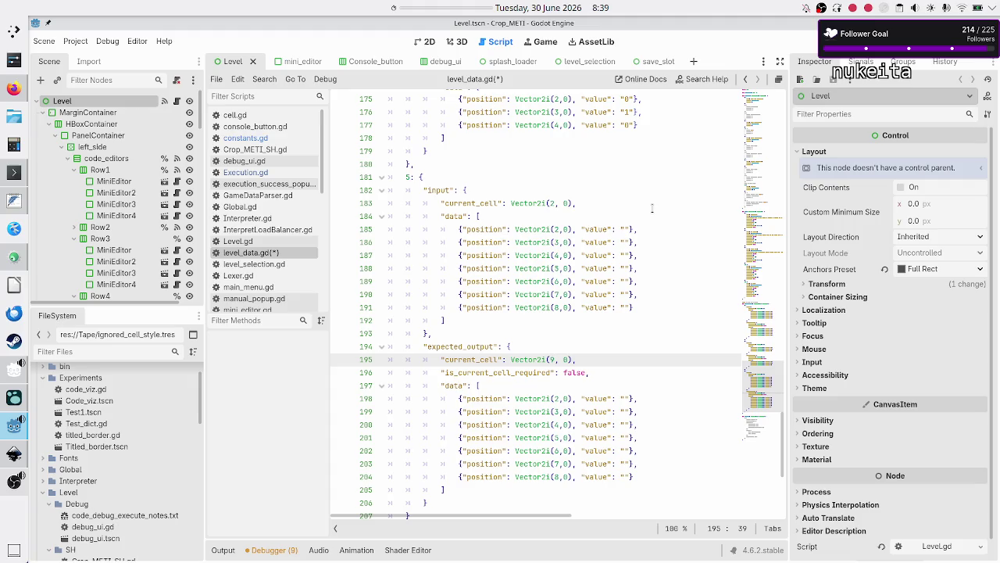
pyautogui.press('Up')
pyautogui.press('Up')
pyautogui.press('Up')
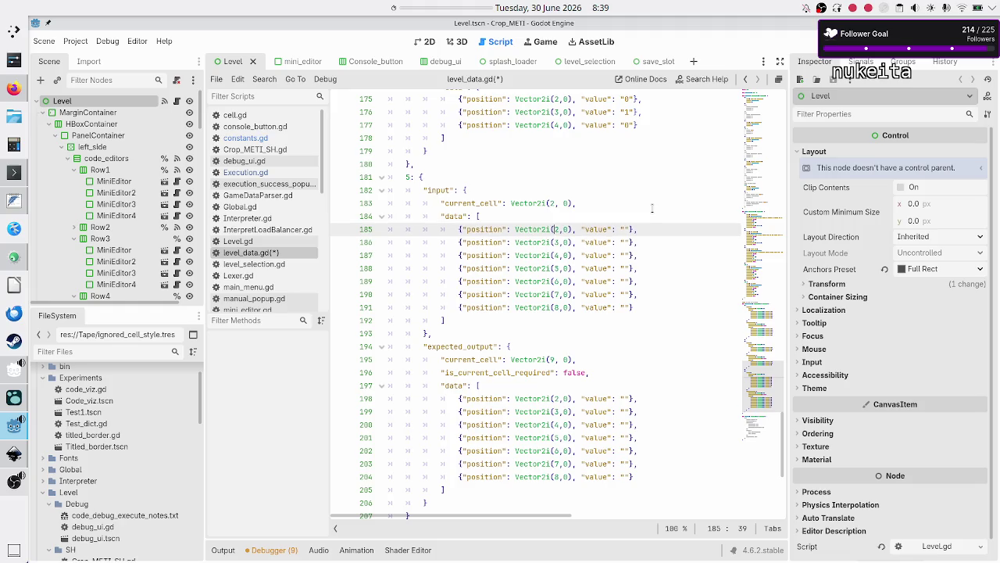
# - Fill the seven input values with 0, 1, 0, 1, 0, 1, 1
pyautogui.press('Right')
pyautogui.press('Right')
pyautogui.press('Right')
pyautogui.write('0')
pyautogui.press('Down')
pyautogui.write('1')
pyautogui.press('Down')
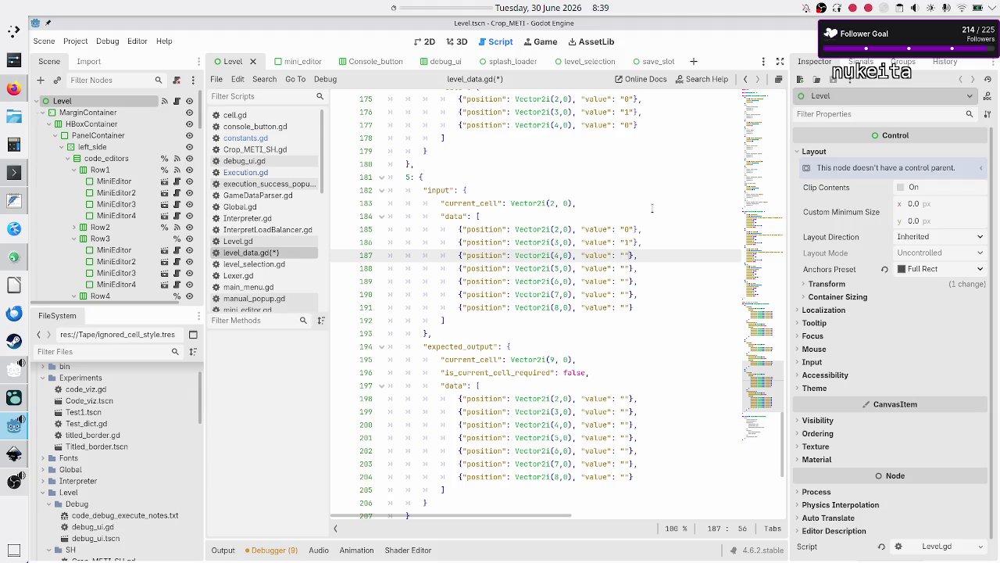
pyautogui.write('0')
pyautogui.press('Down')
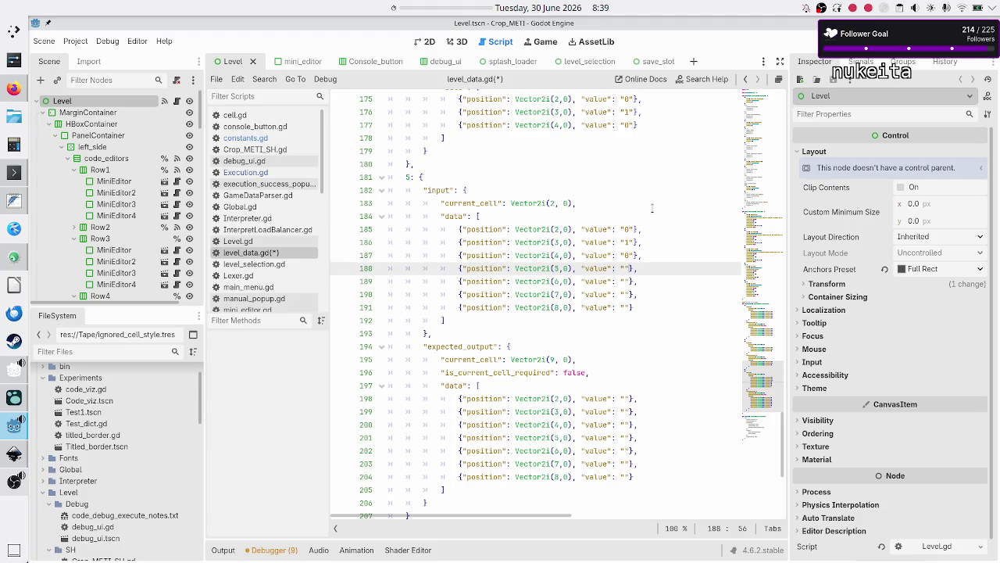
pyautogui.write('1')
pyautogui.press('Down')
pyautogui.write('0')
pyautogui.press('Down')
pyautogui.write('1')
pyautogui.press('Down')
pyautogui.write('1')
# - Fill the seven expected output values with 1, 0, 1, 0, 1, 0, 0
pyautogui.press('Down')
pyautogui.press('Down')
pyautogui.press('Down')
pyautogui.press('Down')
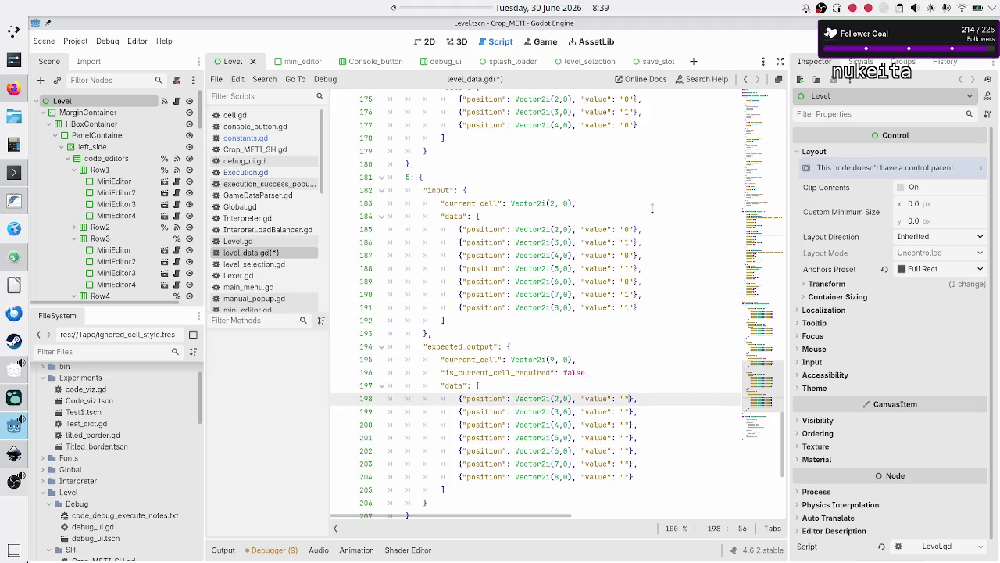
pyautogui.write('1')
pyautogui.press('Down')
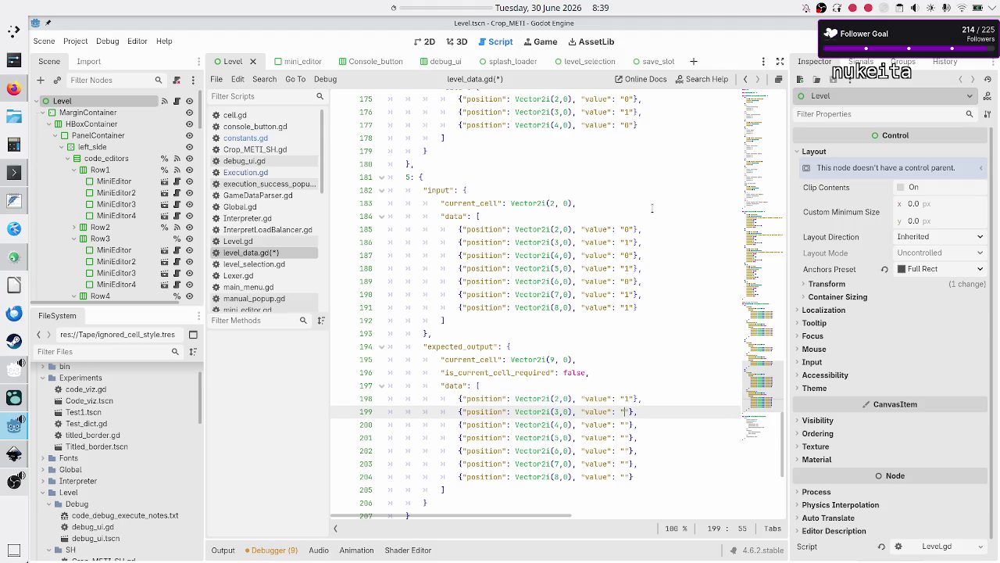
pyautogui.write('0')
pyautogui.press('Down')
pyautogui.write('1')
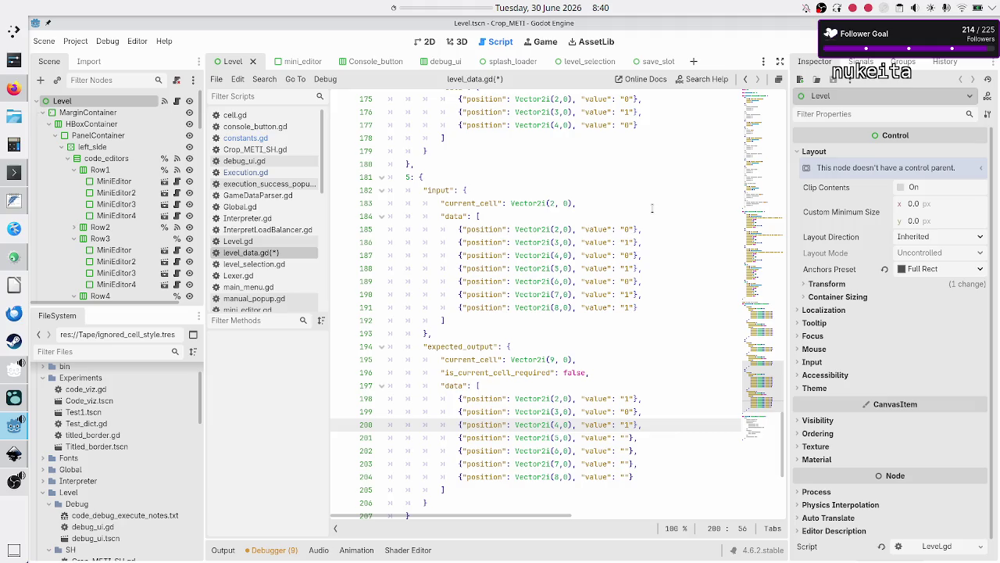
pyautogui.press('Down')
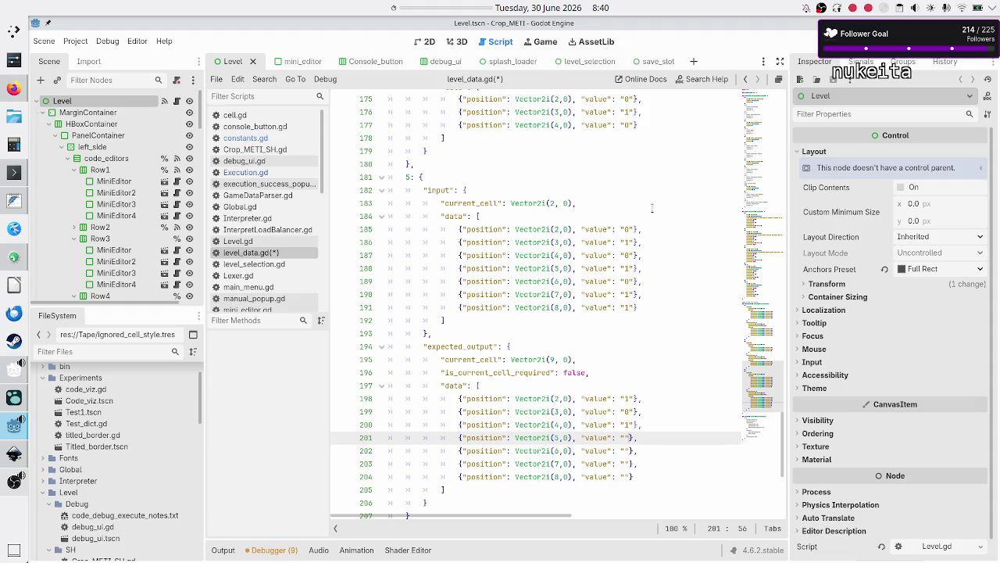
pyautogui.write('0')
pyautogui.press('Down')
pyautogui.write('1')
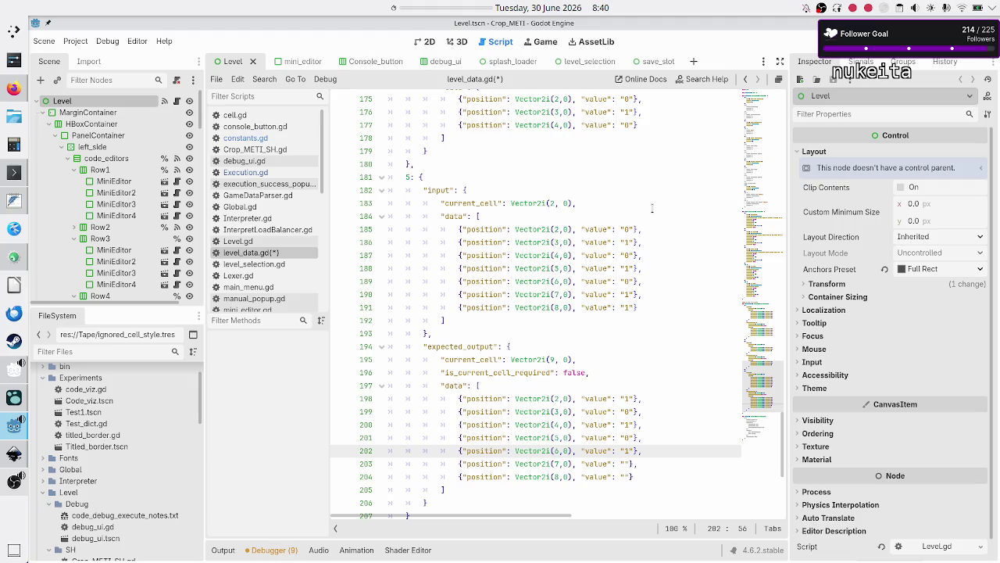
pyautogui.press('Down')
pyautogui.write('0')
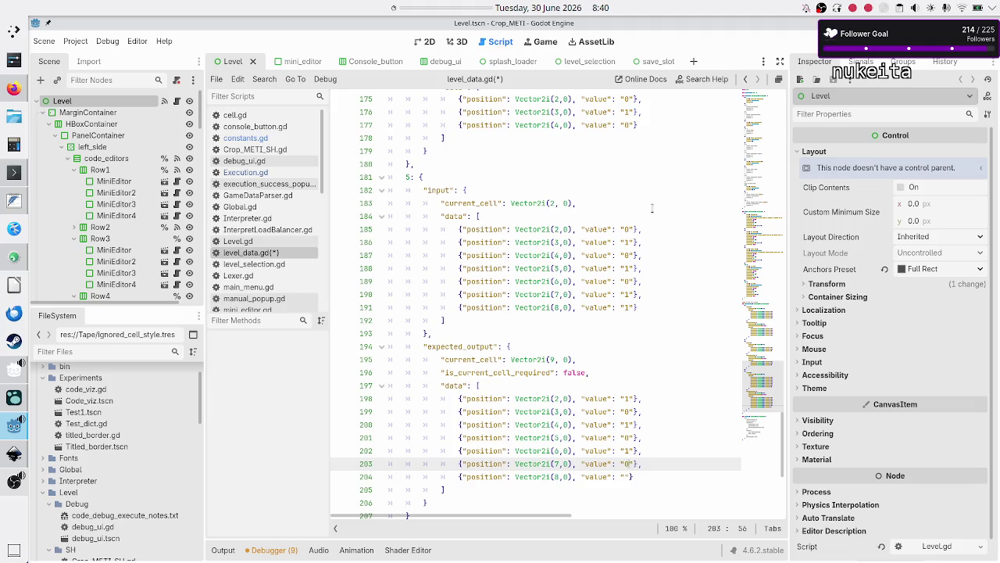
pyautogui.press('Down')
pyautogui.press('Left')
pyautogui.write('0')
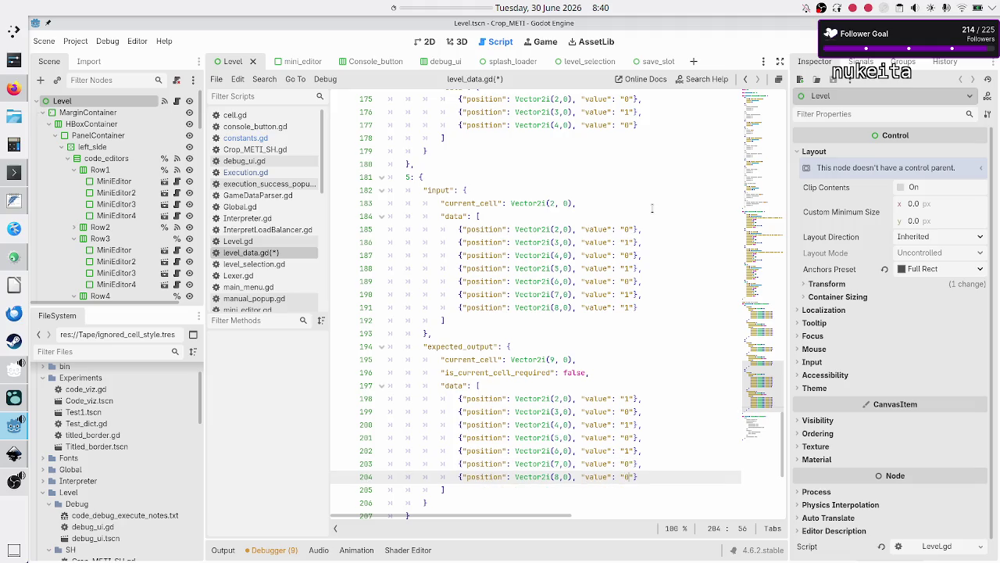
pyautogui.press('Down')
pyautogui.press('Down')
pyautogui.press('Down')
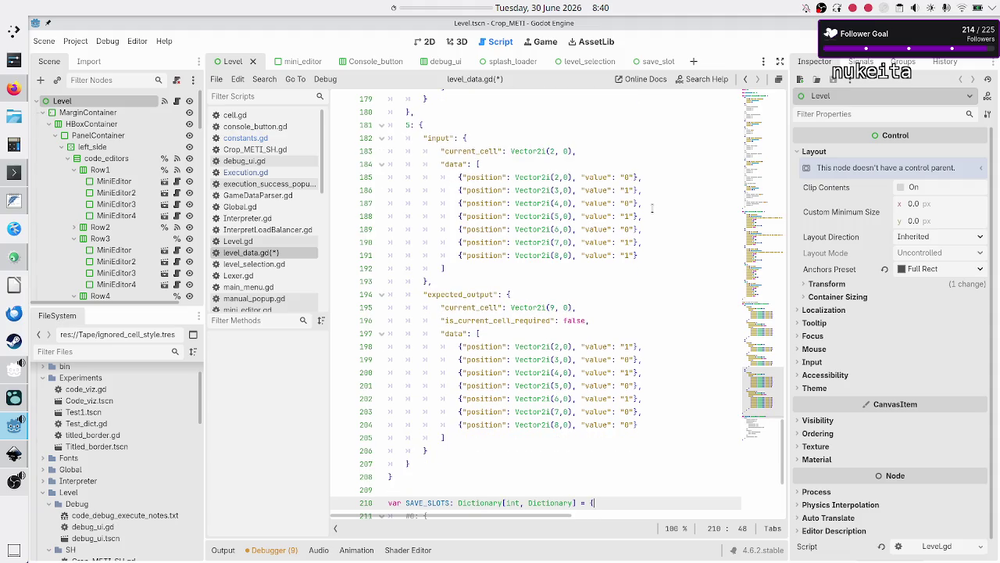
# - Save level_data.gd with the completed test 5 data
pyautogui.press('Up')
pyautogui.hotkey('ctrl', 's')
pyautogui.press('Up')
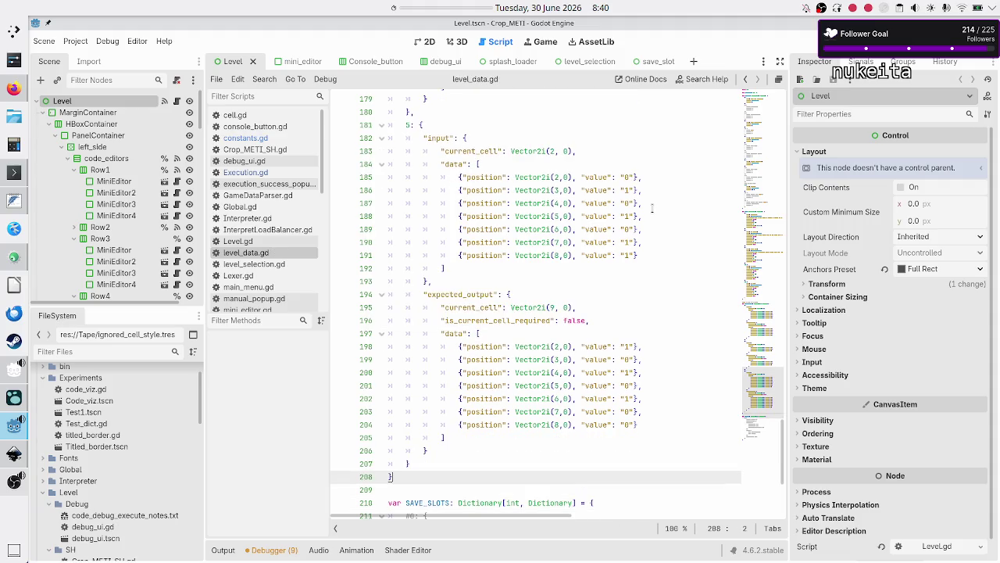
pyautogui.press('Down')
pyautogui.press('Up')
pyautogui.press('Up')
pyautogui.press('Up')
pyautogui.press('Up')
pyautogui.press('Up')
pyautogui.press('Up')
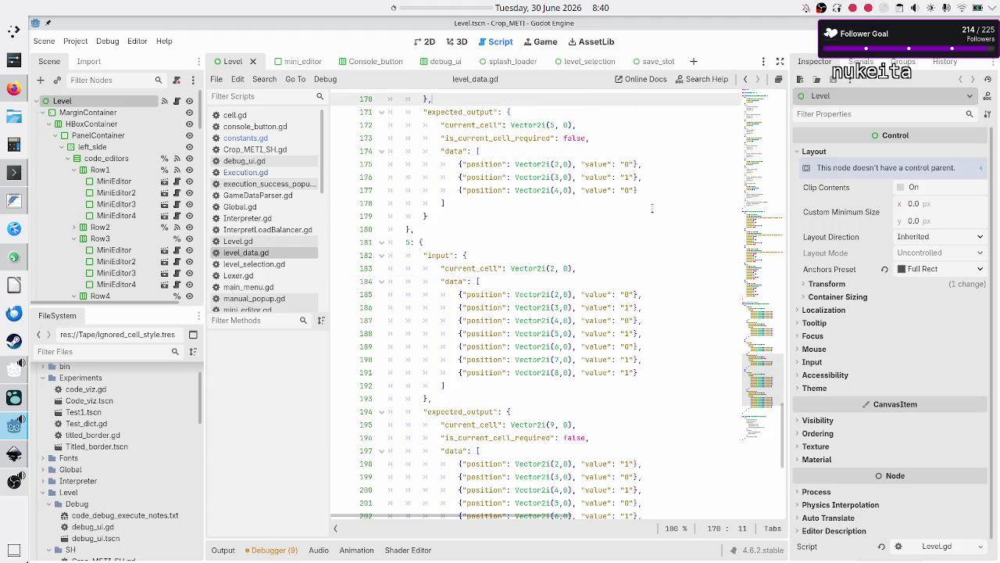
pyautogui.press('Up')
pyautogui.press('Up')
pyautogui.press('Up')
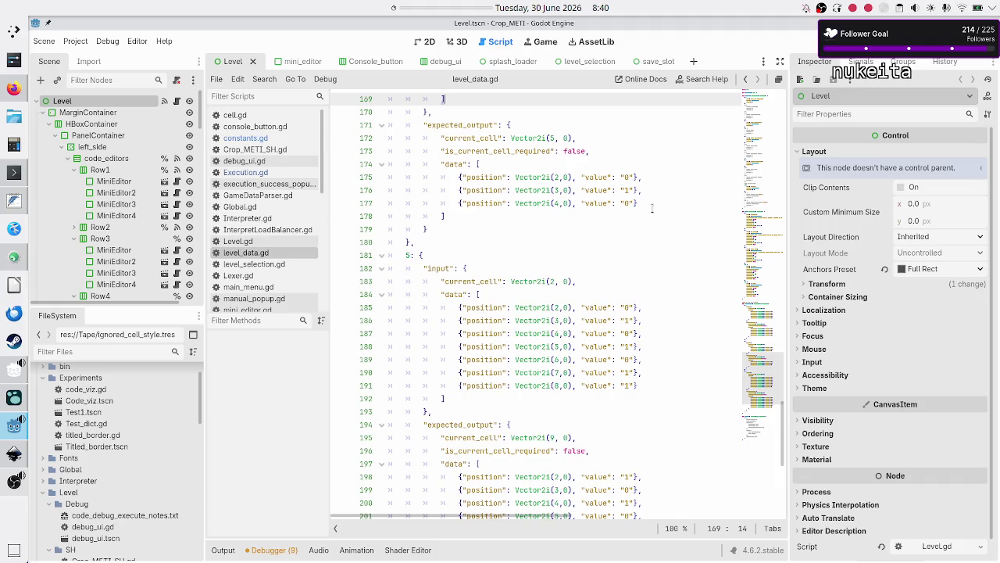
pyautogui.press('Up')
pyautogui.press('Up')
pyautogui.press('Up')
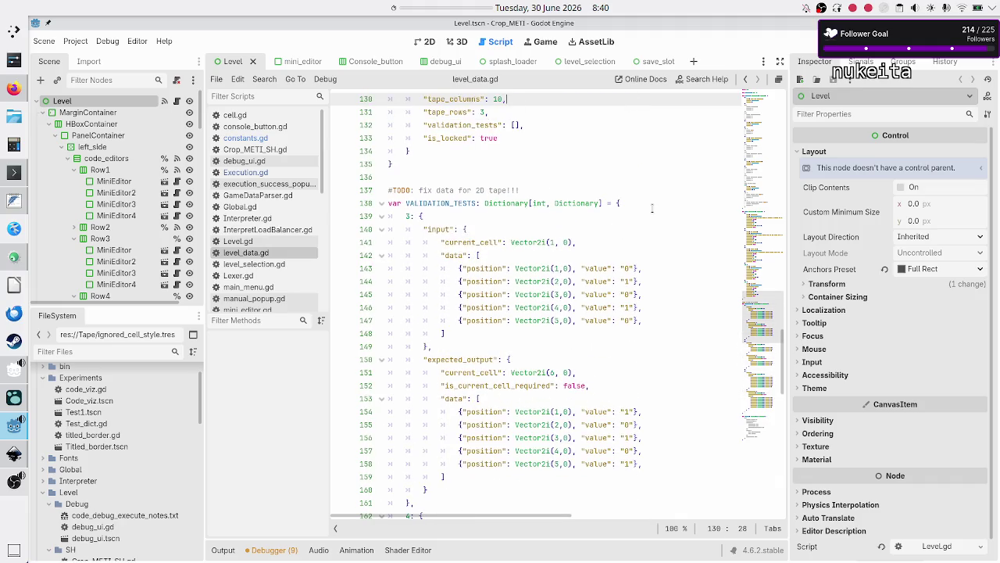
# - Scroll to the top of the file to show the CATEGORIES dictionary
pyautogui.scroll(5, 569, 203)
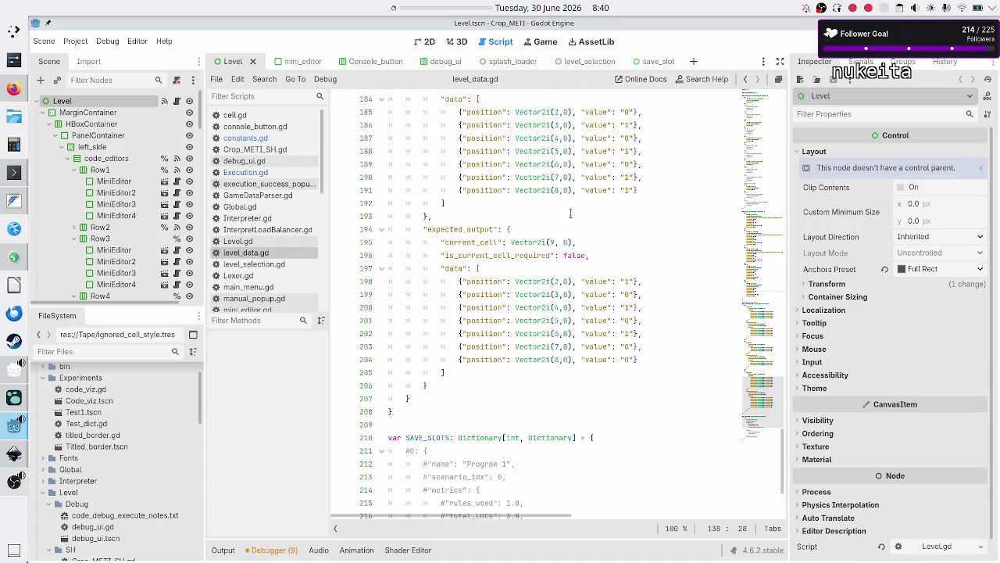
pyautogui.scroll(-10, 571, 213)
pyautogui.scroll(20, 570, 213)
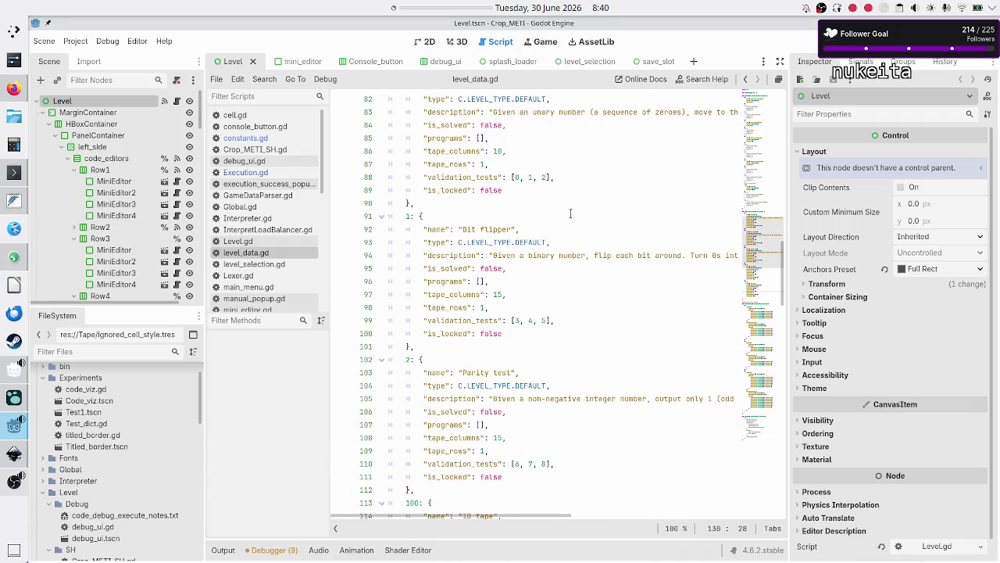
pyautogui.scroll(1, 570, 214)
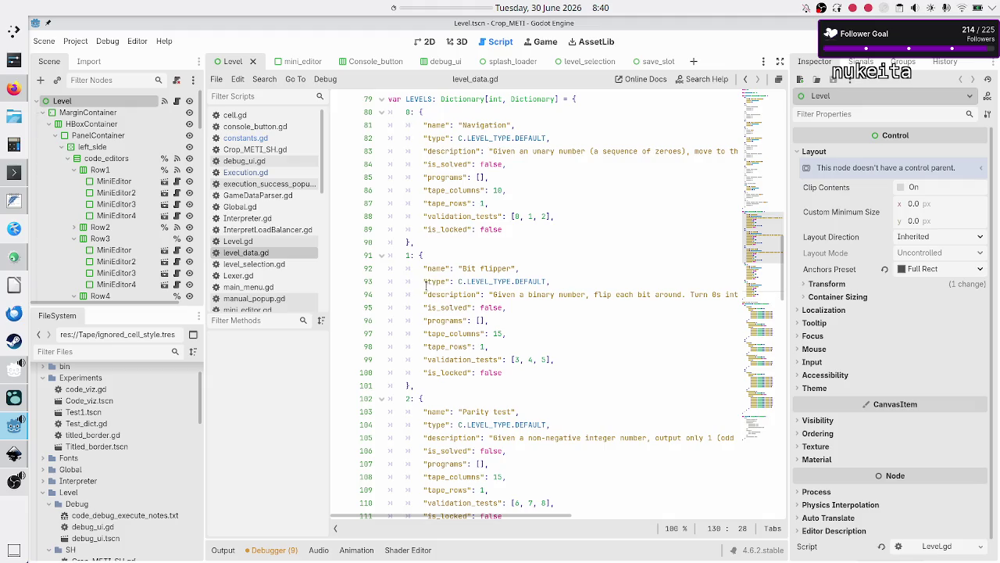
pyautogui.scroll(1, 490, 283)
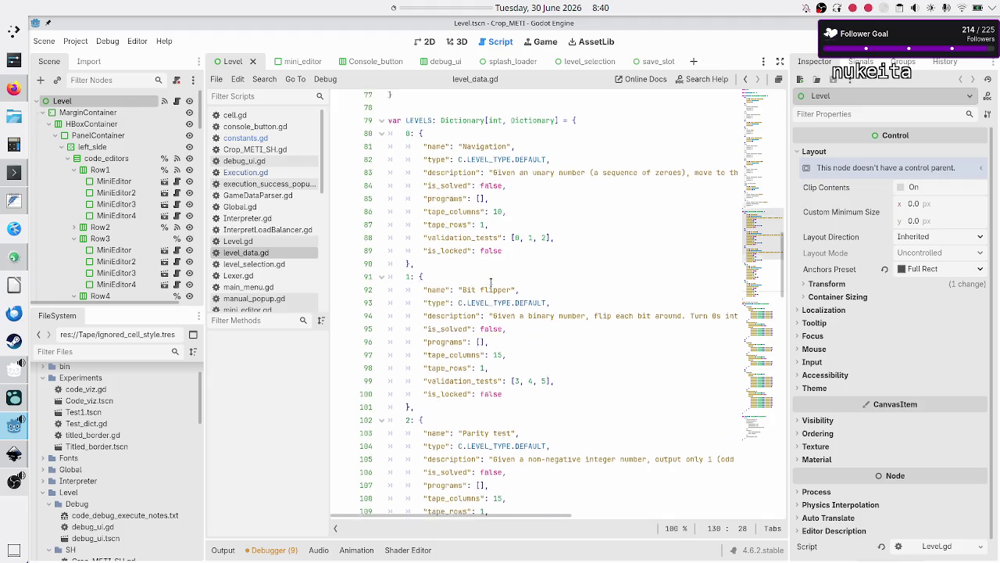
pyautogui.scroll(4, 491, 283)
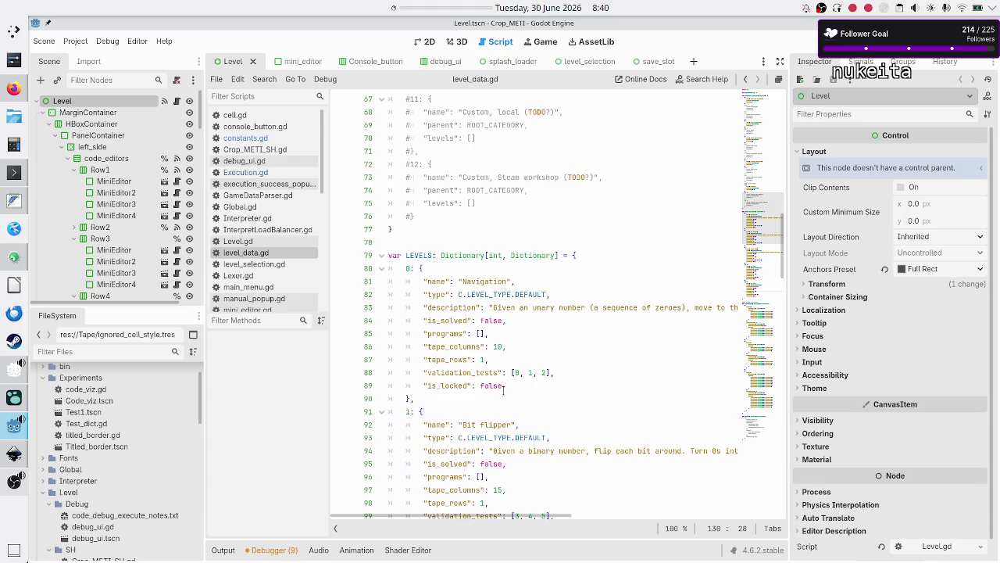
pyautogui.scroll(9, 503, 390)
pyautogui.scroll(12, 503, 389)
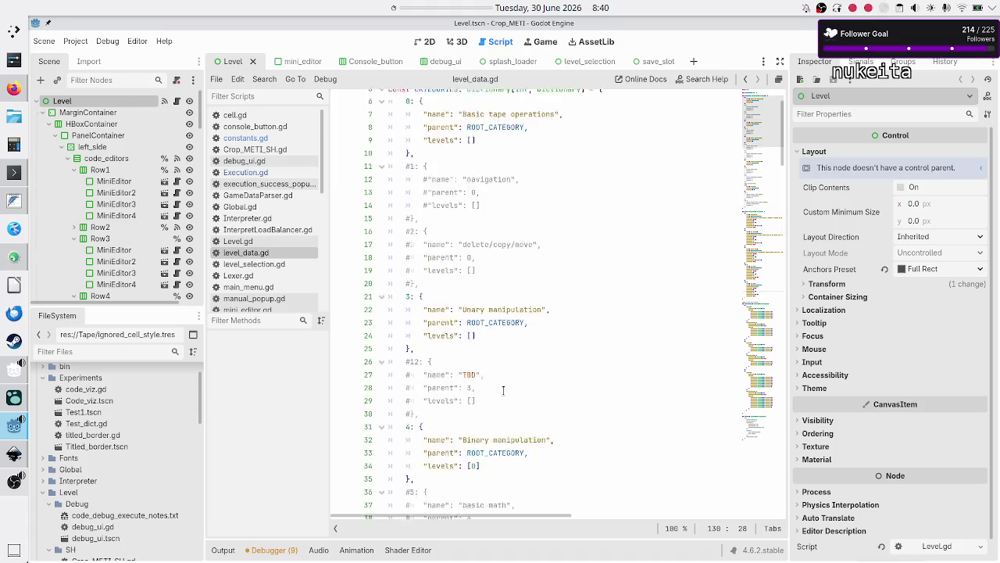
pyautogui.scroll(1, 503, 390)
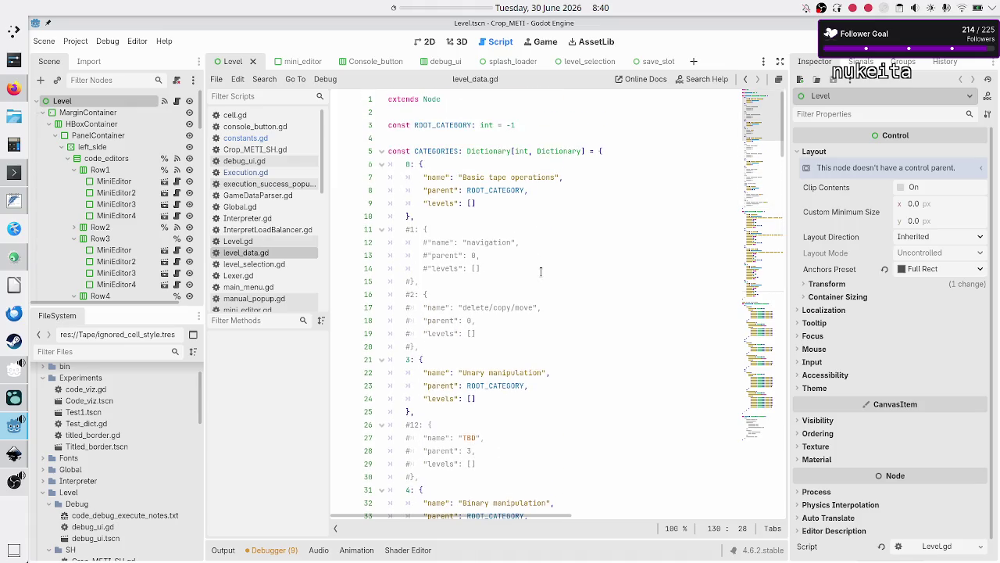
pyautogui.scroll(-4, 508, 383)
# - Set Binary manipulation's levels to [1] and Unary manipulation's levels to [0]
pyautogui.click(491, 375)
pyautogui.press('BackSpace')
pyautogui.write('1')
pyautogui.press('Up')
pyautogui.press('Up')
pyautogui.press('Up')
pyautogui.press('Left')
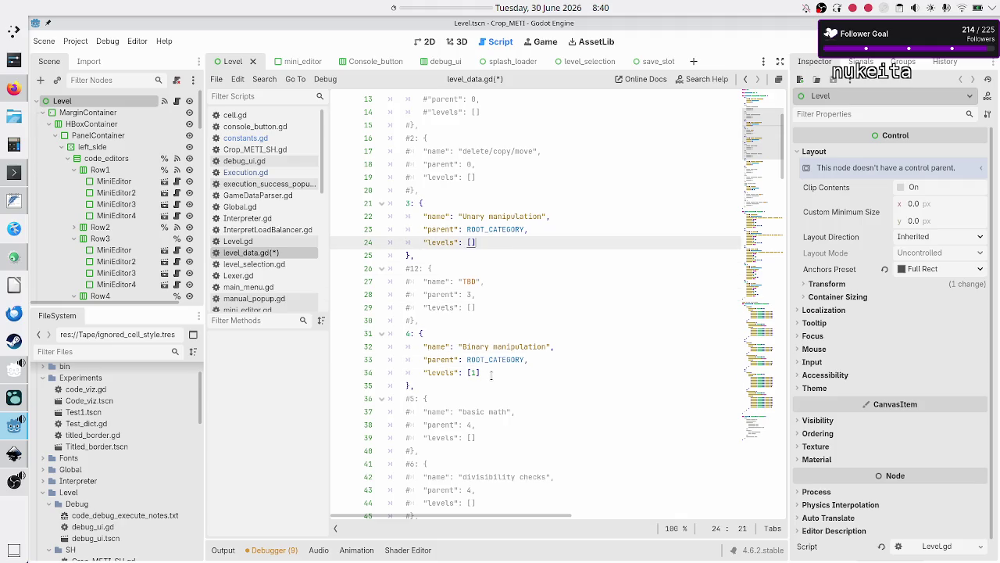
pyautogui.write('0')
# - Comment out the Basic tape operations entry on lines 6–10 with Ctrl+K
pyautogui.press('Up')
pyautogui.press('Up')
pyautogui.press('Up')
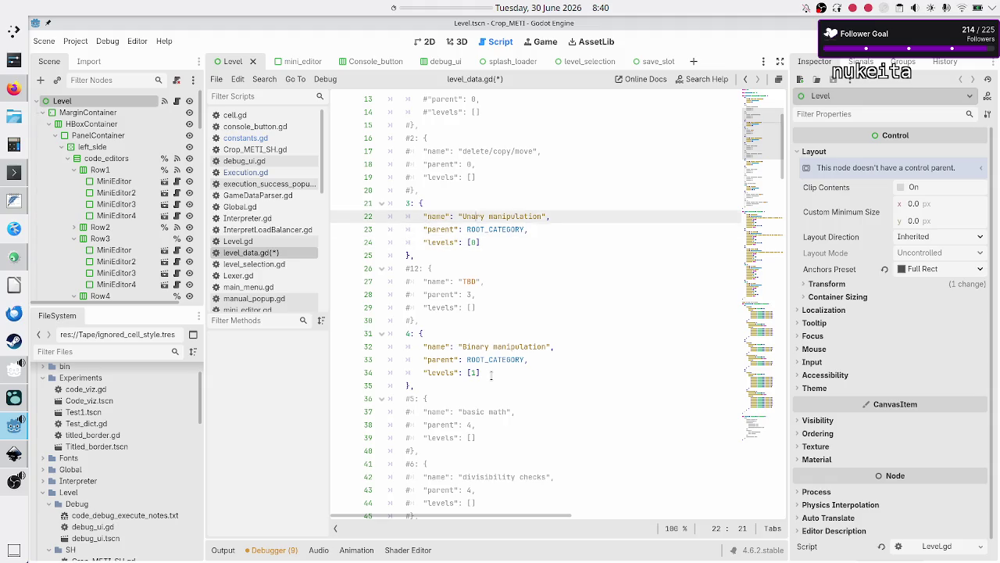
pyautogui.press('Up')
pyautogui.press('Down')
pyautogui.press('Down')
pyautogui.press('Down')
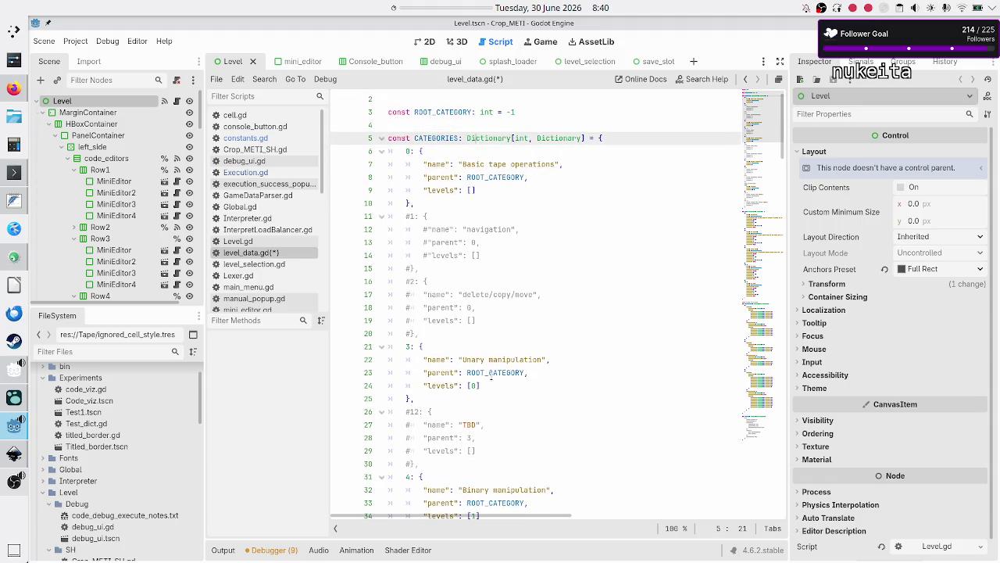
pyautogui.press('Home')
pyautogui.press('Home')
pyautogui.press('Home')
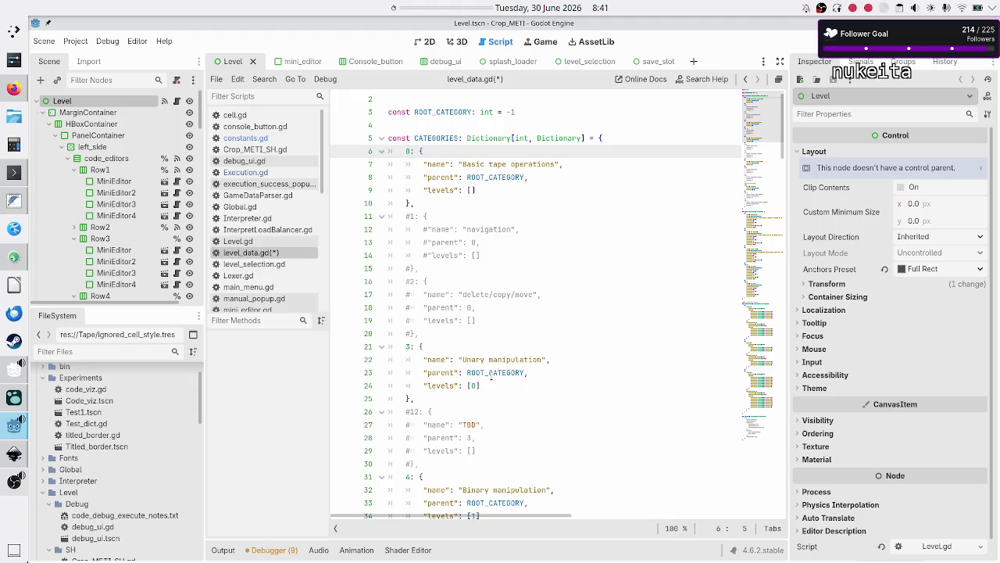
pyautogui.hotkey('shift', 'Down')
pyautogui.hotkey('shift', 'Down')
pyautogui.hotkey('shift', 'Down')
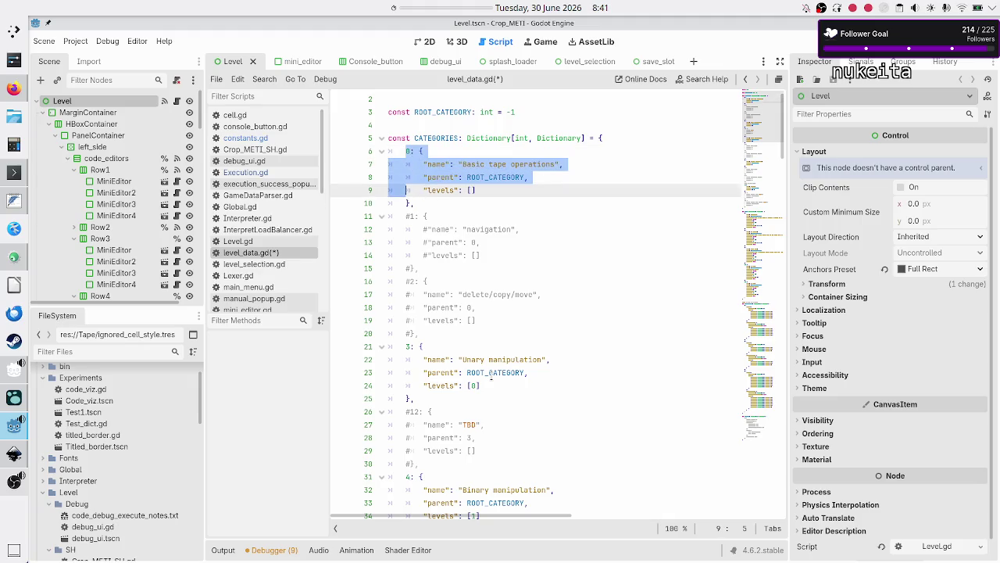
pyautogui.hotkey('shift', 'End')
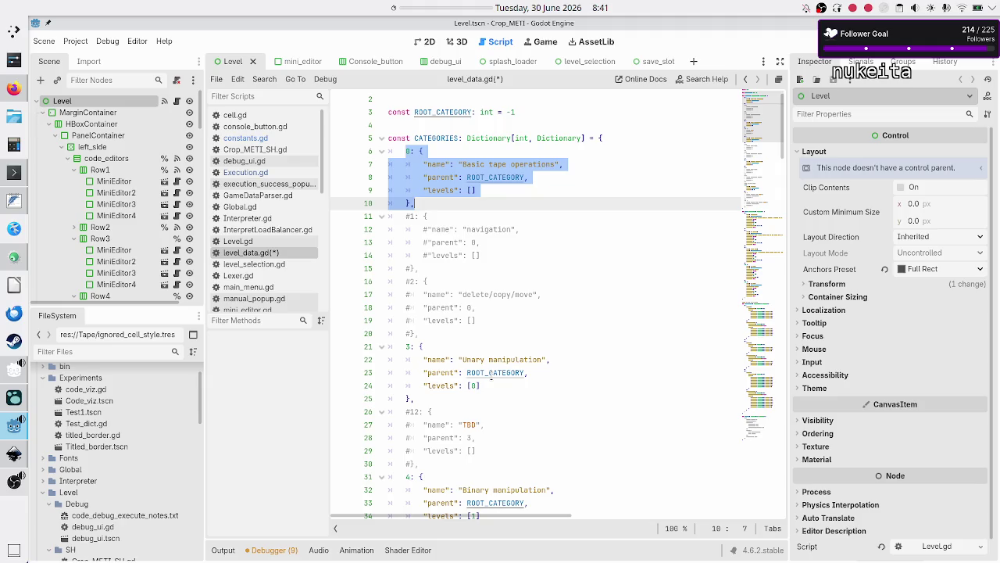
pyautogui.hotkey('ctrl', 'k')
# - Start trimming 'manipulation' from the Unary manipulation category name
pyautogui.press('Down')
pyautogui.press('Down')
pyautogui.press('Down')
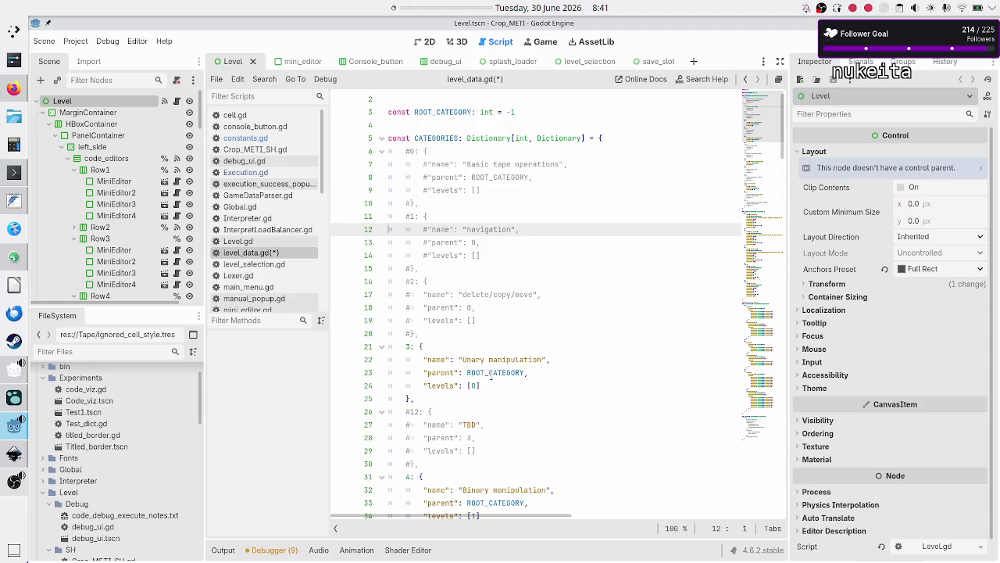
pyautogui.press('Home')
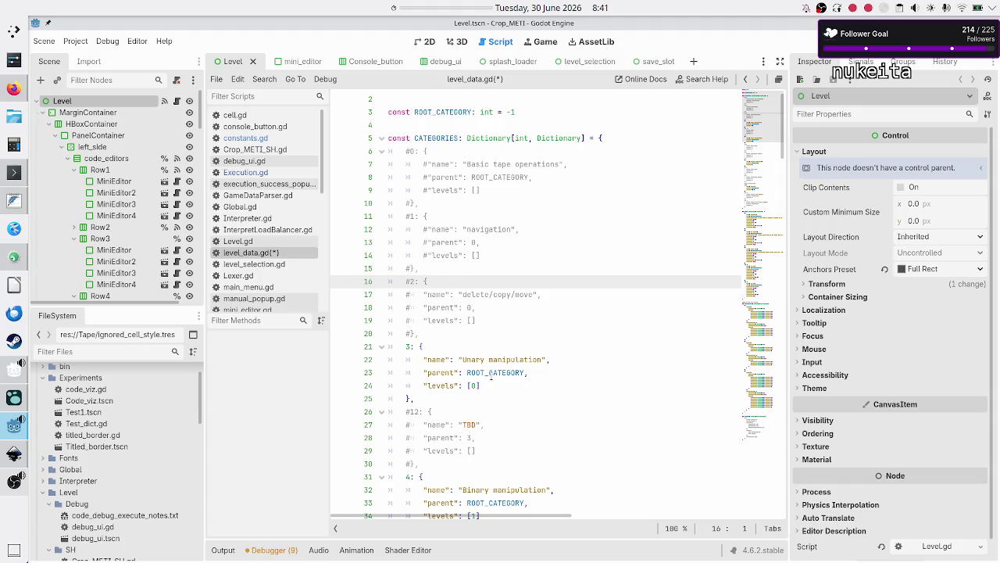
pyautogui.press('Down')
pyautogui.press('Down')
pyautogui.press('Down')
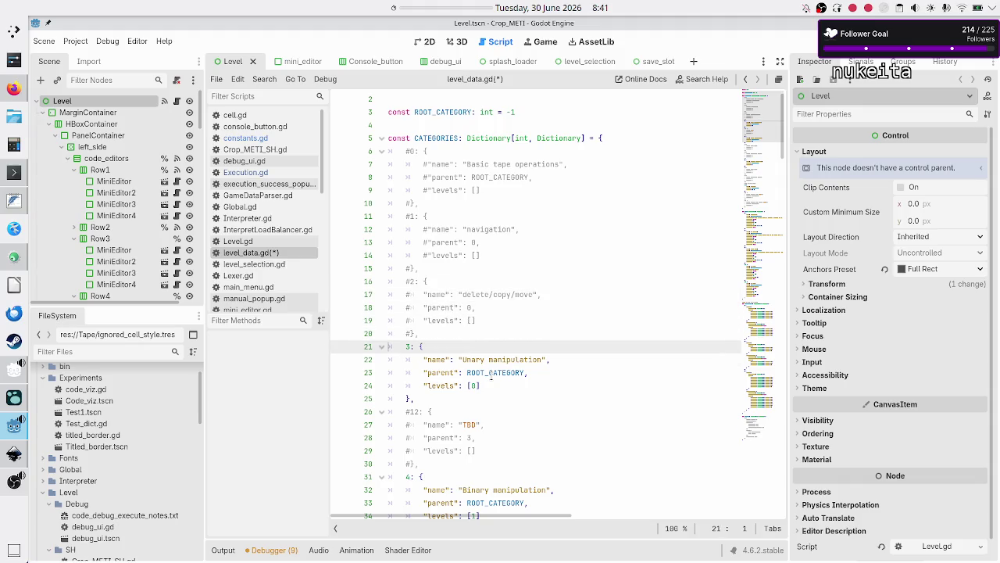
pyautogui.press('Down')
pyautogui.press('Down')
pyautogui.press('Up')
pyautogui.press('Up')
pyautogui.press('Up')
pyautogui.press('Home')
pyautogui.press('Down')
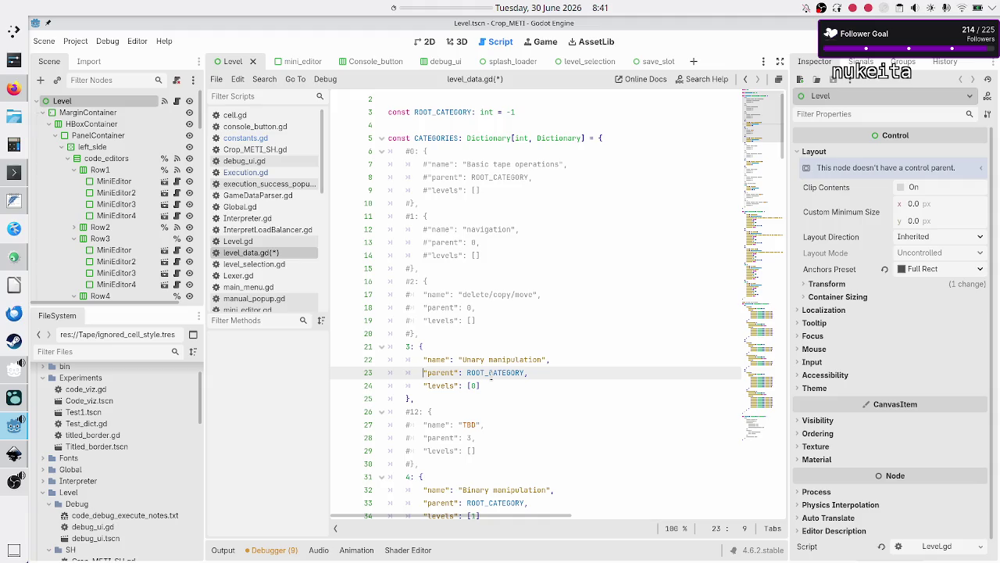
pyautogui.press('Up')
pyautogui.press('End')
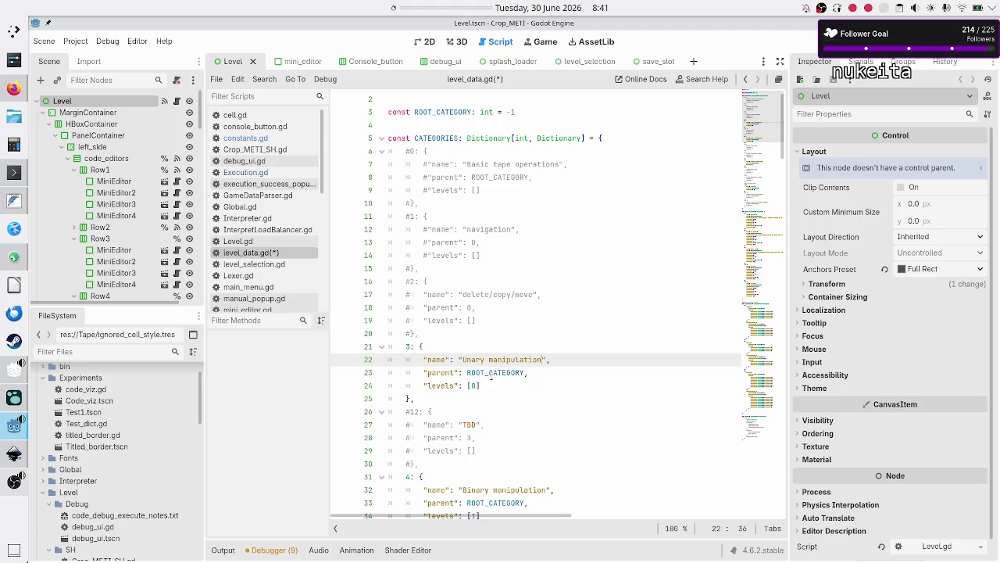
pyautogui.press('BackSpace')
pyautogui.press('BackSpace')
pyautogui.press('BackSpace')
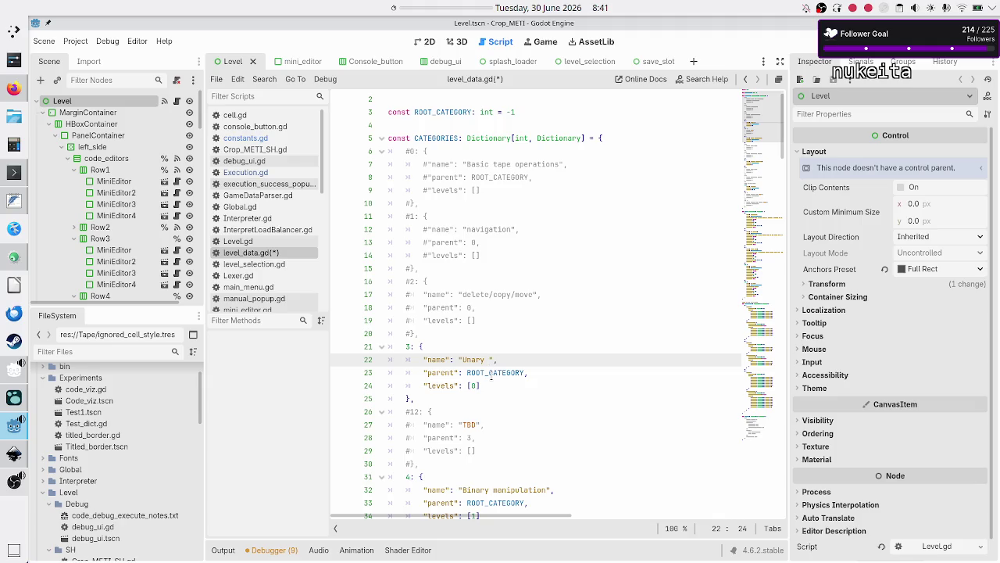
# - Rename the Unary and Binary manipulation categories to 'Unary data' and 'Binary data'
pyautogui.press('BackSpace')
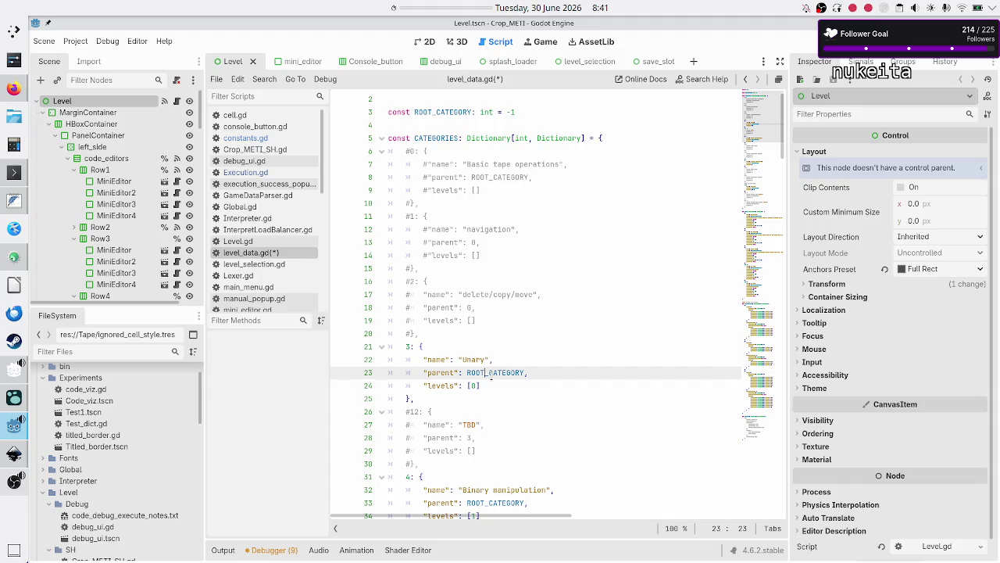
pyautogui.write('number')
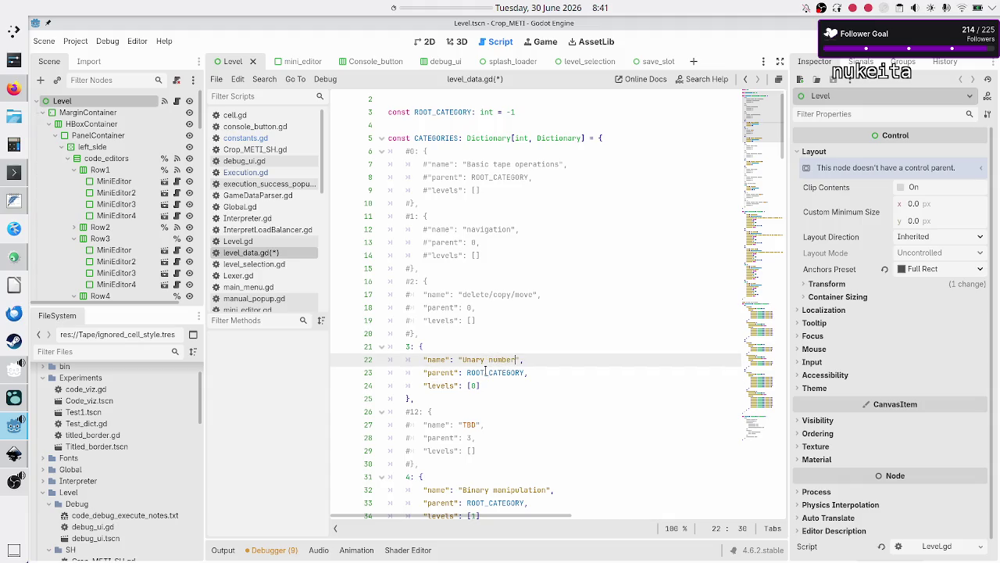
pyautogui.press('Down')
pyautogui.press('Up')
pyautogui.press('BackSpace')
pyautogui.press('BackSpace')
pyautogui.press('BackSpace')
pyautogui.click(485, 372)
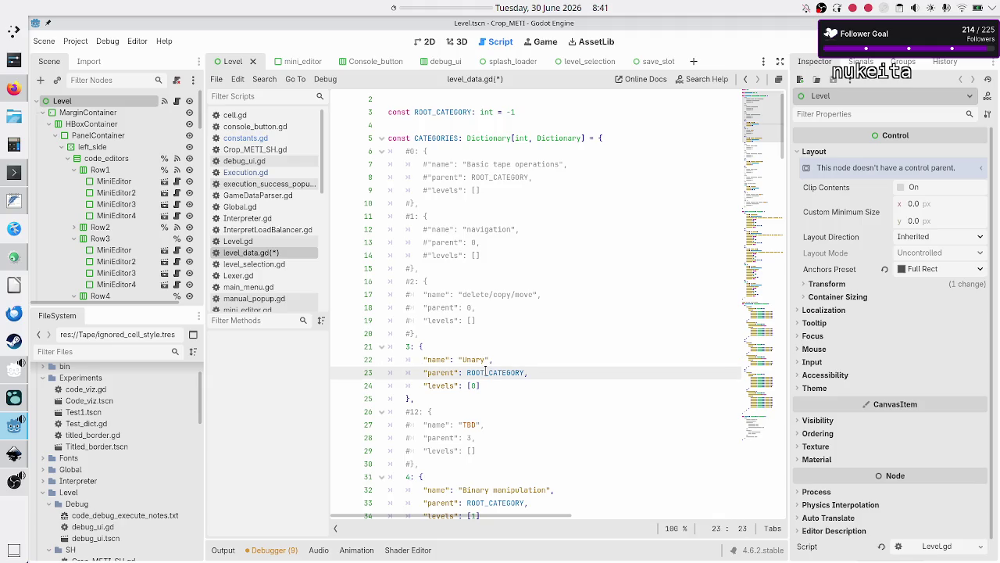
pyautogui.press('Down')
pyautogui.press('Down')
pyautogui.press('Down')
pyautogui.press('Right')
pyautogui.press('Right')
pyautogui.press('Right')
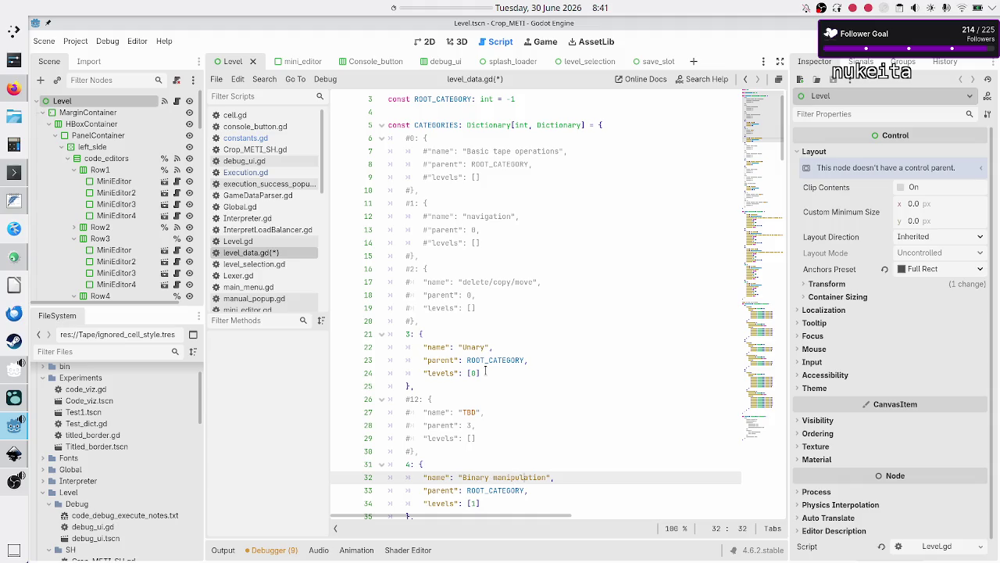
pyautogui.press('BackSpace')
pyautogui.press('BackSpace')
pyautogui.press('BackSpace')
pyautogui.write('data')
pyautogui.press('Up')
pyautogui.press('Up')
pyautogui.press('Up')
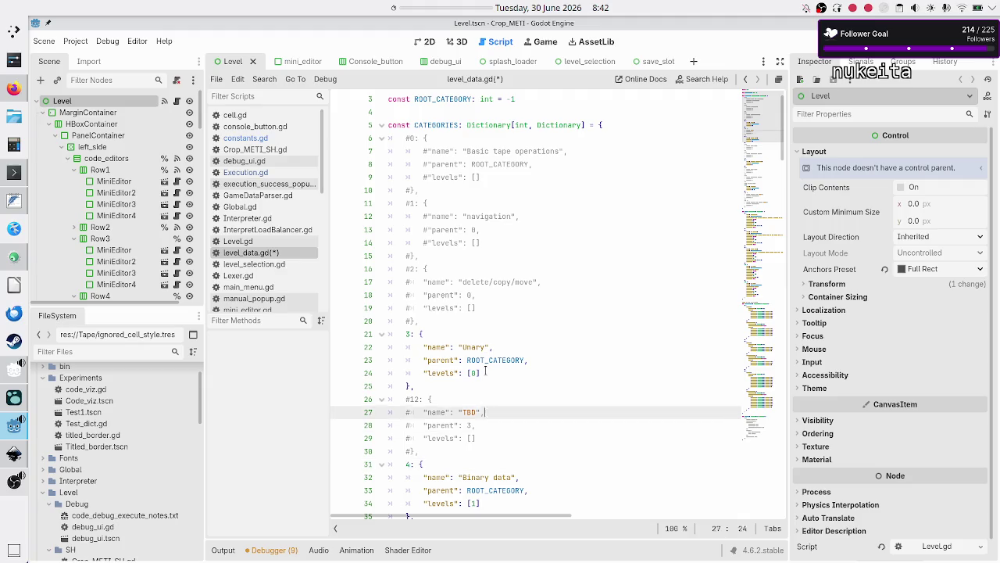
pyautogui.press('Down')
pyautogui.press('Left')
pyautogui.press('Left')
pyautogui.write('data')
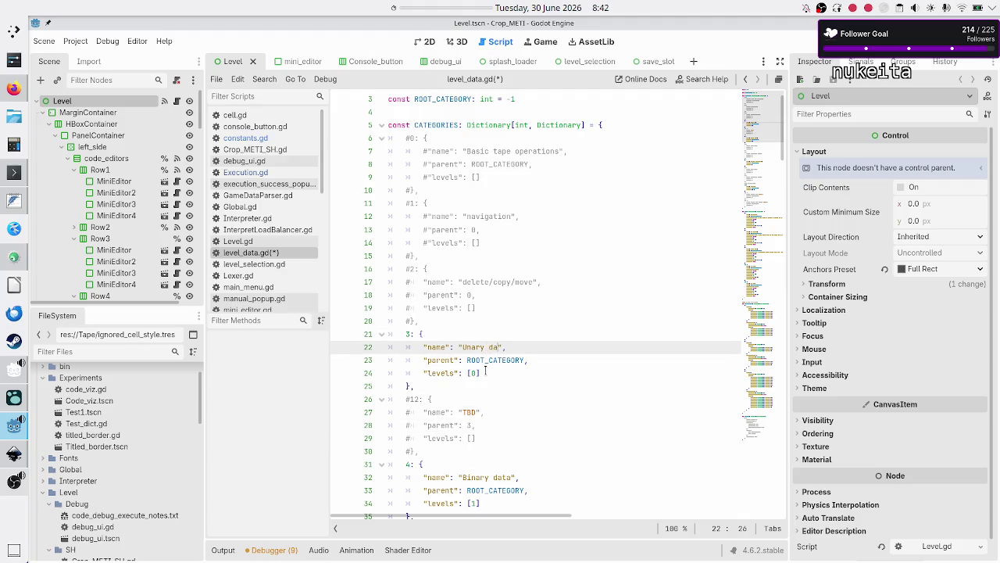
pyautogui.press('Down')
pyautogui.press('Down')
pyautogui.press('Down')
pyautogui.press('Down')
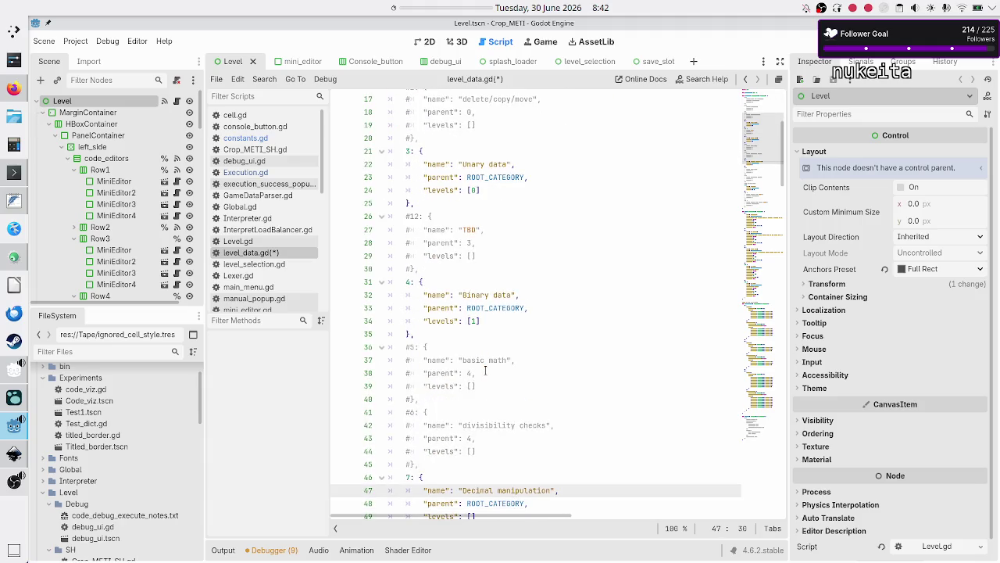
# - Rename category 7 from 'Decimal manipulation' to 'Decimal data'
pyautogui.scroll(-1, 485, 370)
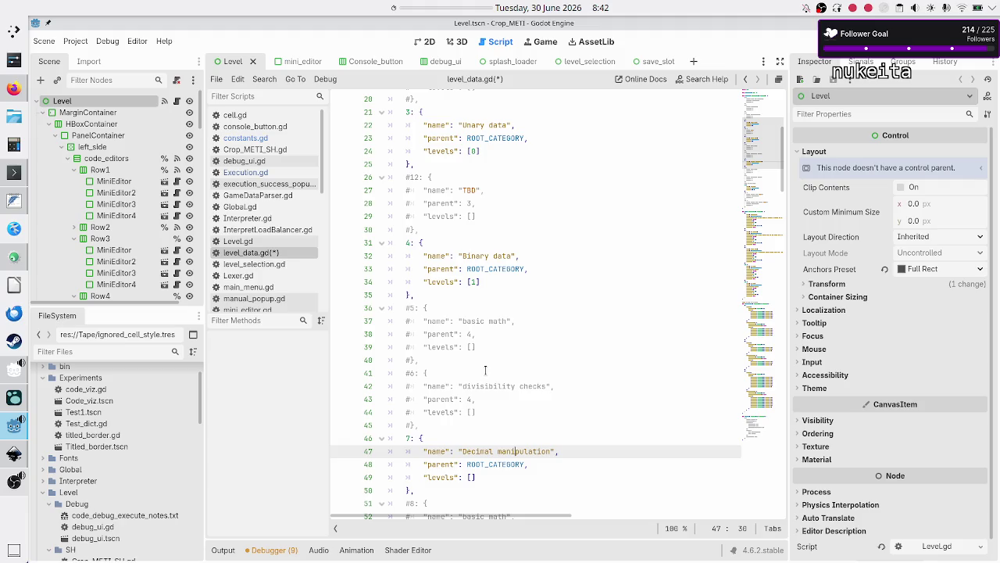
pyautogui.press('BackSpace')
pyautogui.press('BackSpace')
pyautogui.press('BackSpace')
pyautogui.press('BackSpace')
pyautogui.write('data')
pyautogui.press('Home')
pyautogui.press('Home')
pyautogui.press('Up')
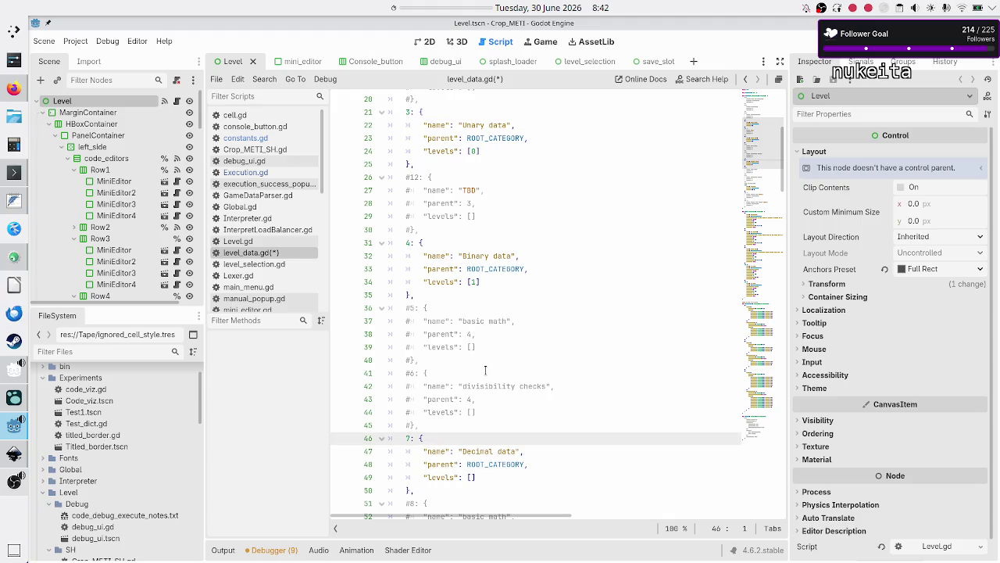
pyautogui.press('Down')
pyautogui.press('Down')
pyautogui.press('Down')
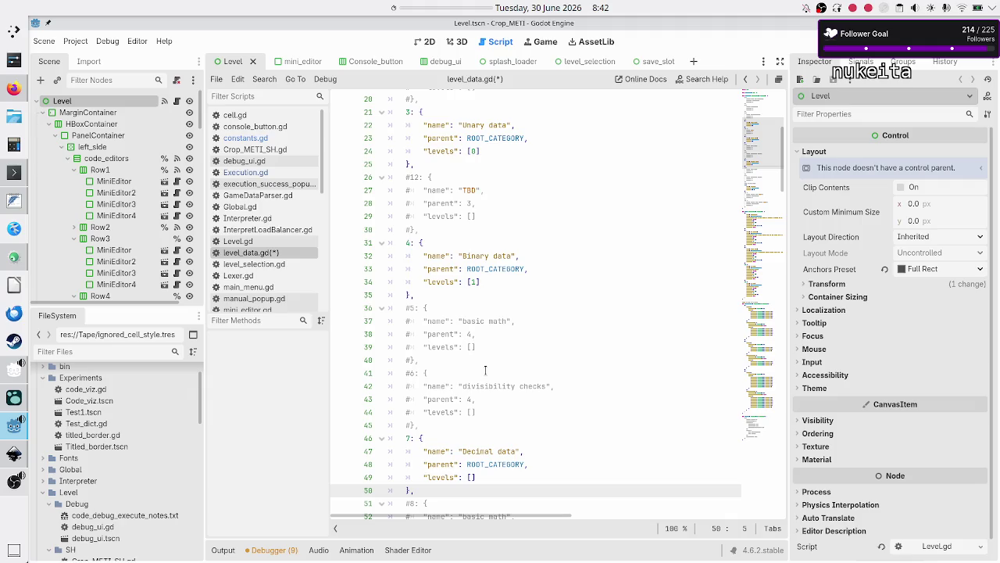
pyautogui.press('Down')
pyautogui.press('Down')
pyautogui.press('Down')
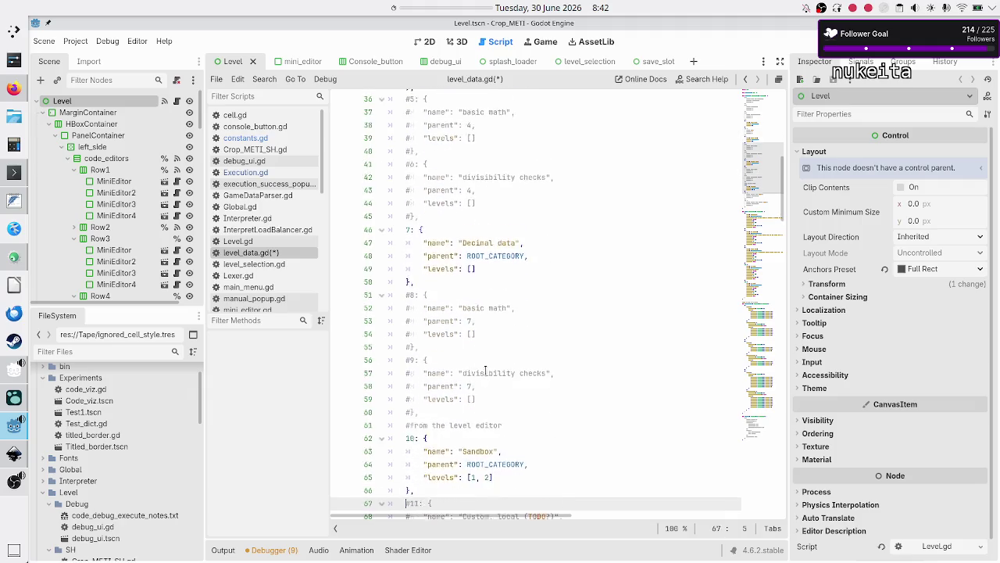
# - Copy the test 3 block in VALIDATION_TESTS and paste a duplicate of it
pyautogui.press('Down')
pyautogui.press('Down')
pyautogui.press('Down')
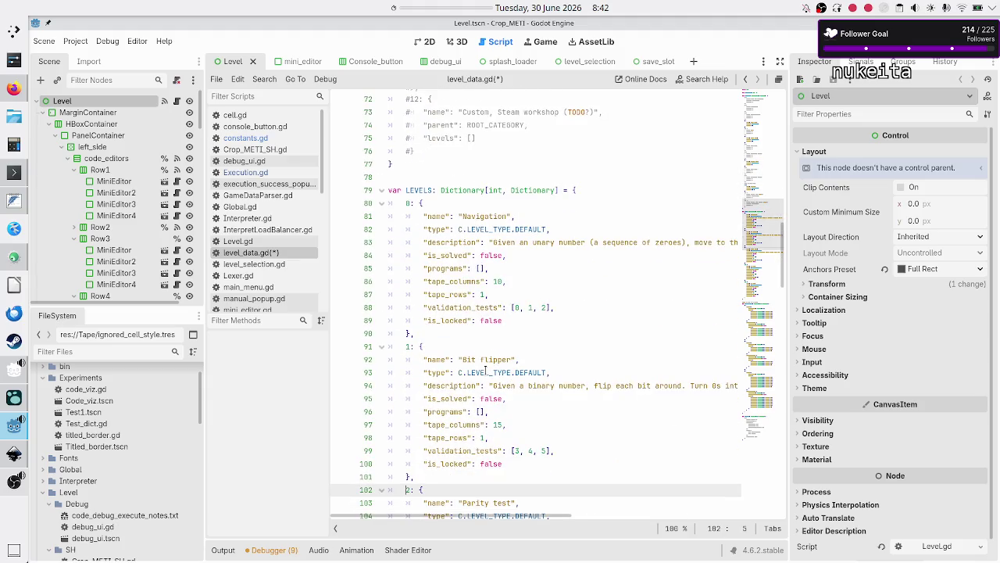
pyautogui.press('Up')
pyautogui.press('Up')
pyautogui.press('Up')
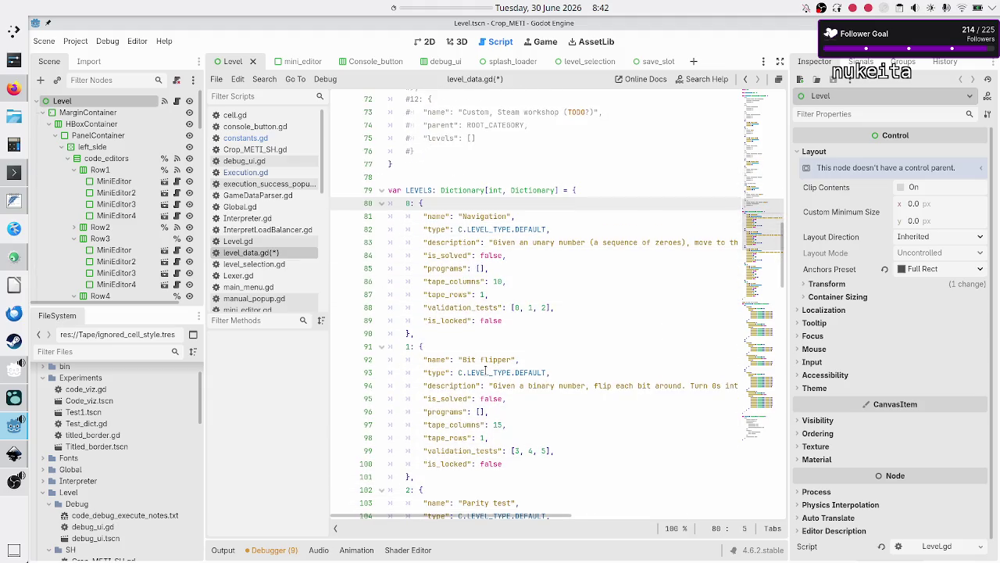
pyautogui.hotkey('shift', 'Down')
pyautogui.hotkey('shift', 'Down')
pyautogui.hotkey('shift', 'Down')
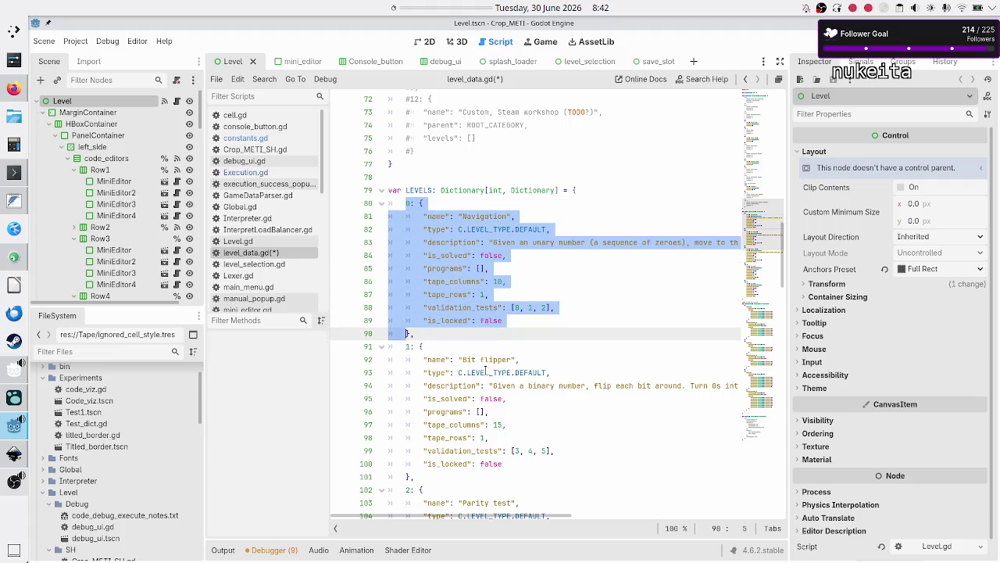
pyautogui.press('Down')
pyautogui.press('Down')
pyautogui.press('Down')
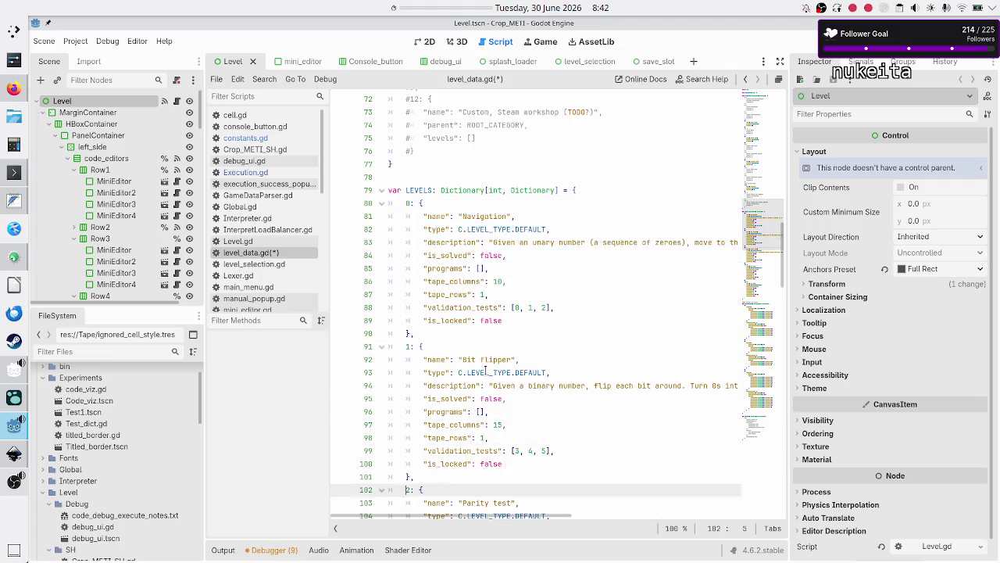
pyautogui.press('Down')
pyautogui.press('Down')
pyautogui.press('Down')
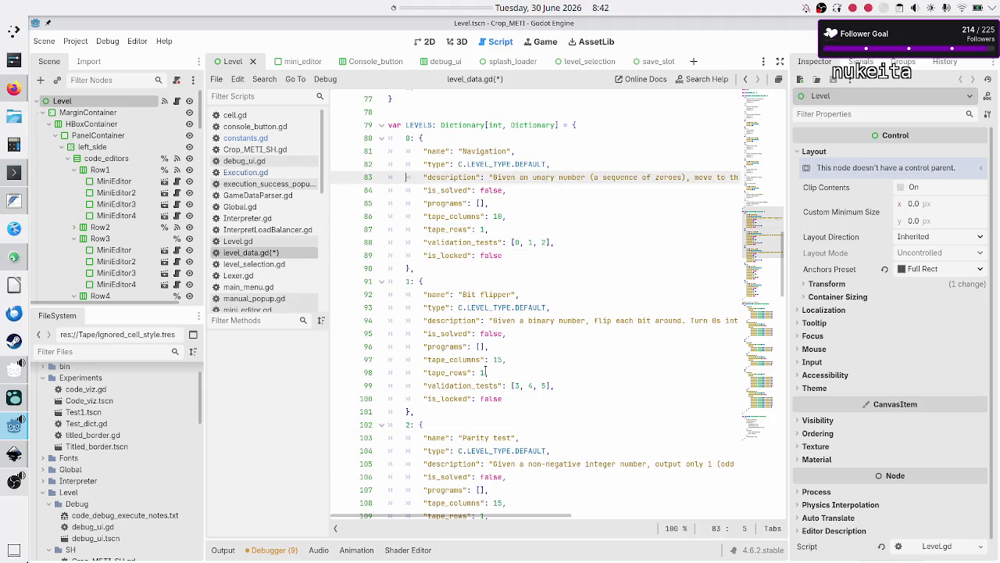
pyautogui.press('Down')
pyautogui.press('Down')
pyautogui.press('Down')
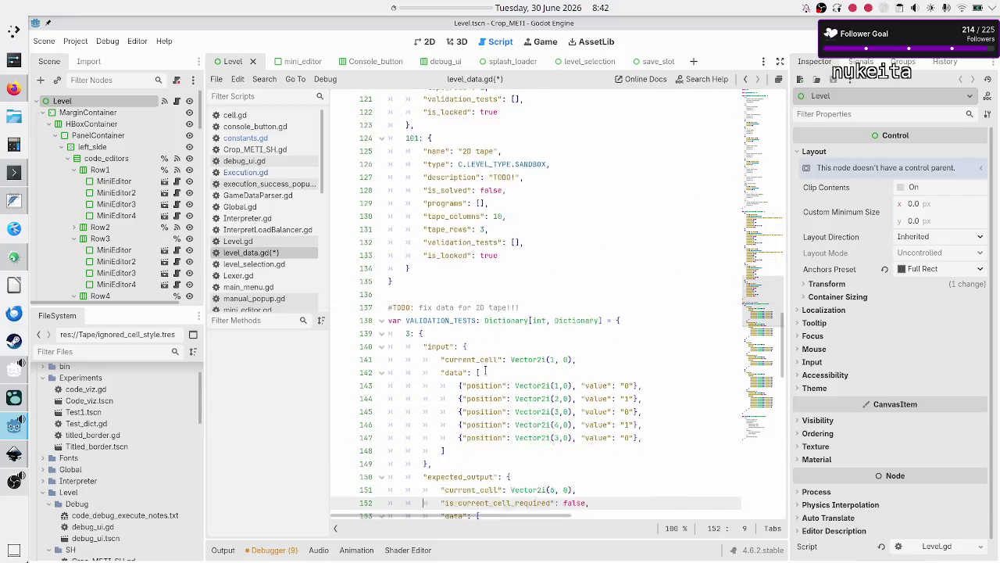
pyautogui.press('Up')
pyautogui.press('Up')
pyautogui.press('Up')
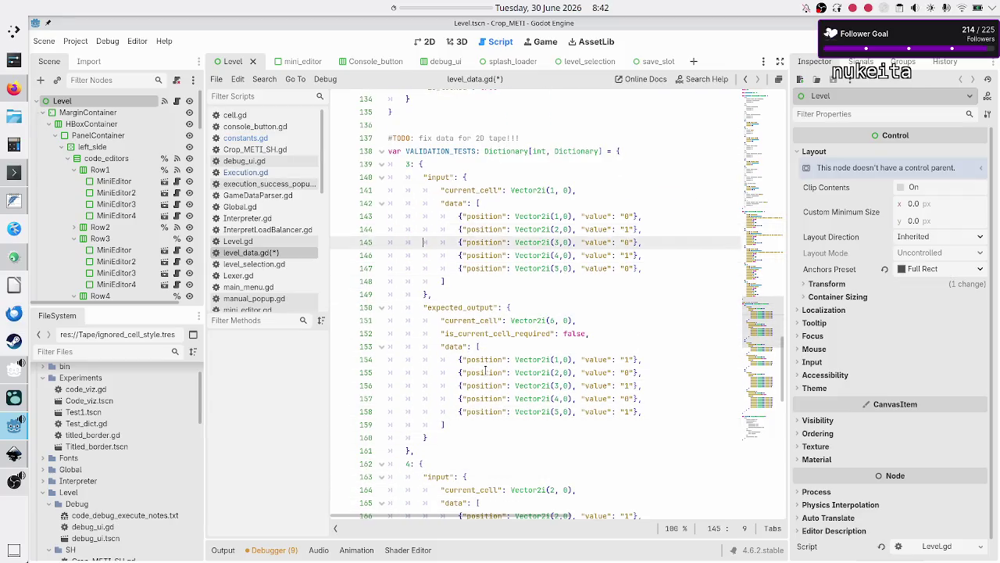
pyautogui.hotkey('shift', 'Down')
pyautogui.hotkey('shift', 'Down')
pyautogui.hotkey('shift', 'Down')
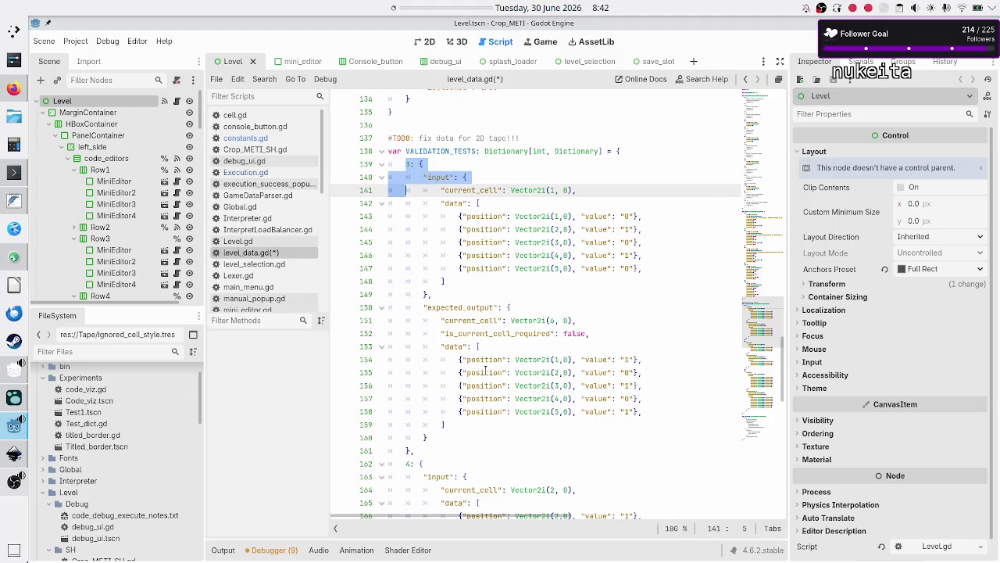
pyautogui.hotkey('shift', 'Right')
pyautogui.hotkey('ctrl', 'c')
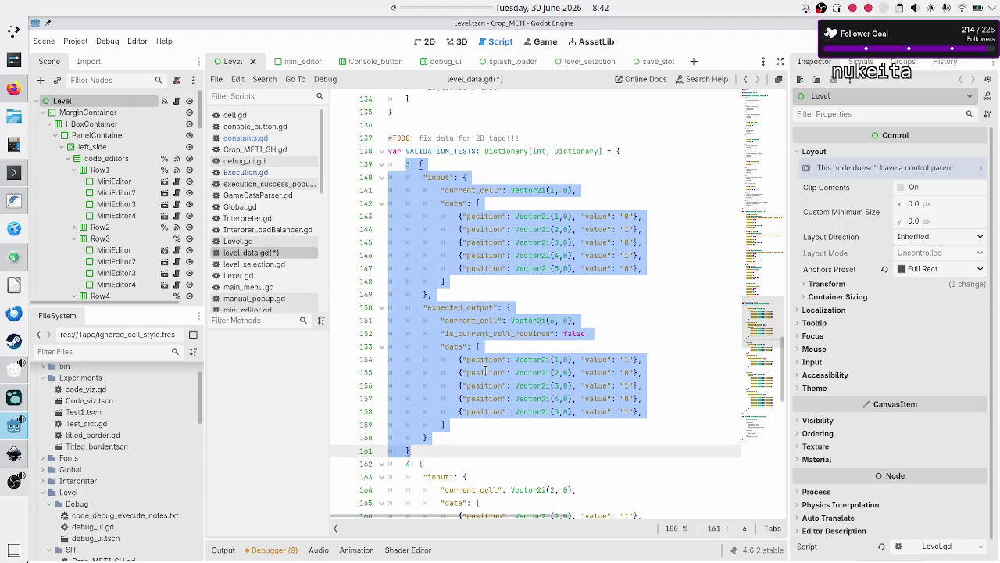
pyautogui.press('Up')
pyautogui.press('Up')
pyautogui.press('Up')
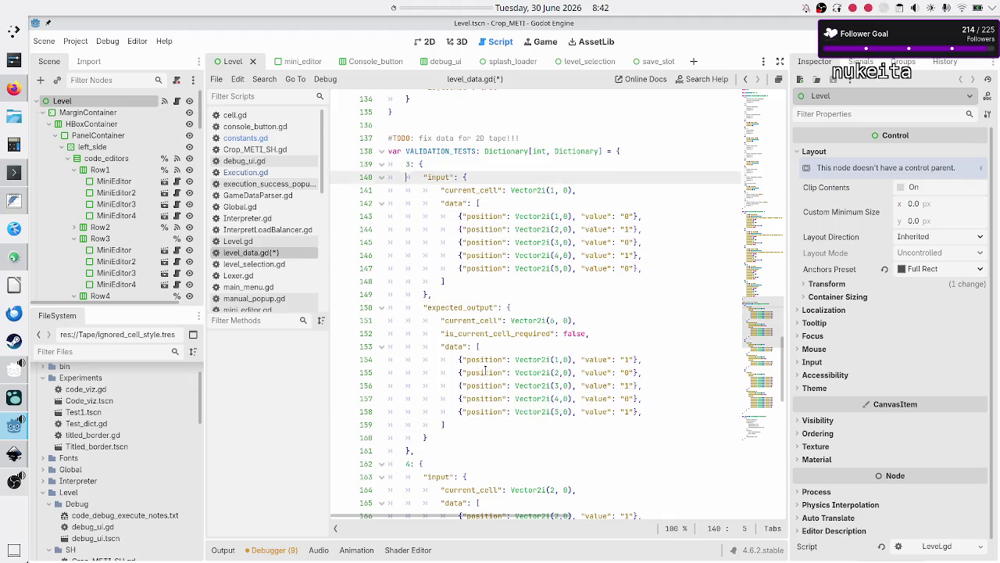
pyautogui.hotkey('ctrl', 'v')
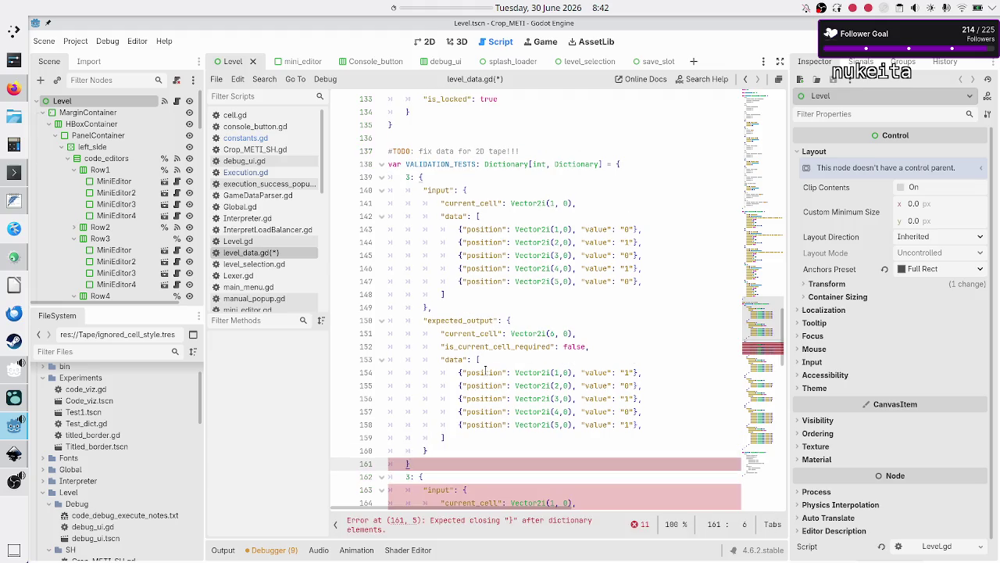
# - Change the first duplicated block's key from 3 to 0
pyautogui.press('Escape')
pyautogui.press('Up')
pyautogui.press('Up')
pyautogui.press('Up')
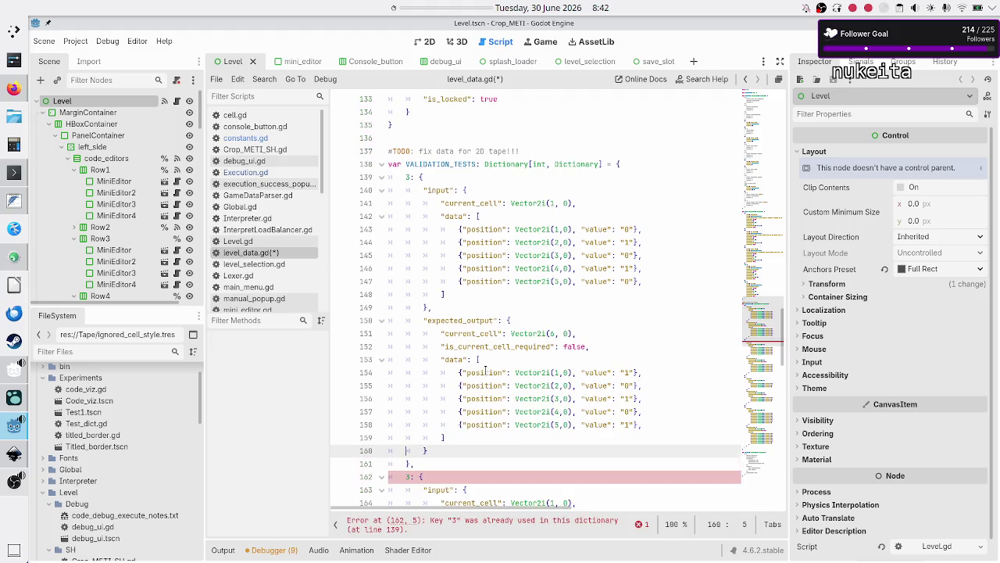
pyautogui.press('Up')
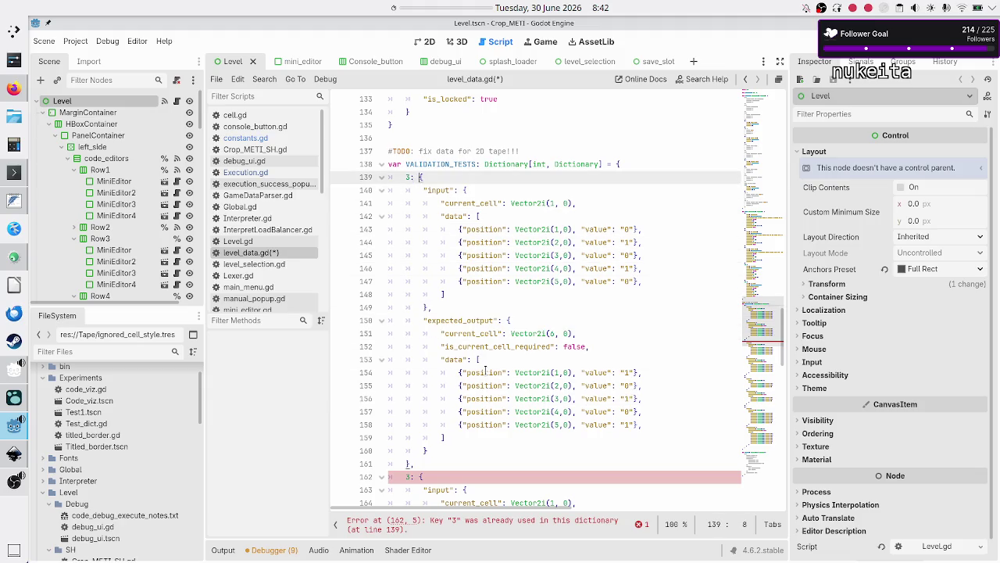
pyautogui.press('BackSpace')
pyautogui.write('0')
pyautogui.press('Down')
pyautogui.press('Down')
pyautogui.press('Down')
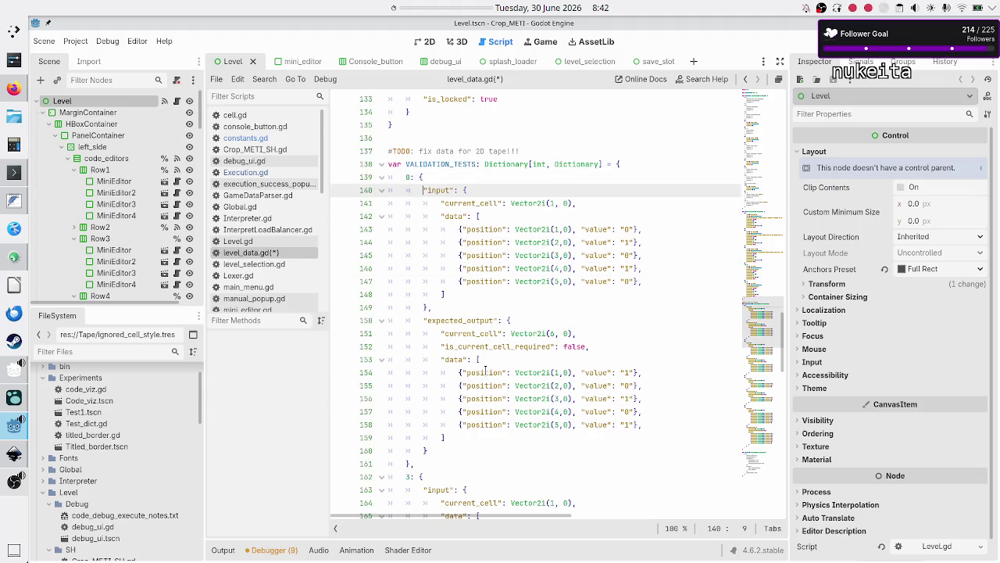
pyautogui.press('Down')
pyautogui.press('End')
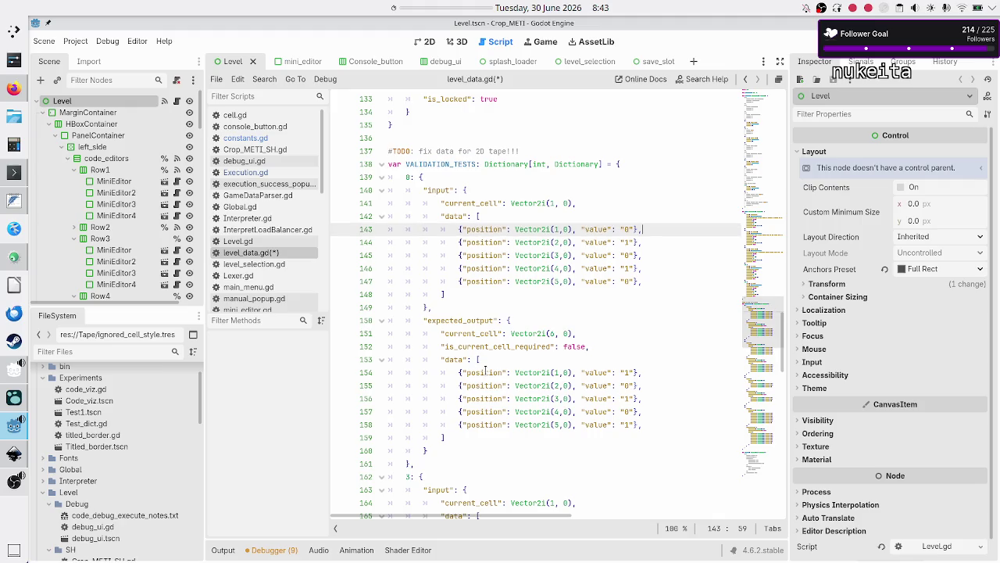
# - Set test 0's second input data value to "0"
pyautogui.press('Down')
pyautogui.press('BackSpace')
pyautogui.write('0')
pyautogui.press('Down')
pyautogui.press('Down')
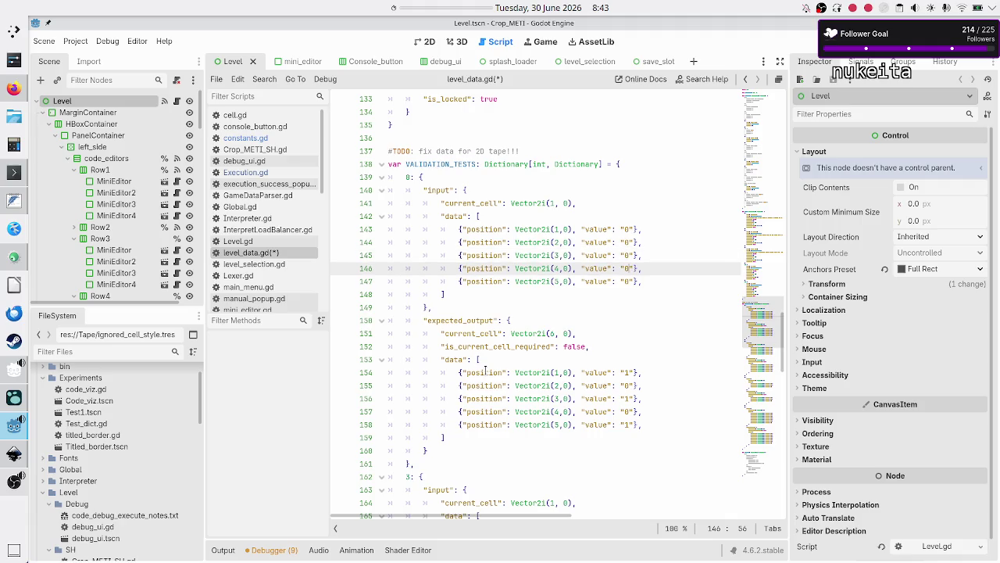
pyautogui.press('Up')
pyautogui.press('Up')
pyautogui.press('Up')
pyautogui.press('Down')
pyautogui.press('Down')
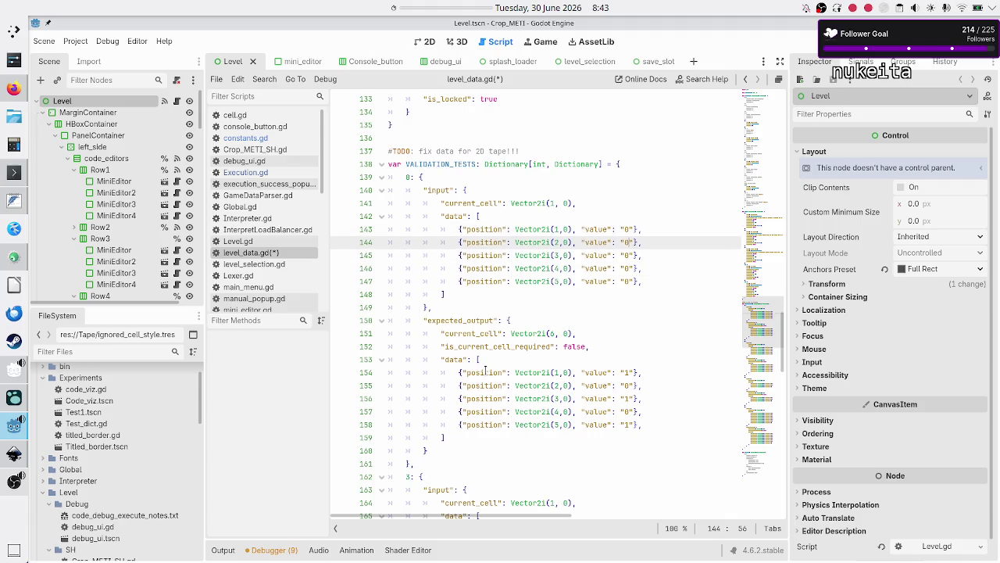
pyautogui.press('Up')
pyautogui.press('Up')
pyautogui.press('Down')
pyautogui.press('Down')
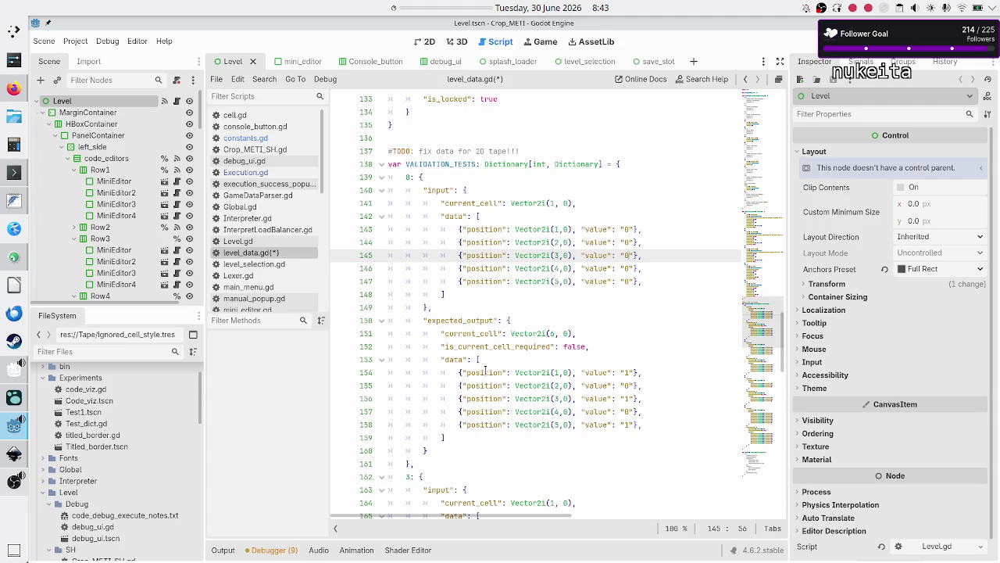
pyautogui.press('Down')
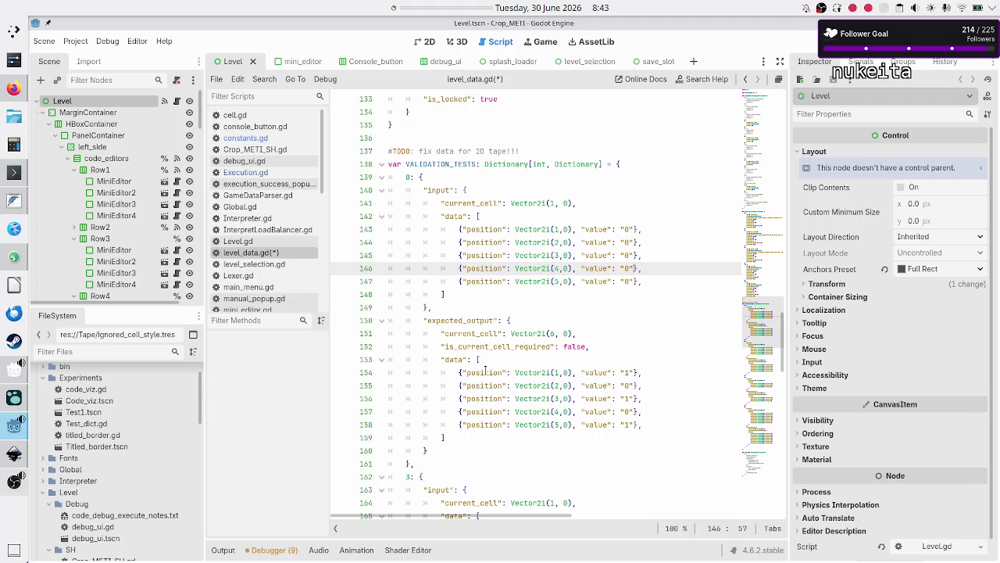
# - Delete the fifth input and expected output entries and remove their trailing commas
pyautogui.press('Down')
pyautogui.hotkey('shift', 'Home')
pyautogui.hotkey('shift', 'Home')
pyautogui.press('BackSpace')
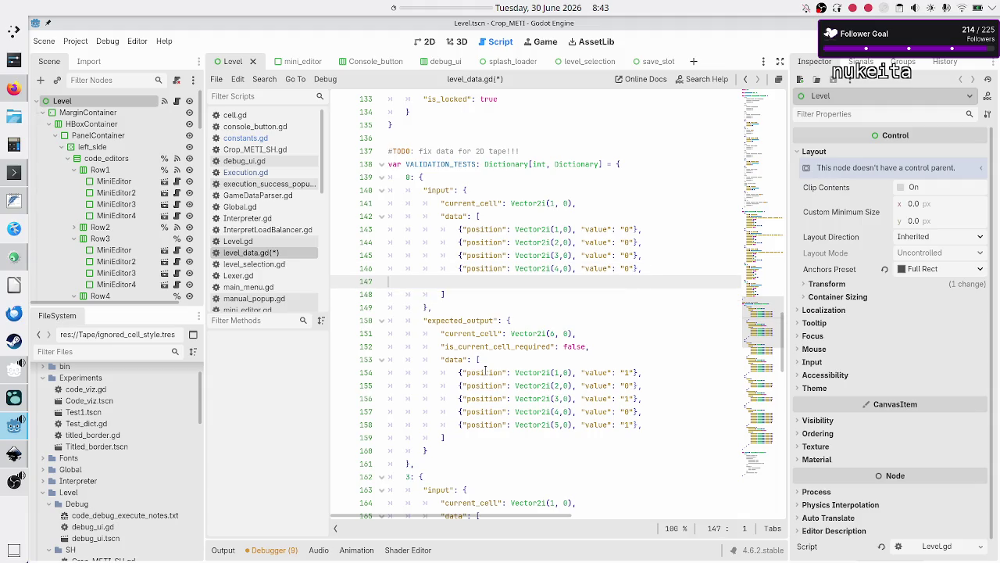
pyautogui.press('BackSpace')
pyautogui.press('Up')
pyautogui.press('Up')
pyautogui.press('Down')
pyautogui.press('Down')
pyautogui.press('Down')
pyautogui.press('Down')
pyautogui.press('Down')
pyautogui.press('Down')
pyautogui.press('Home')
pyautogui.press('Home')
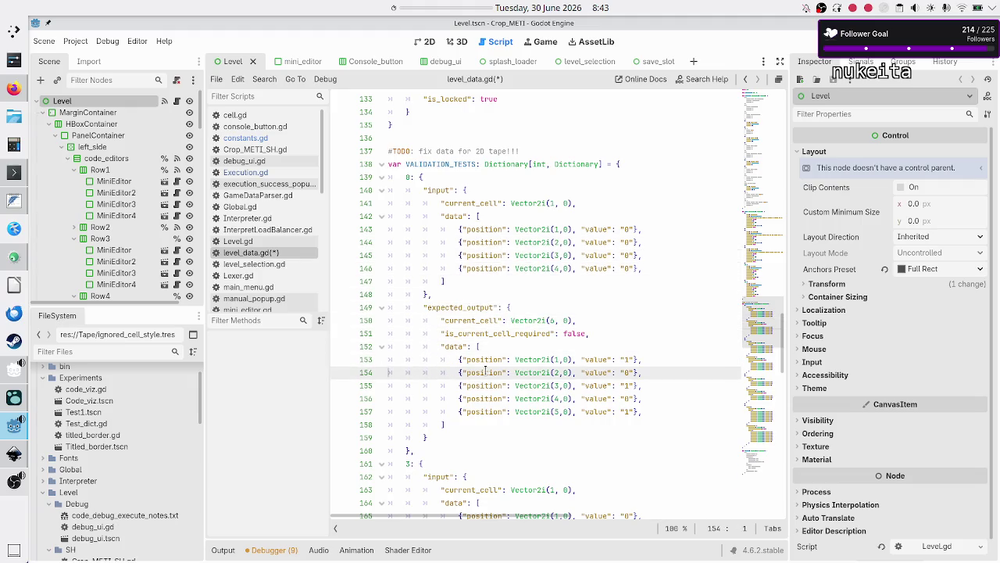
pyautogui.press('Down')
pyautogui.press('Down')
pyautogui.press('Down')
pyautogui.hotkey('shift', 'Down')
pyautogui.press('BackSpace')
pyautogui.press('Left')
pyautogui.press('BackSpace')
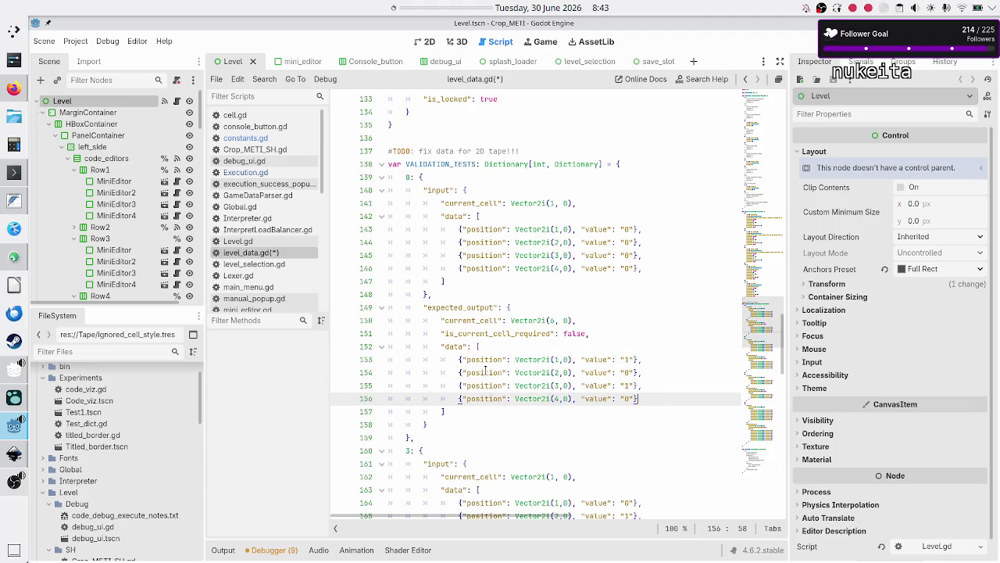
pyautogui.press('Up')
pyautogui.press('Up')
pyautogui.press('Up')
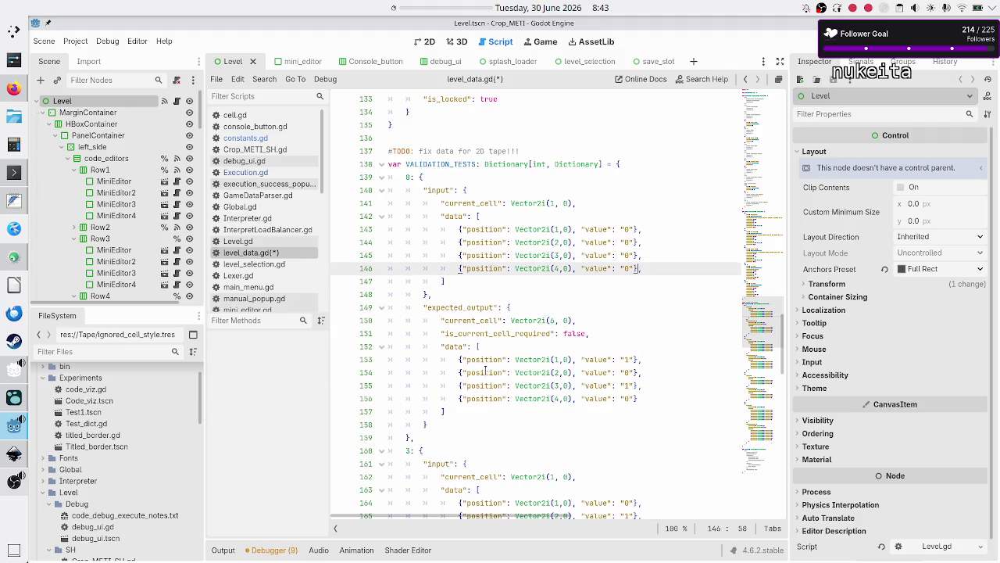
pyautogui.press('BackSpace')
pyautogui.press('Down')
pyautogui.press('Down')
pyautogui.press('Down')
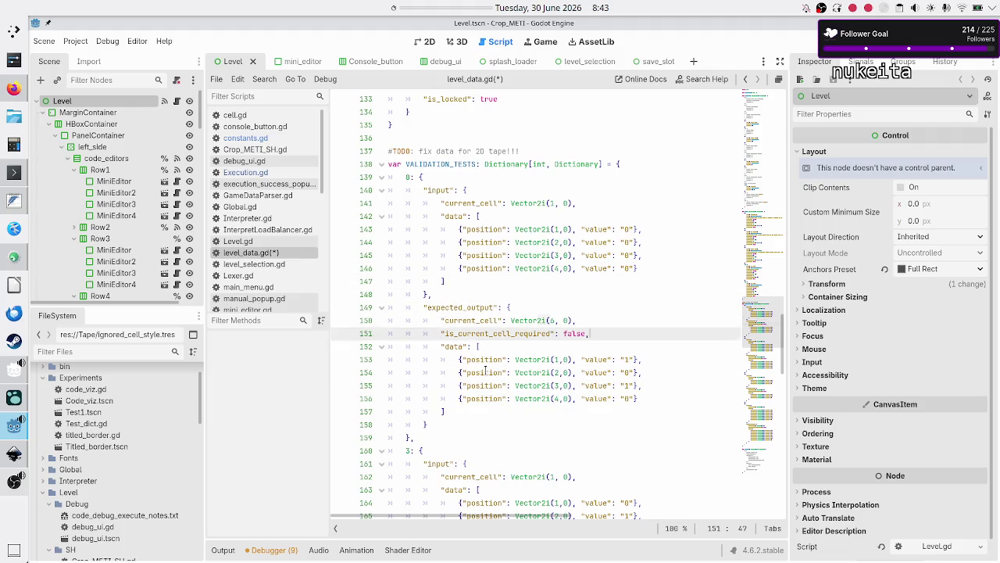
# - Set the first and third expected output values to "0"
pyautogui.press('Up')
pyautogui.press('Left')
pyautogui.press('Left')
pyautogui.press('BackSpace')
pyautogui.write('0')
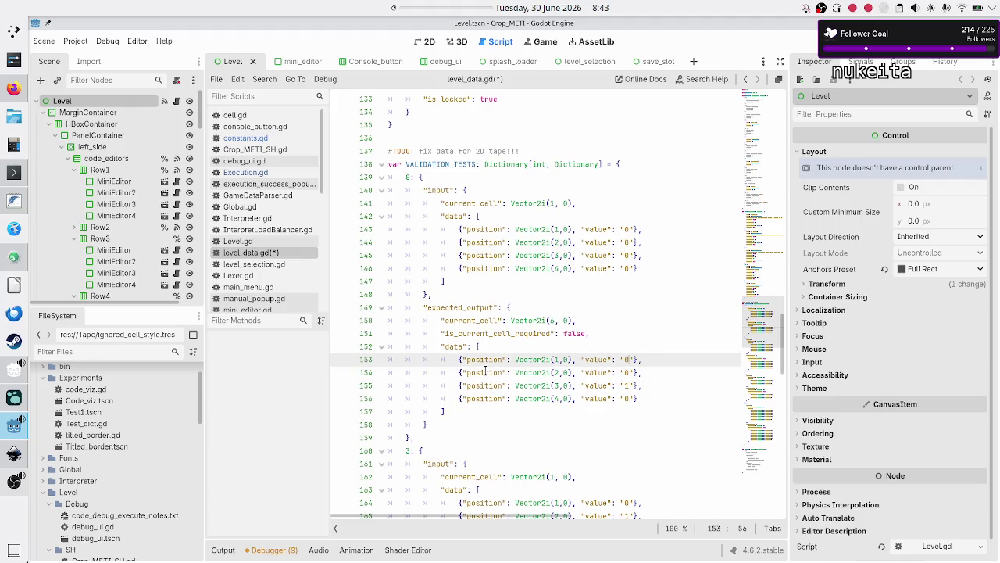
pyautogui.press('Down')
pyautogui.press('Down')
pyautogui.press('BackSpace')
pyautogui.write('0')
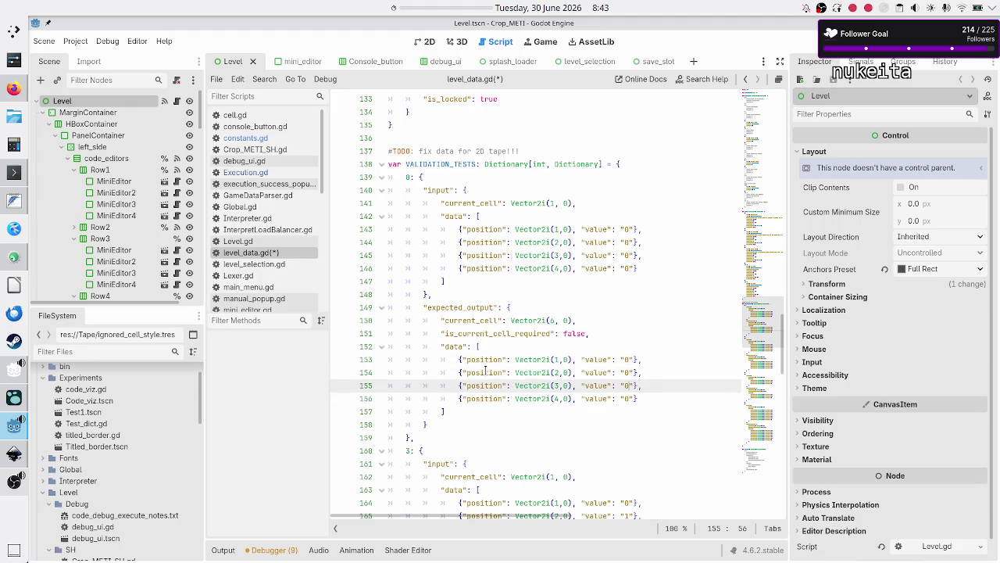
pyautogui.press('Up')
pyautogui.press('Up')
pyautogui.press('Up')
pyautogui.press('Up')
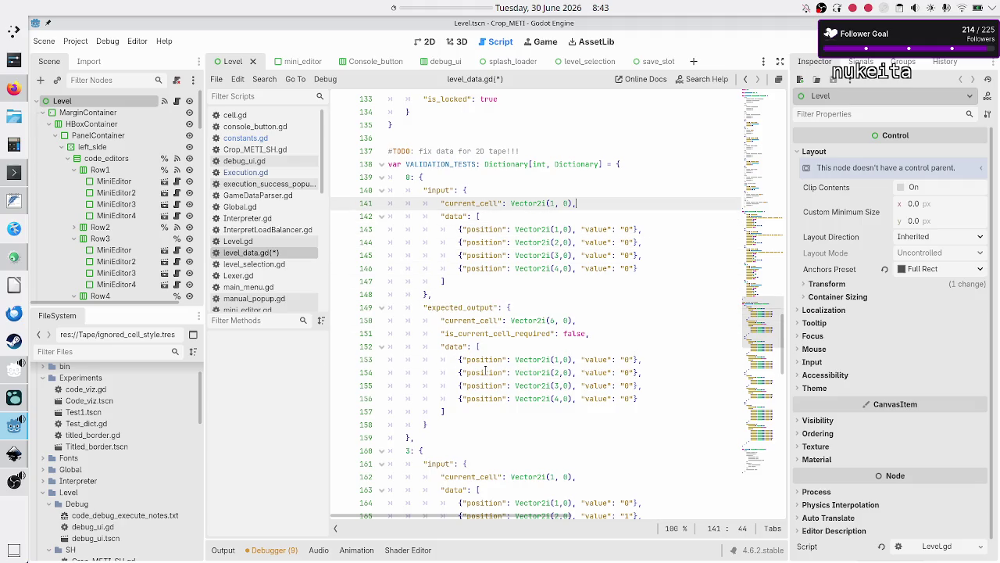
# - Edit the expected current cell coordinates to (5, 0)
pyautogui.hotkey('shift', 'Left')
pyautogui.hotkey('shift', 'Left')
pyautogui.hotkey('shift', 'Left')
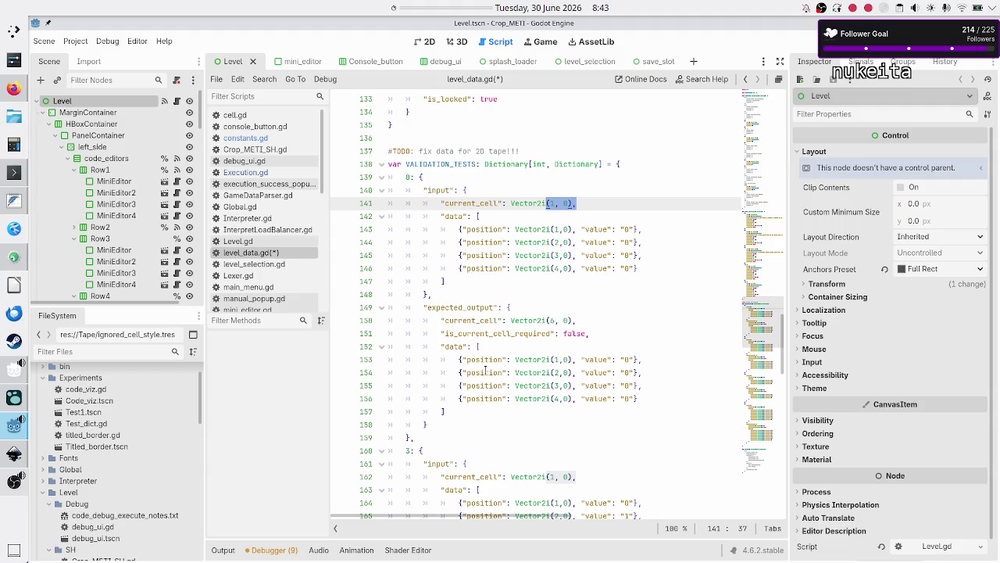
pyautogui.press('Down')
pyautogui.press('Down')
pyautogui.press('Down')
pyautogui.press('Delete')
pyautogui.write('0')
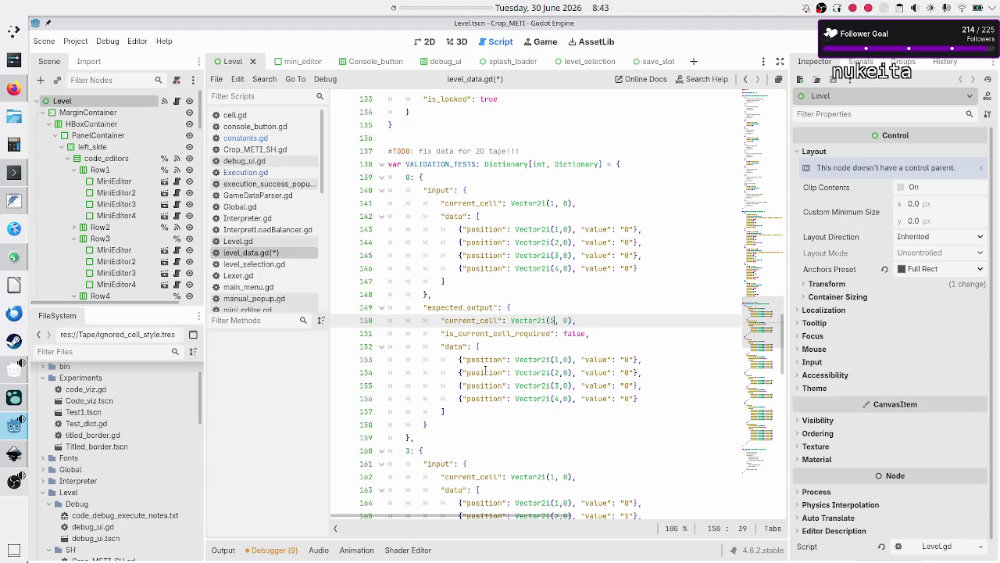
pyautogui.press('Escape')
# - Change is_current_cell_required to true, then revert it to false
pyautogui.press('Down')
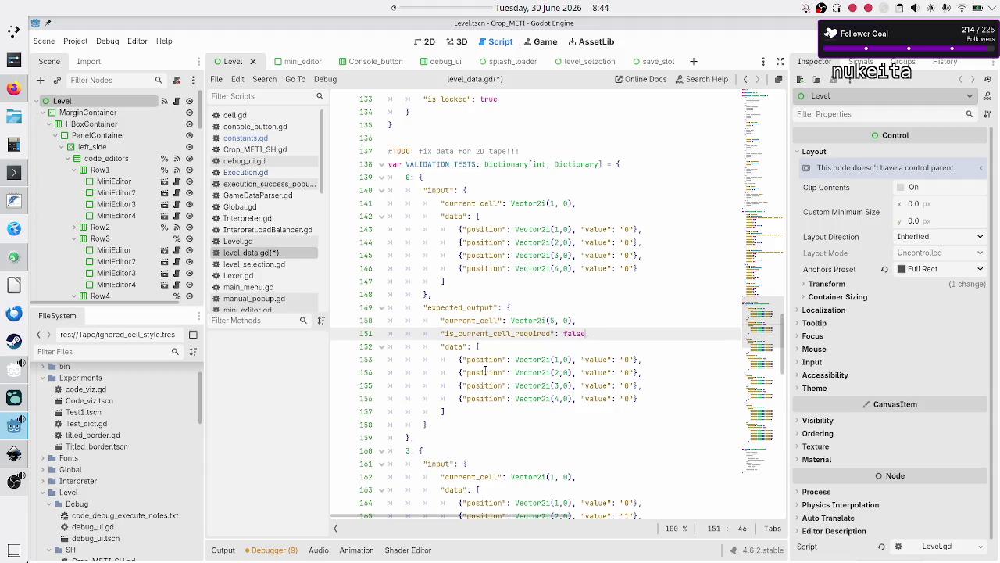
pyautogui.press('BackSpace')
pyautogui.press('BackSpace')
pyautogui.press('BackSpace')
pyautogui.write('true')
pyautogui.press('BackSpace')
pyautogui.press('BackSpace')
pyautogui.press('BackSpace')
pyautogui.write('alse')
# - Select the entire test 0 block up to its closing brace
pyautogui.press('Down')
pyautogui.press('Up')
pyautogui.press('Up')
pyautogui.press('Up')
pyautogui.press('Home')
pyautogui.press('Up')
pyautogui.press('Up')
pyautogui.press('Up')
pyautogui.press('Down')
pyautogui.press('Down')
pyautogui.press('Down')
pyautogui.press('Up')
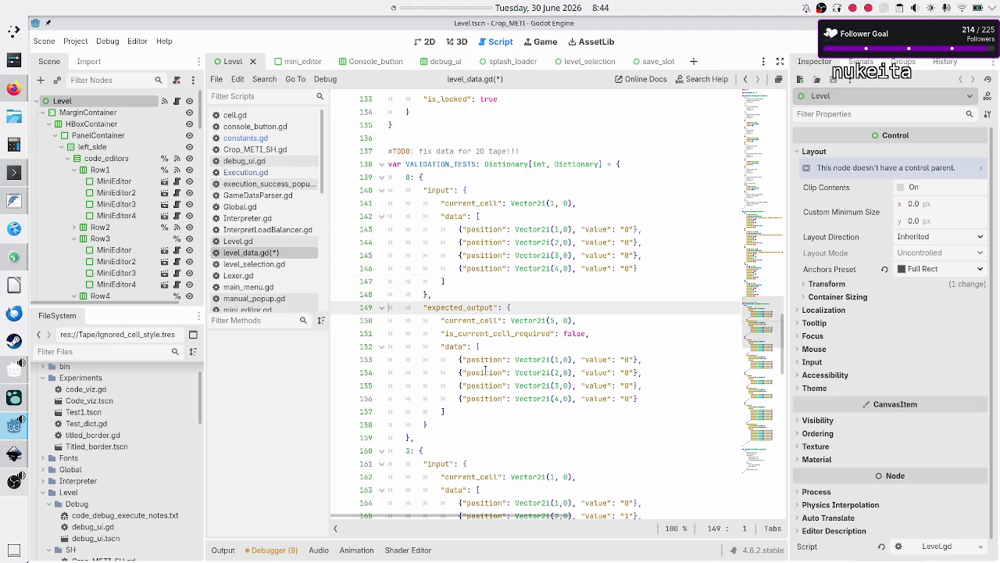
pyautogui.press('Up')
pyautogui.press('Up')
pyautogui.press('Up')
pyautogui.press('Up')
pyautogui.press('Up')
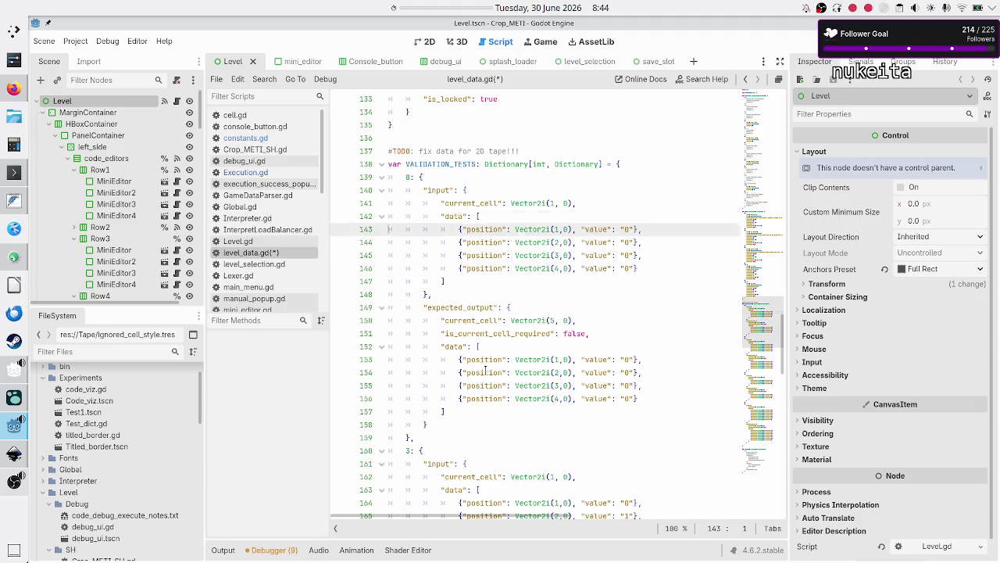
pyautogui.press('Down')
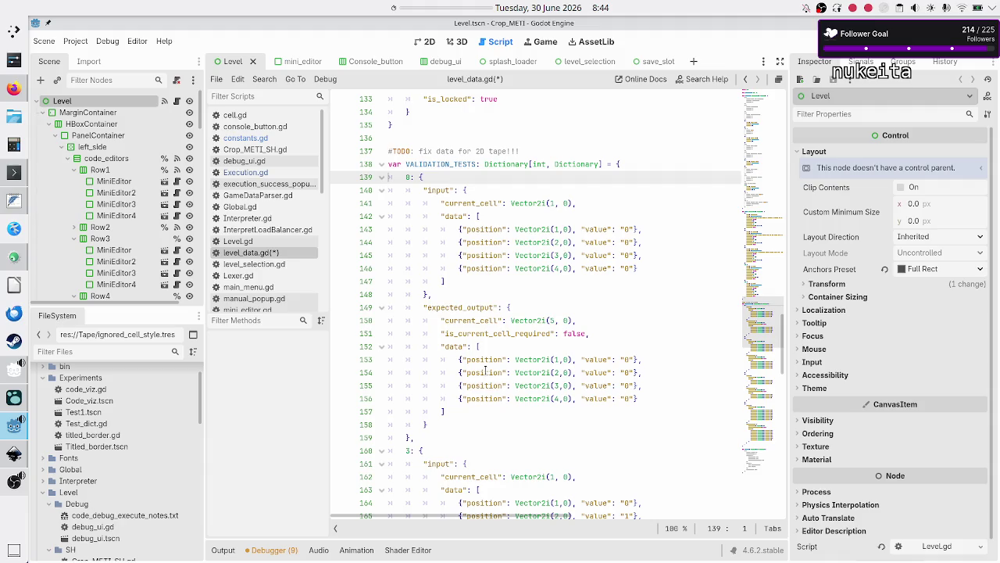
pyautogui.press('Down')
pyautogui.press('Down')
pyautogui.press('Down')
pyautogui.press('Up')
pyautogui.press('Up')
pyautogui.press('Up')
pyautogui.press('Down')
pyautogui.press('Down')
pyautogui.press('Down')
pyautogui.press('Up')
pyautogui.press('Up')
pyautogui.press('Up')
pyautogui.press('Up')
pyautogui.press('Home')
pyautogui.hotkey('shift', 'Down')
pyautogui.hotkey('shift', 'Down')
pyautogui.hotkey('shift', 'Down')
pyautogui.hotkey('shift', 'Right')
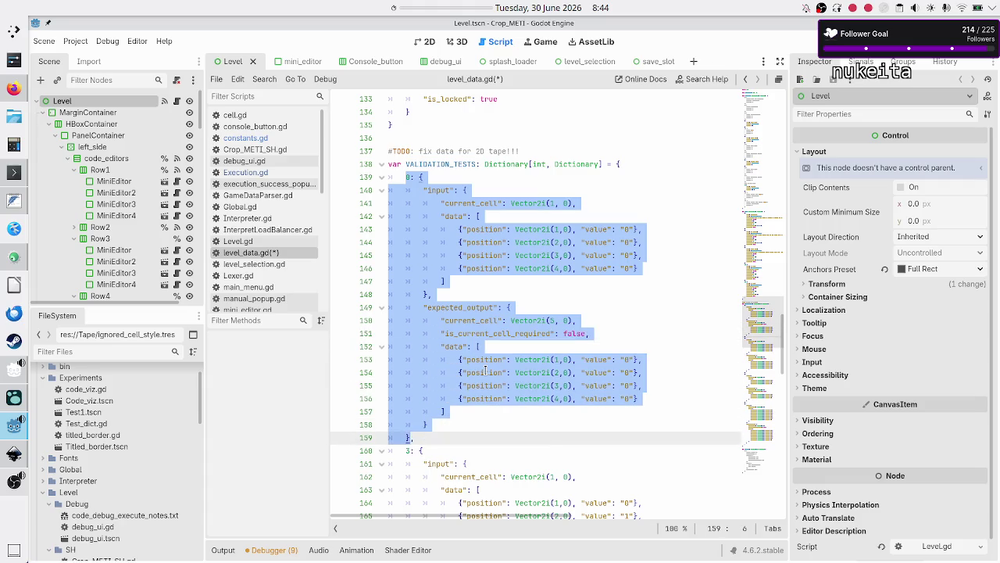
# - Duplicate test 0's block below it and rename the copy's key to 1:
pyautogui.hotkey('shift', 'Right')
pyautogui.hotkey('ctrl', 'c')
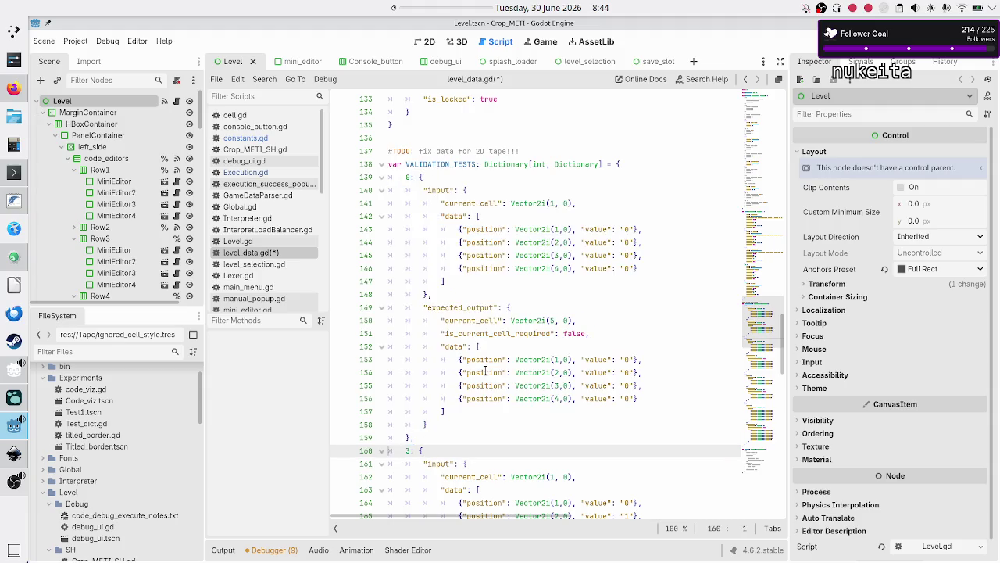
pyautogui.press('Return')
pyautogui.hotkey('ctrl', 'v')
pyautogui.press('Up')
pyautogui.press('Up')
pyautogui.press('Up')
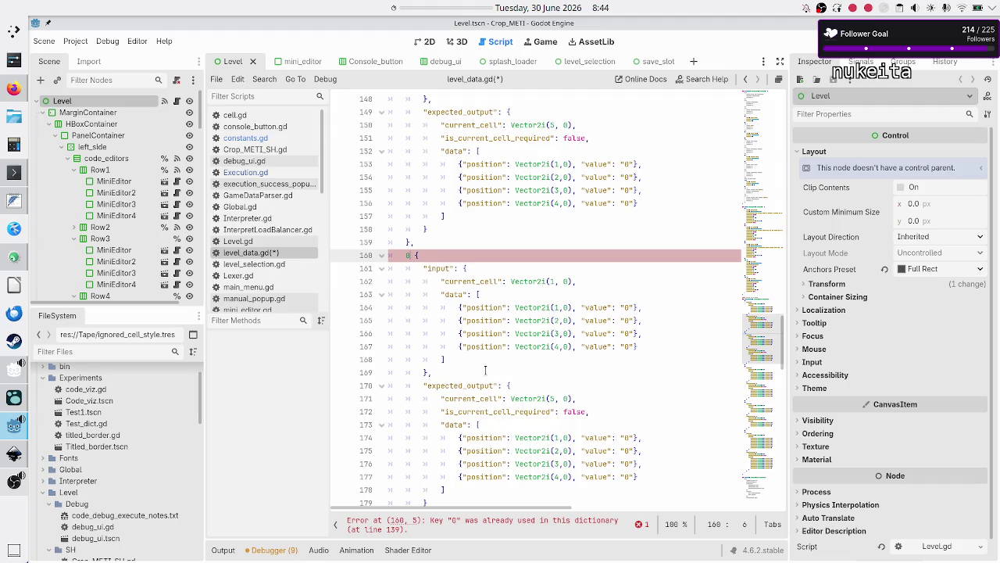
pyautogui.press('BackSpace')
pyautogui.press('BackSpace')
pyautogui.write('1:')
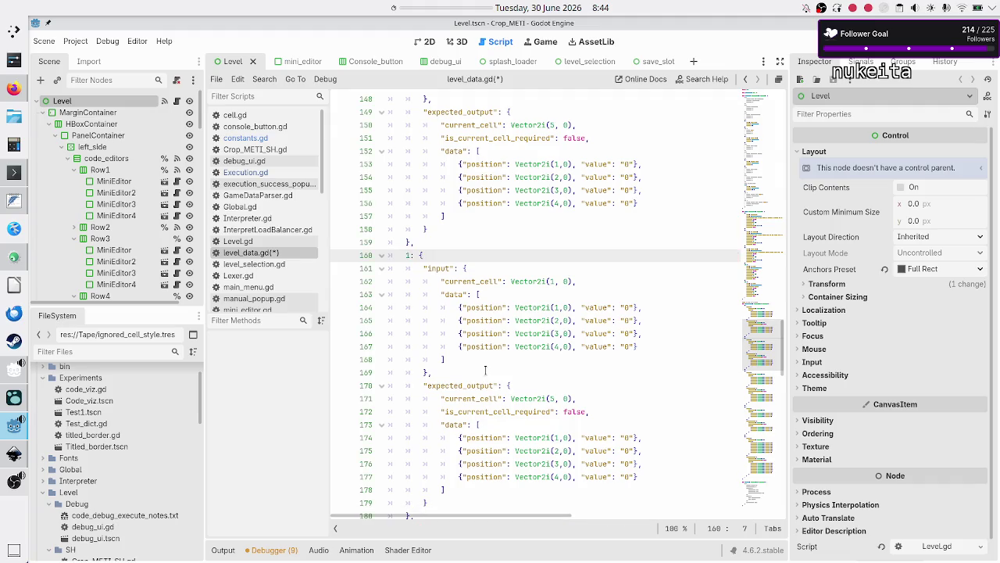
pyautogui.press('Down')
pyautogui.press('Down')
pyautogui.press('Down')
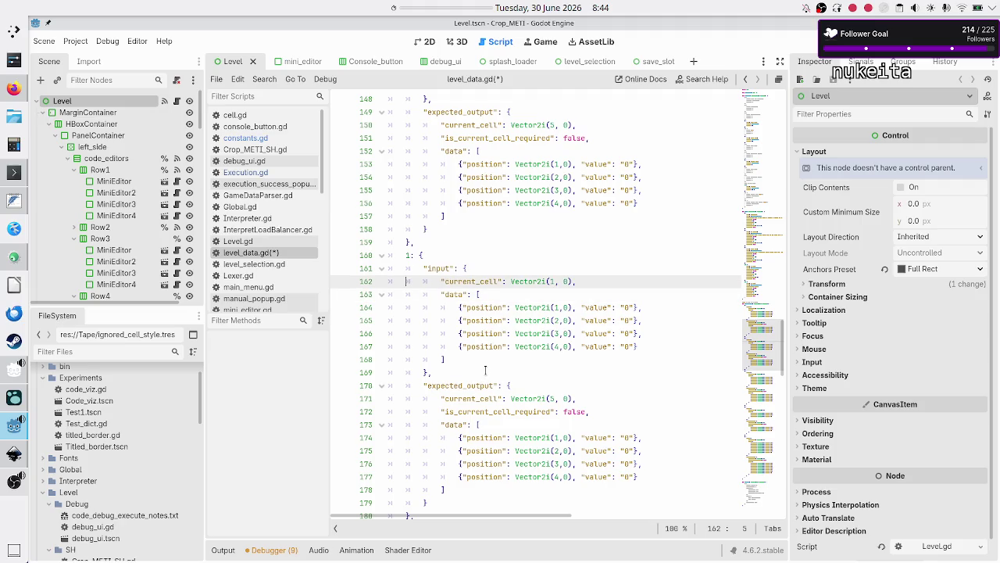
# - Set test 1's input current cell to (3, 0)
pyautogui.press('Up')
pyautogui.press('End')
pyautogui.press('Left')
pyautogui.press('Left')
pyautogui.press('Left')
pyautogui.press('BackSpace')
pyautogui.write('3')
pyautogui.press('BackSpace')
pyautogui.write('3')
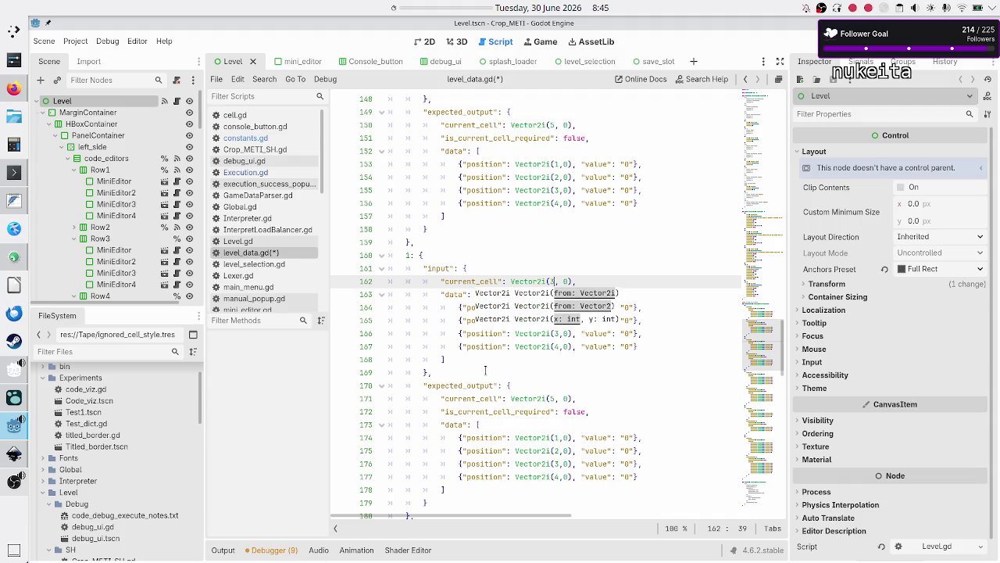
# - Delete test 1's extra input data cells, leaving a single cell
pyautogui.press('Escape')
pyautogui.press('Home')
pyautogui.press('Down')
pyautogui.press('Down')
pyautogui.press('Down')
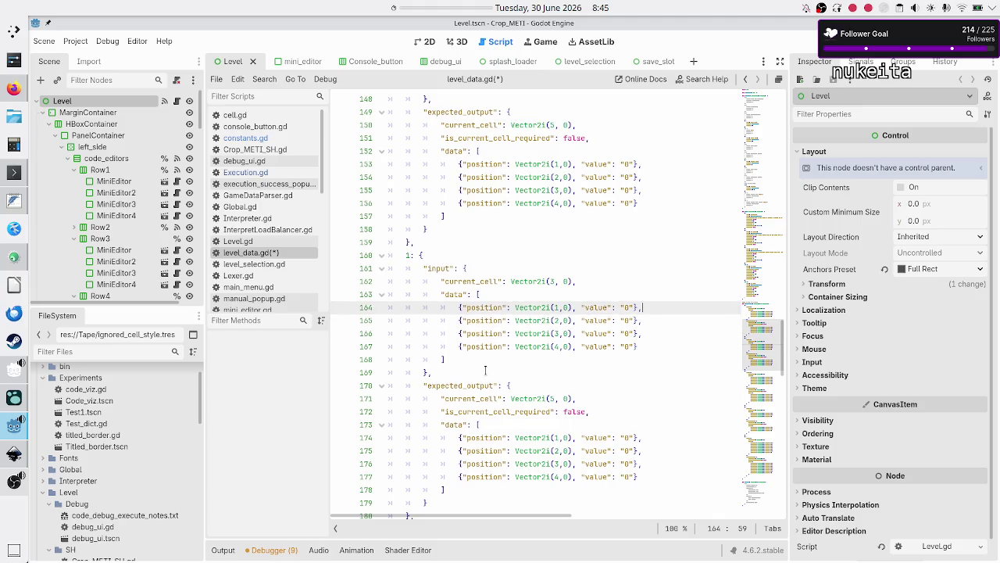
pyautogui.hotkey('shift', 'Down')
pyautogui.hotkey('shift', 'Down')
pyautogui.hotkey('shift', 'End')
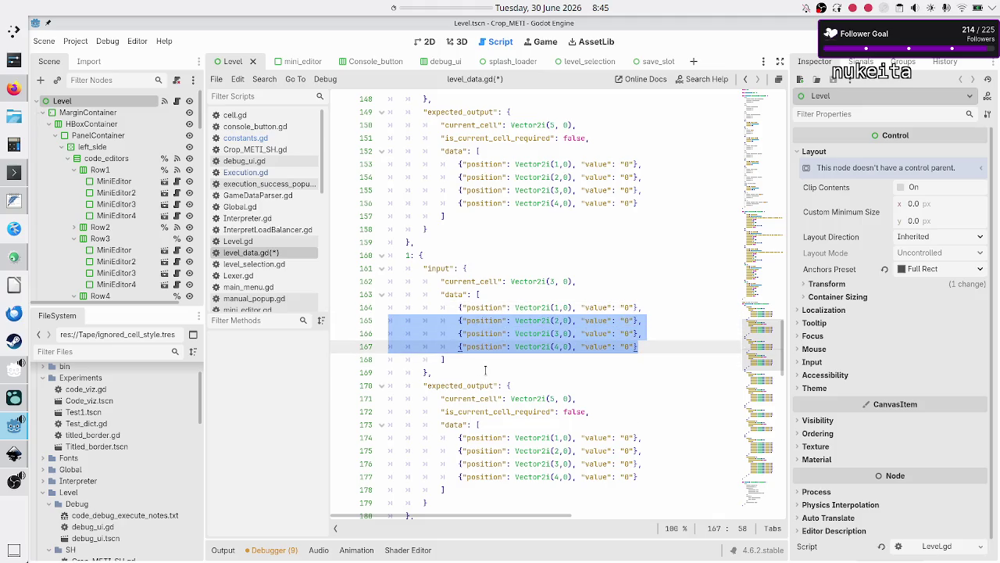
pyautogui.press('BackSpace')
pyautogui.press('BackSpace')
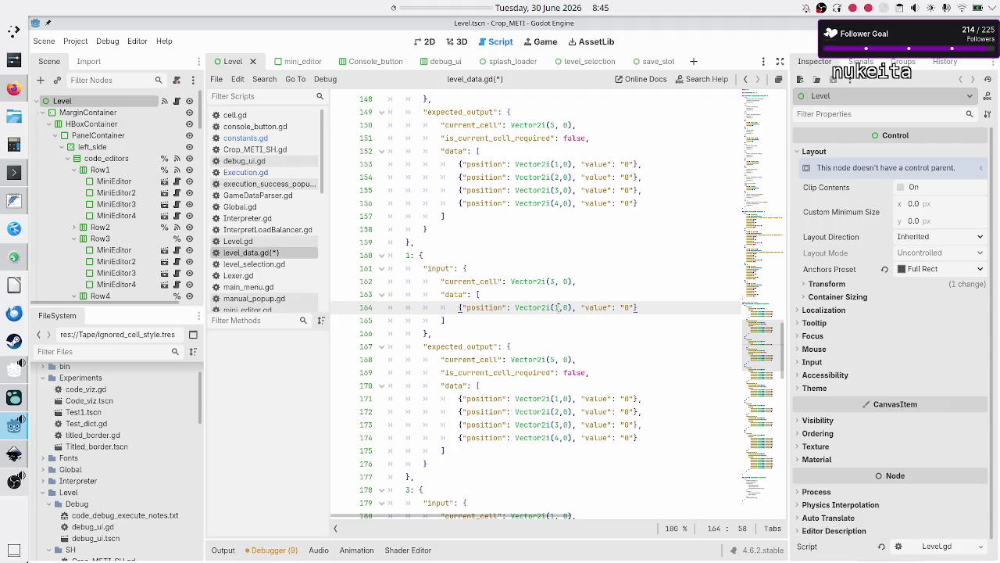
# - Change test 1's input cell position to Vector2i(3, 0)
pyautogui.scroll(7, 558, 305)
pyautogui.scroll(2, 558, 306)
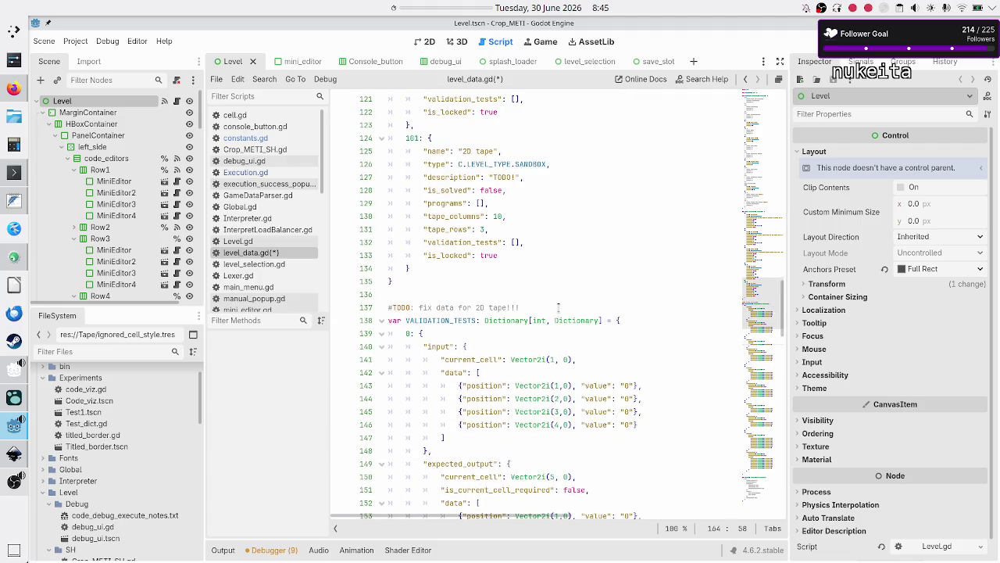
pyautogui.scroll(-1, 559, 313)
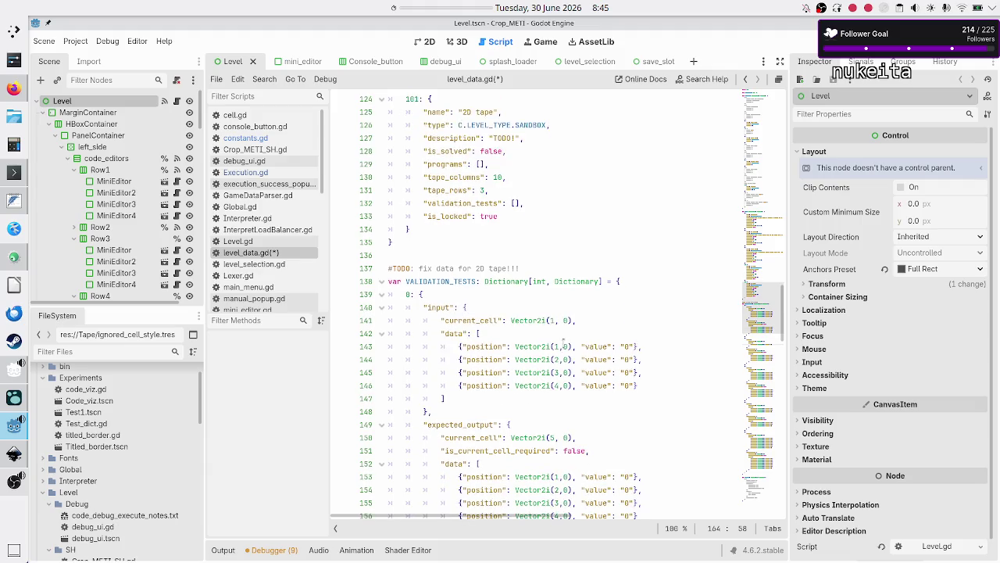
pyautogui.scroll(-1, 557, 411)
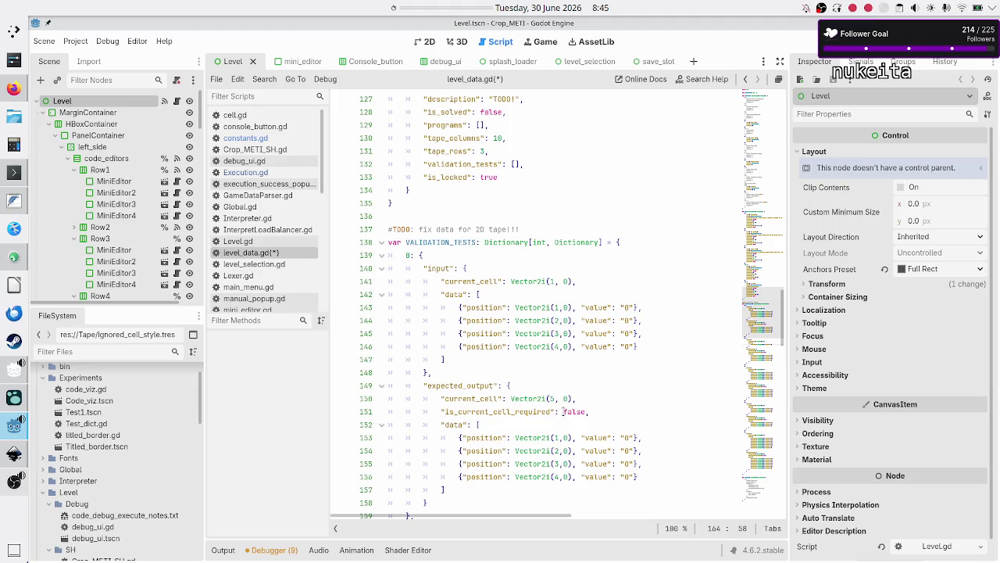
pyautogui.scroll(-5, 562, 423)
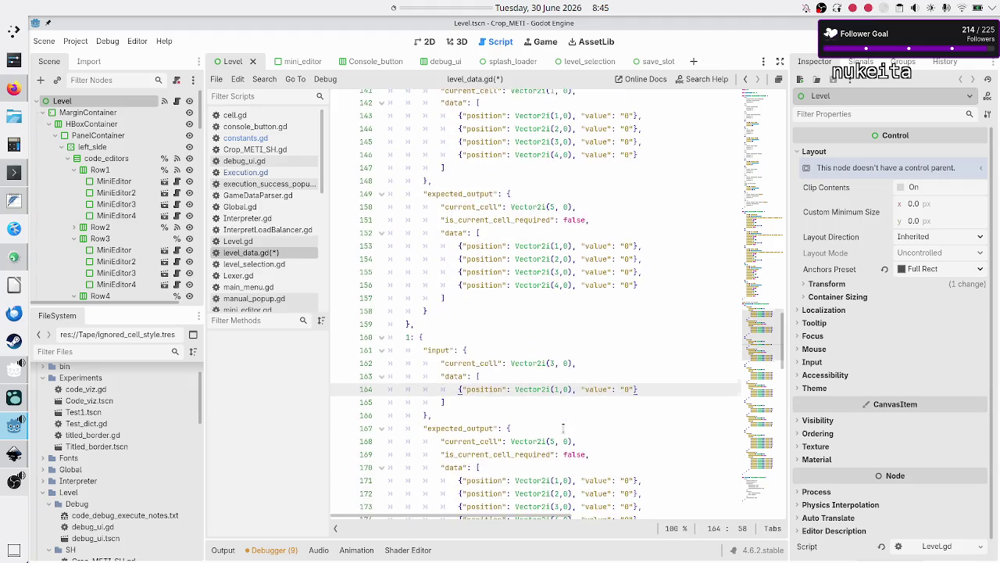
pyautogui.click(560, 385)
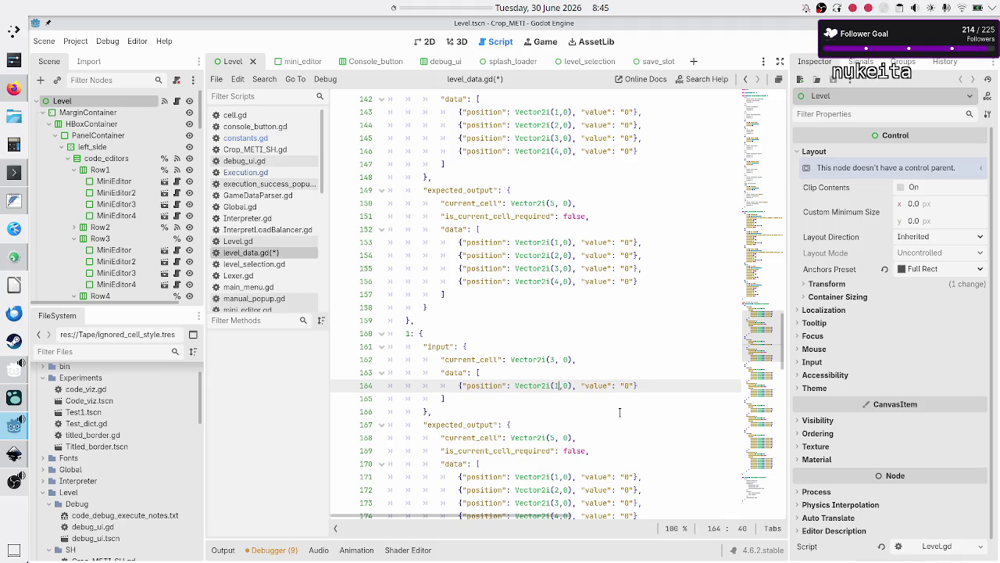
pyautogui.press('BackSpace')
pyautogui.write('3')
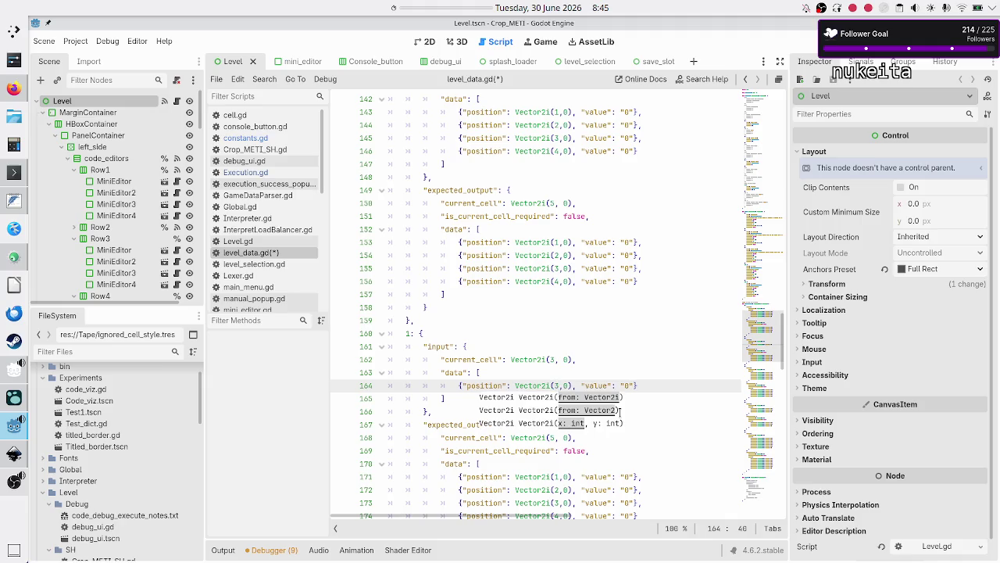
pyautogui.press('Escape')
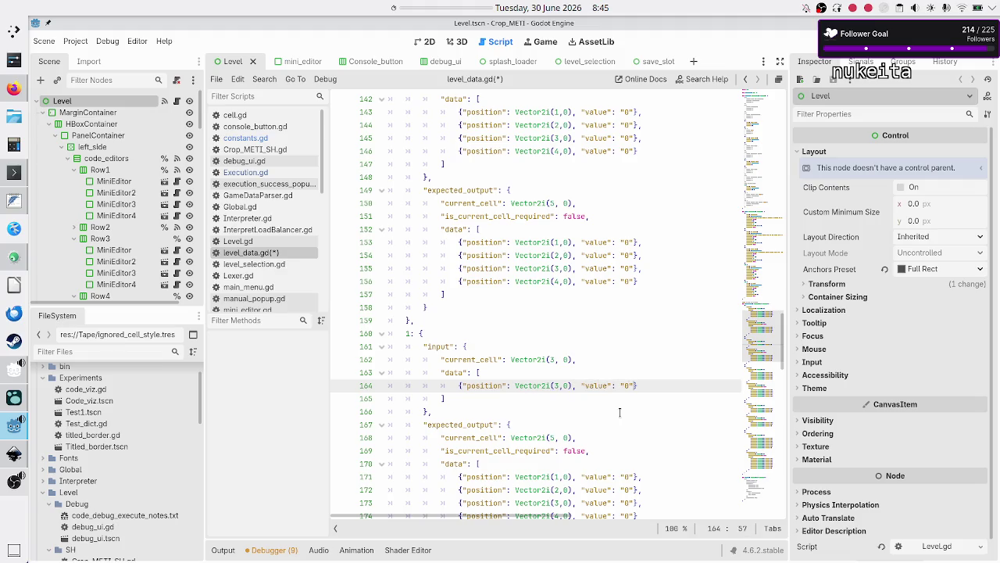
# - Set test 1's expected current cell to (4, 0)
pyautogui.press('Down')
pyautogui.press('Down')
pyautogui.press('Down')
pyautogui.press('Down')
pyautogui.press('Down')
pyautogui.press('Up')
pyautogui.press('Up')
pyautogui.press('Up')
pyautogui.press('Up')
pyautogui.press('End')
# - Delete the three extra expected_output rows and change the remaining row's position to (3, 0)
pyautogui.press('Down')
pyautogui.press('End')
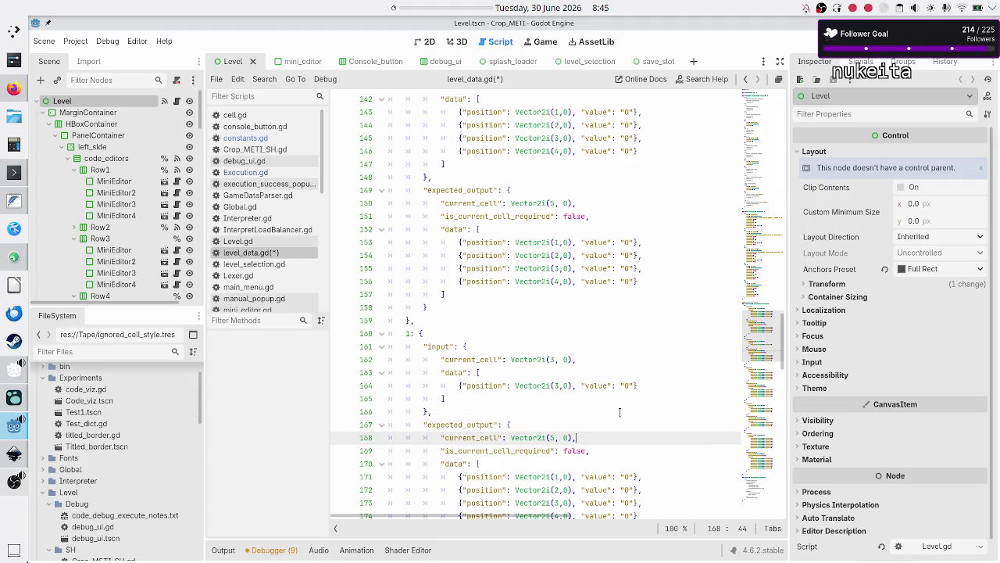
pyautogui.press('Left')
pyautogui.press('Left')
pyautogui.press('Left')
pyautogui.press('BackSpace')
pyautogui.write('4,')
pyautogui.press('Down')
pyautogui.press('Down')
pyautogui.press('Down')
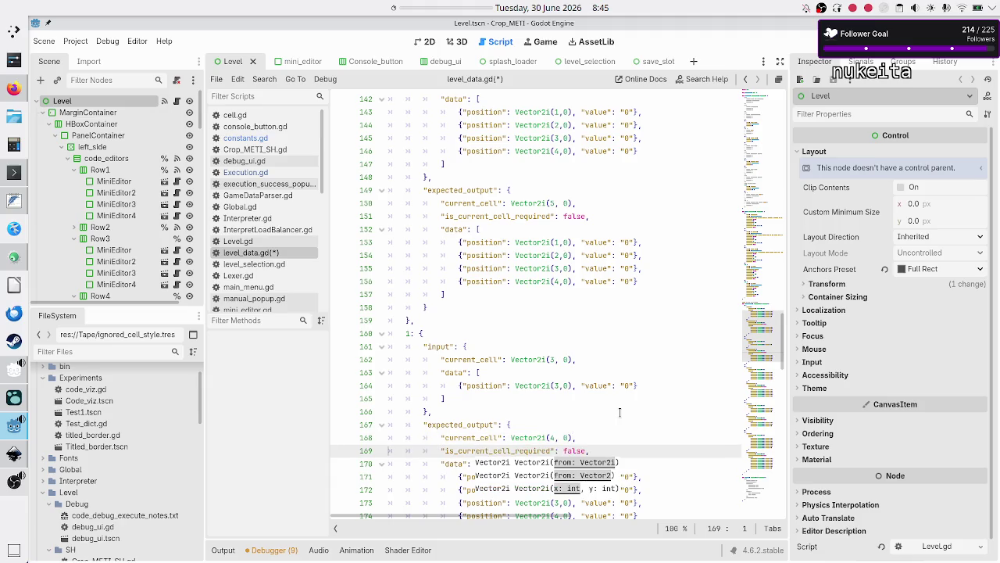
pyautogui.press('Home')
pyautogui.press('Down')
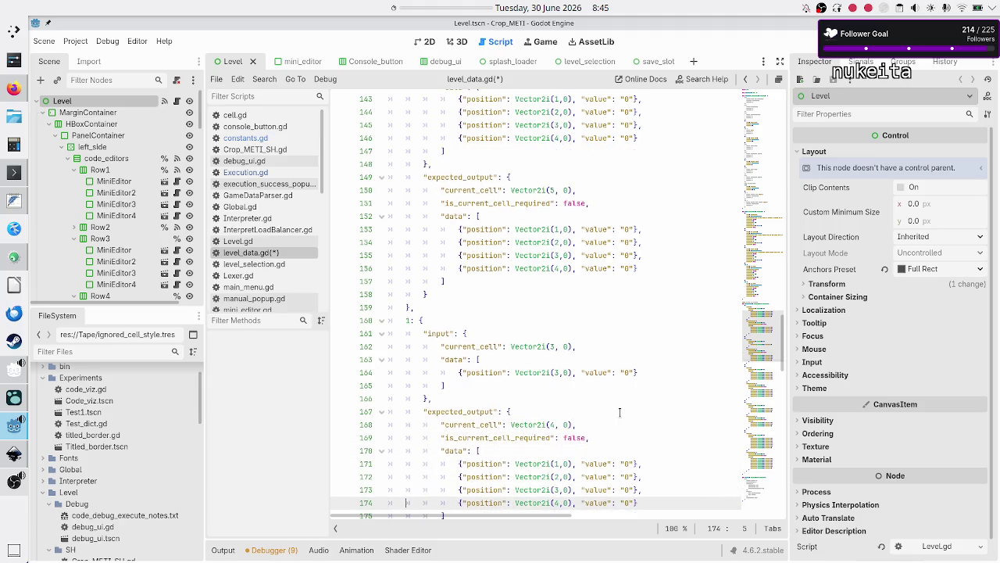
pyautogui.scroll(-1, 620, 412)
pyautogui.press('Up')
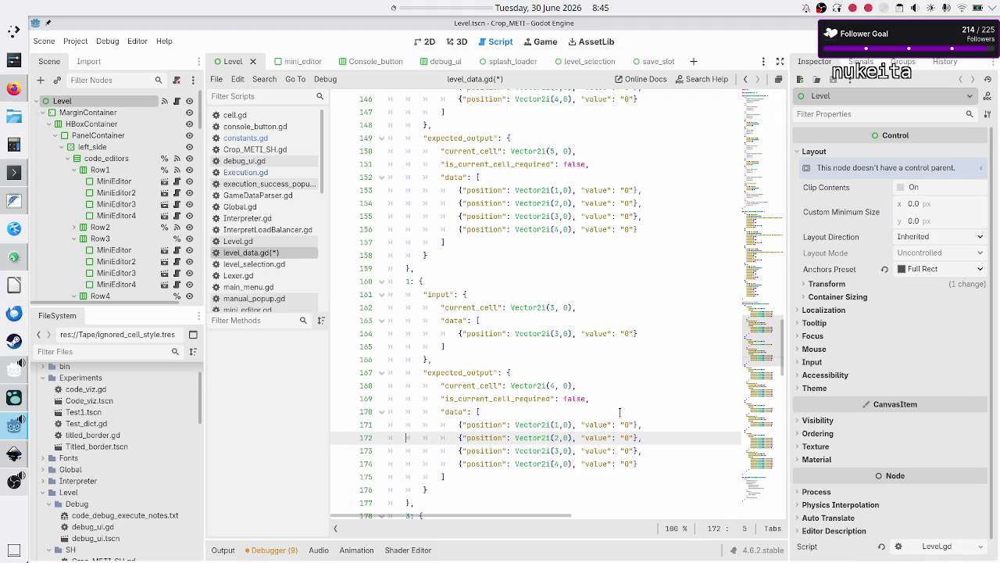
pyautogui.hotkey('shift', 'Down')
pyautogui.hotkey('shift', 'Down')
pyautogui.hotkey('shift', 'End')
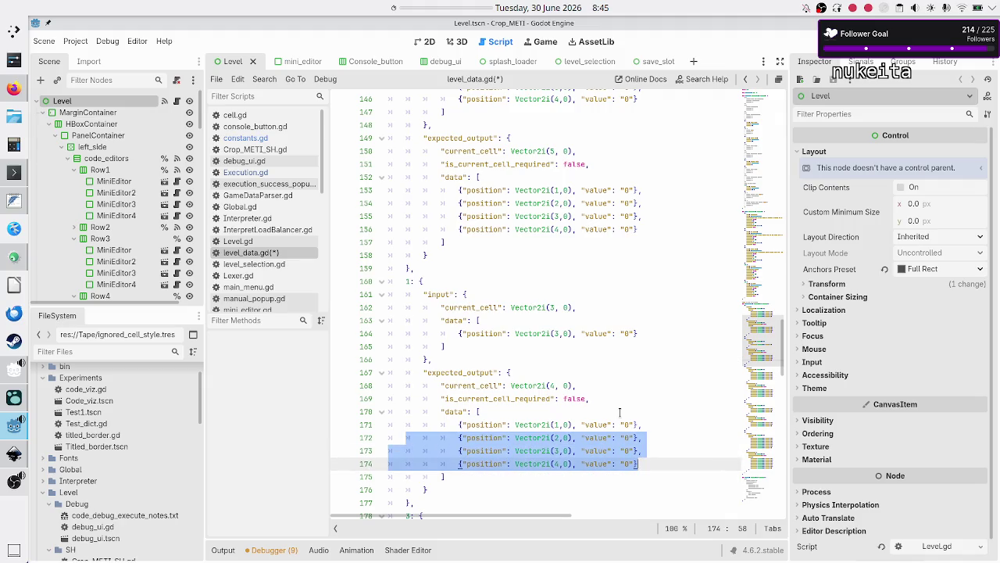
pyautogui.press('Delete')
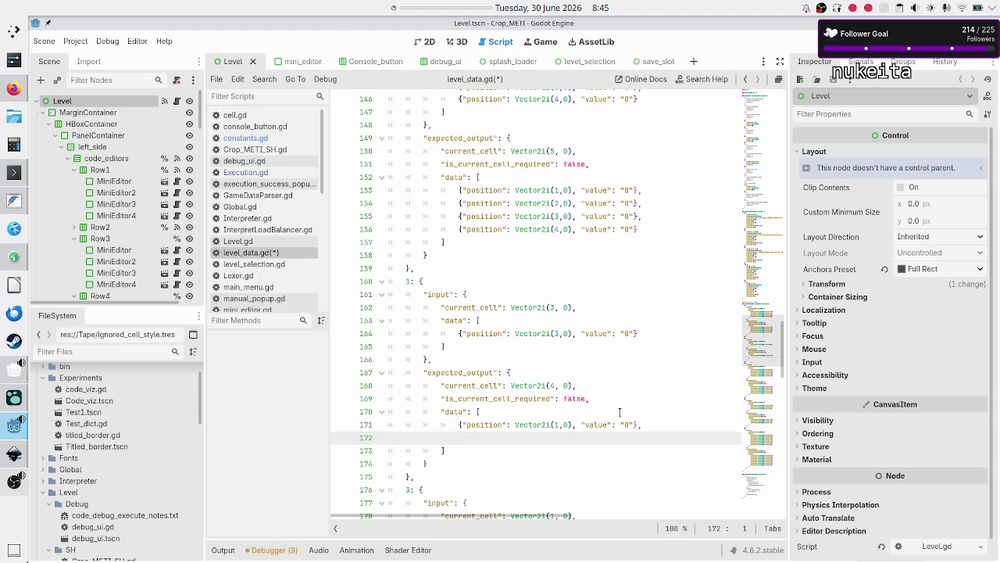
pyautogui.press('BackSpace')
pyautogui.press('BackSpace')
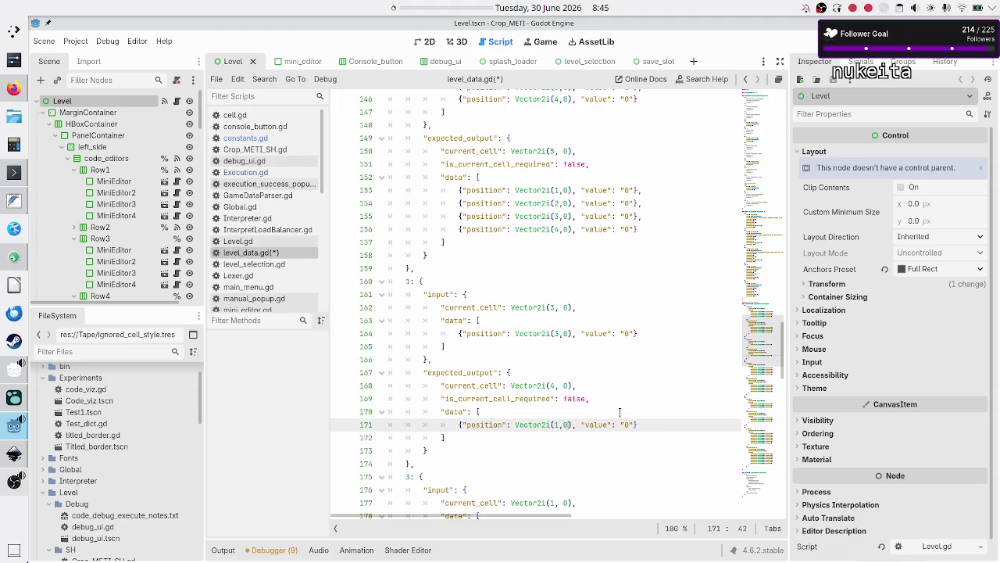
pyautogui.press('BackSpace')
pyautogui.write('3')
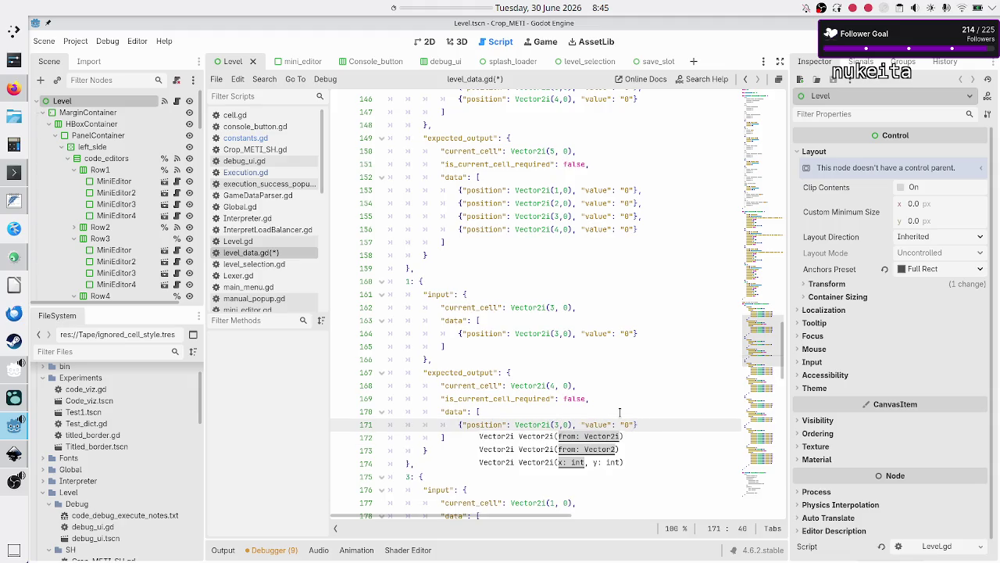
pyautogui.press('Escape')
pyautogui.press('Down')
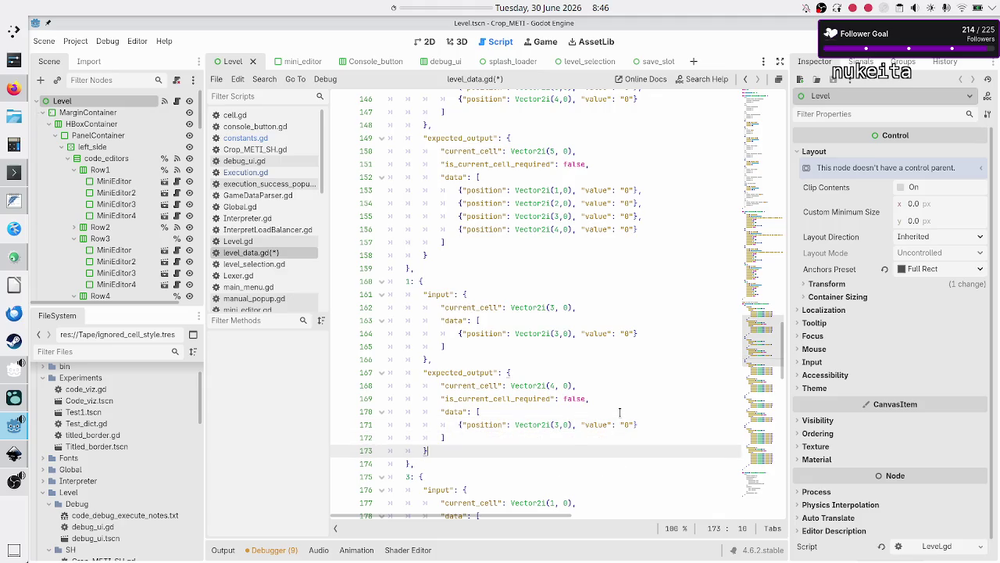
# - Select the whole test 1 block
pyautogui.press('Up')
pyautogui.press('Up')
pyautogui.press('Up')
pyautogui.press('Down')
pyautogui.press('Down')
pyautogui.press('Home')
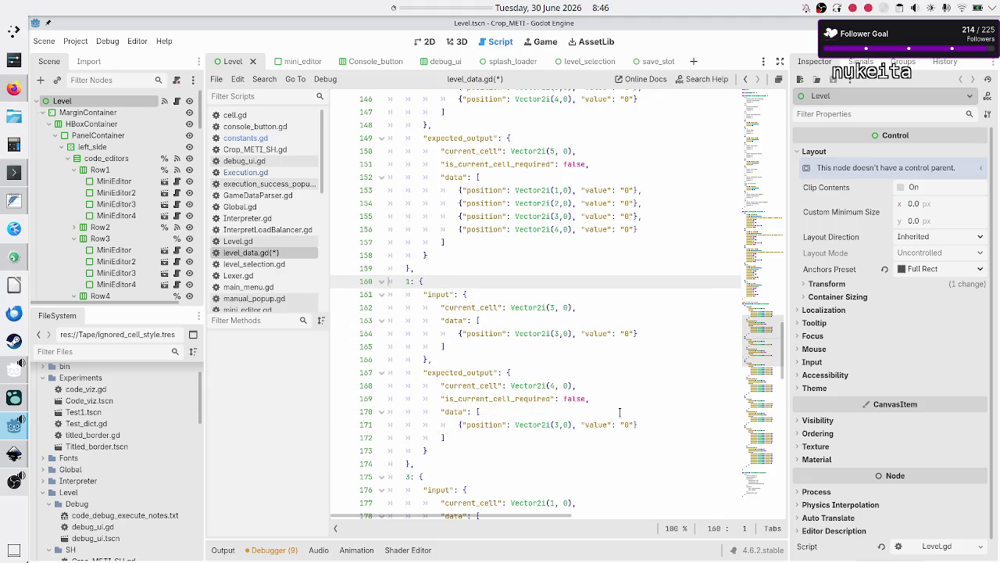
pyautogui.hotkey('shift', 'Down')
pyautogui.hotkey('shift', 'Down')
pyautogui.hotkey('shift', 'Down')
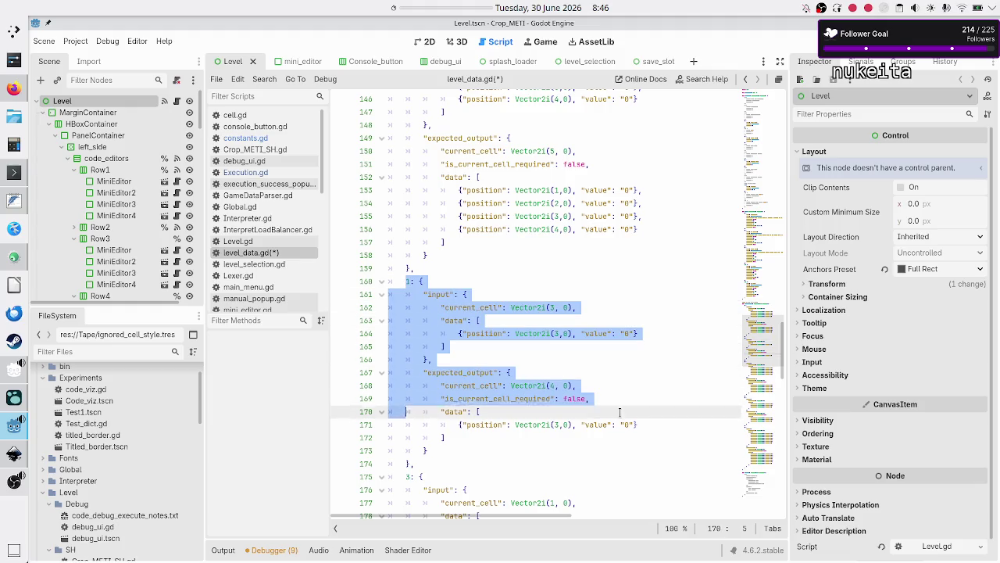
# - Duplicate the test 1 block below it as a new test 2
pyautogui.hotkey('shift', 'Right')
pyautogui.hotkey('ctrl', 'c')
pyautogui.press('End')
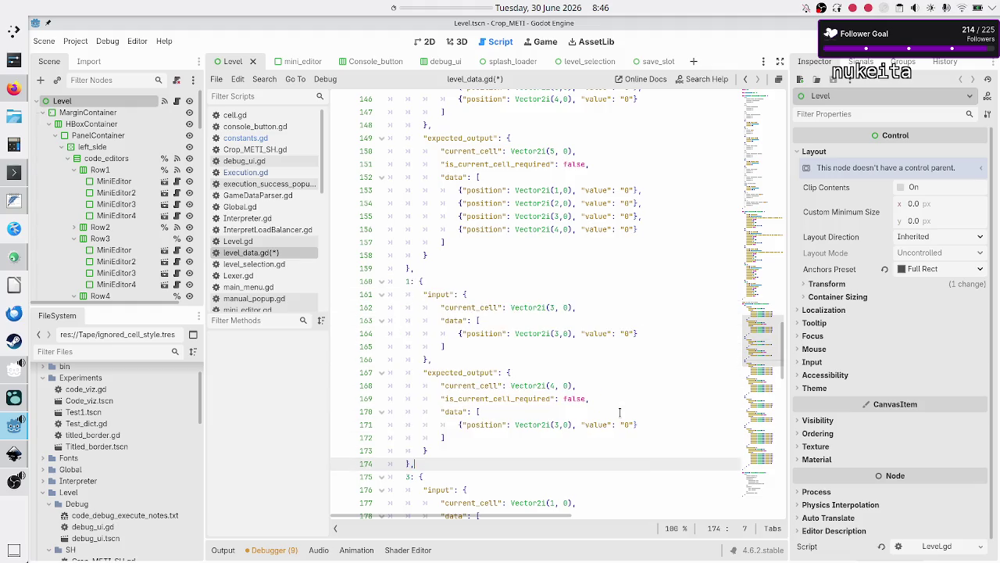
pyautogui.press('Return')
pyautogui.hotkey('ctrl', 'v')
pyautogui.press('Up')
pyautogui.press('Up')
pyautogui.press('Up')
pyautogui.press('Up')
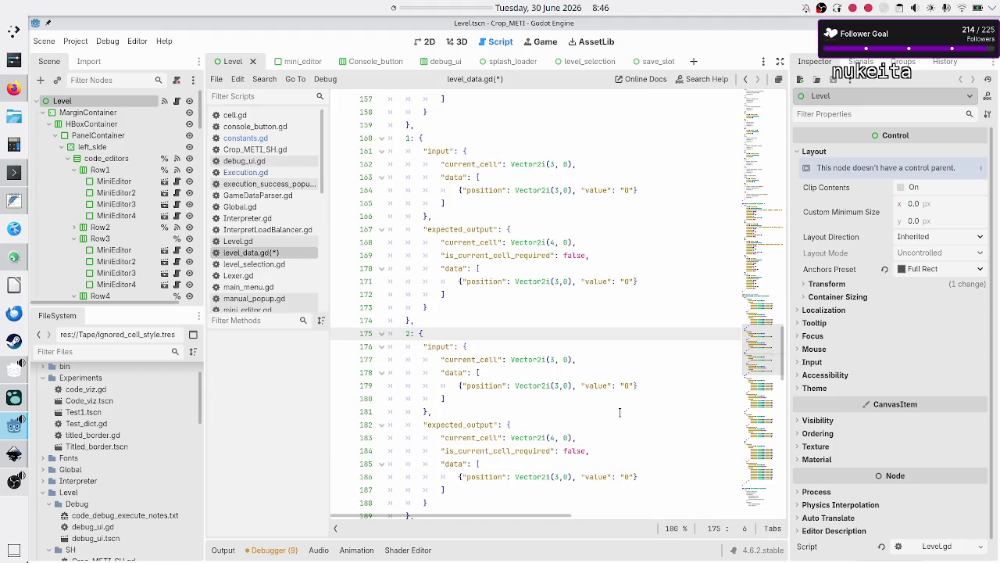
# - Set test 2's input current_cell x coordinate to 1
pyautogui.press('Down')
pyautogui.press('Down')
pyautogui.press('Down')
pyautogui.press('Up')
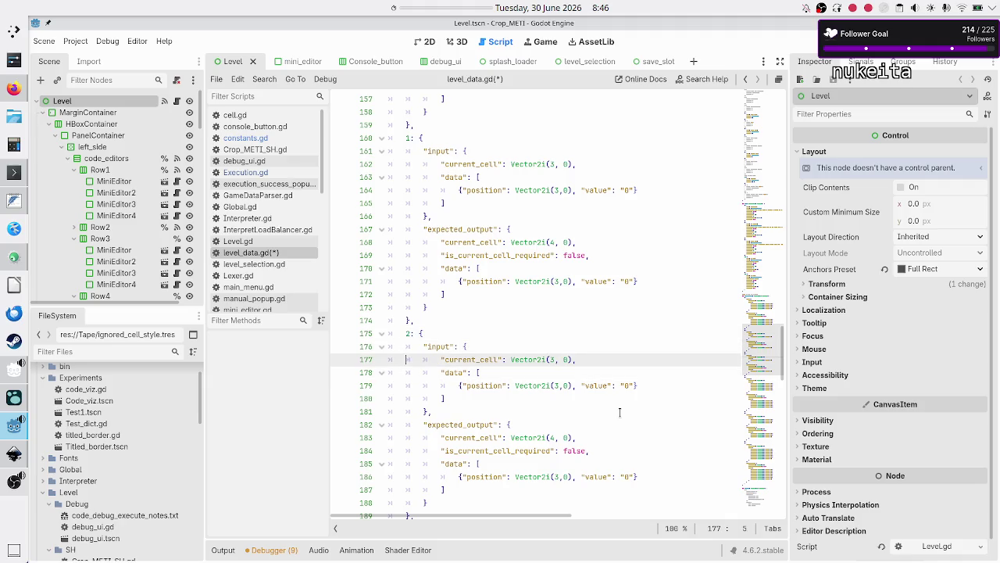
pyautogui.press('End')
pyautogui.press('BackSpace')
pyautogui.write('1')
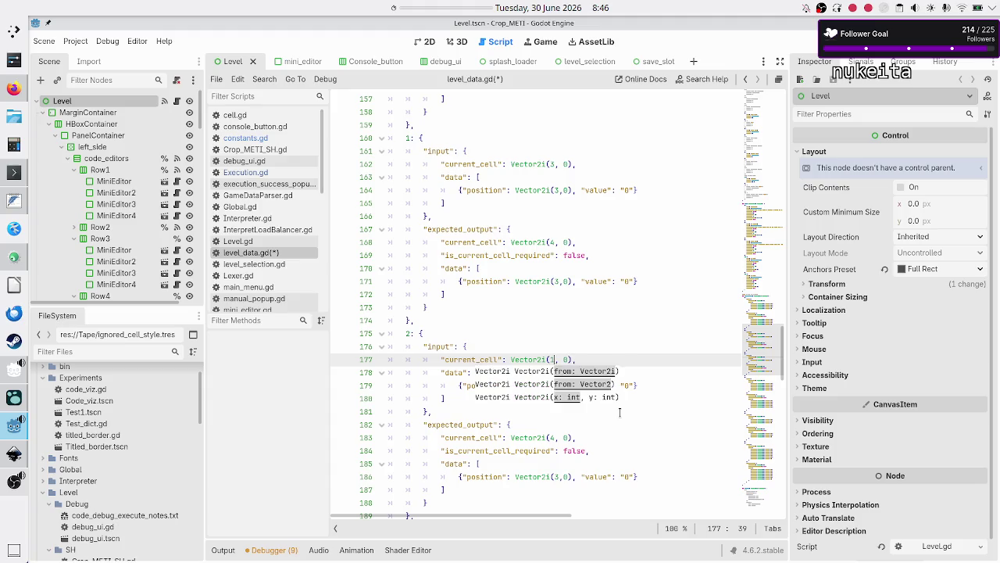
pyautogui.press('Escape')
pyautogui.press('Down')
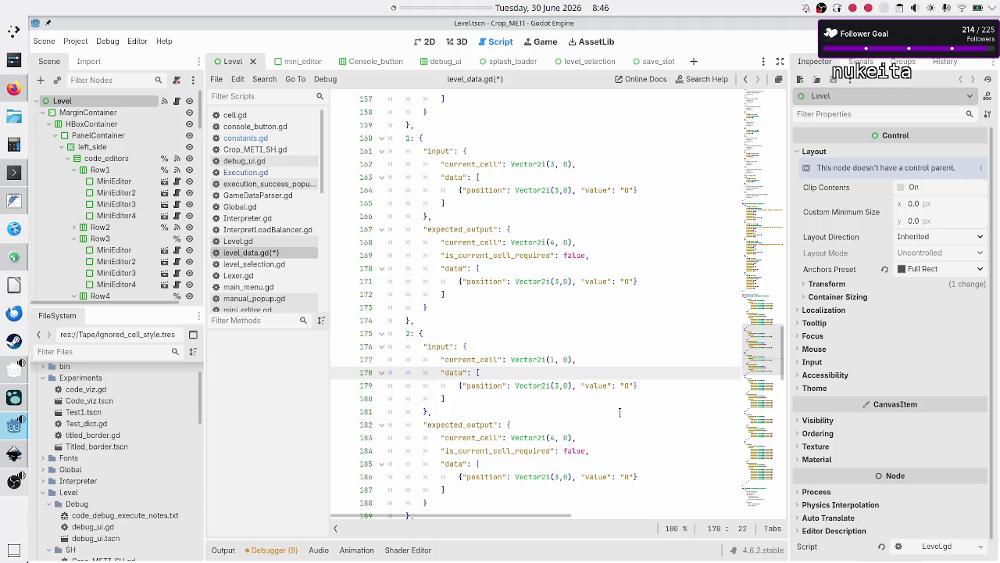
# - Copy the single input data entry and paste six more copies below it
pyautogui.scroll(8, 654, 288)
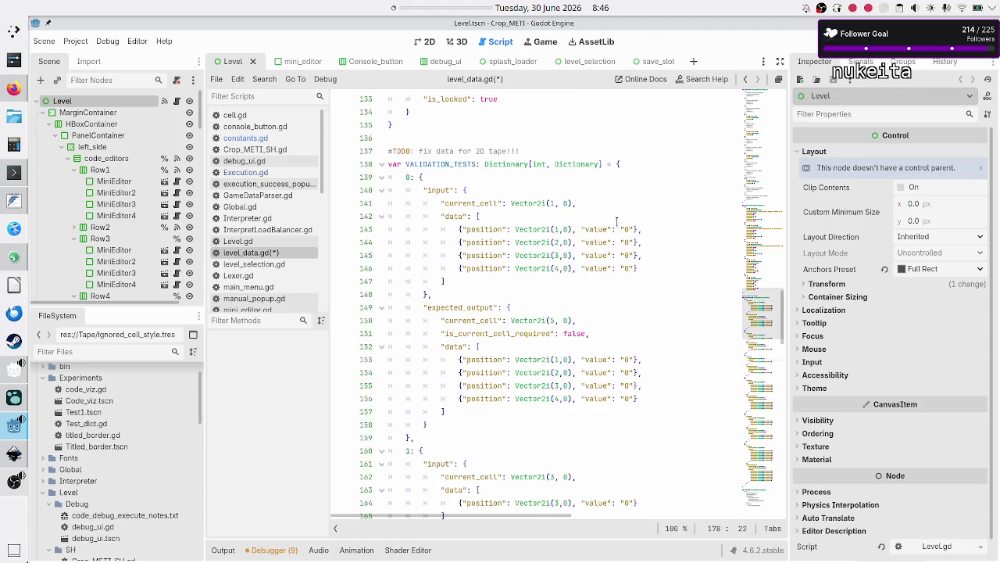
pyautogui.scroll(-11, 654, 301)
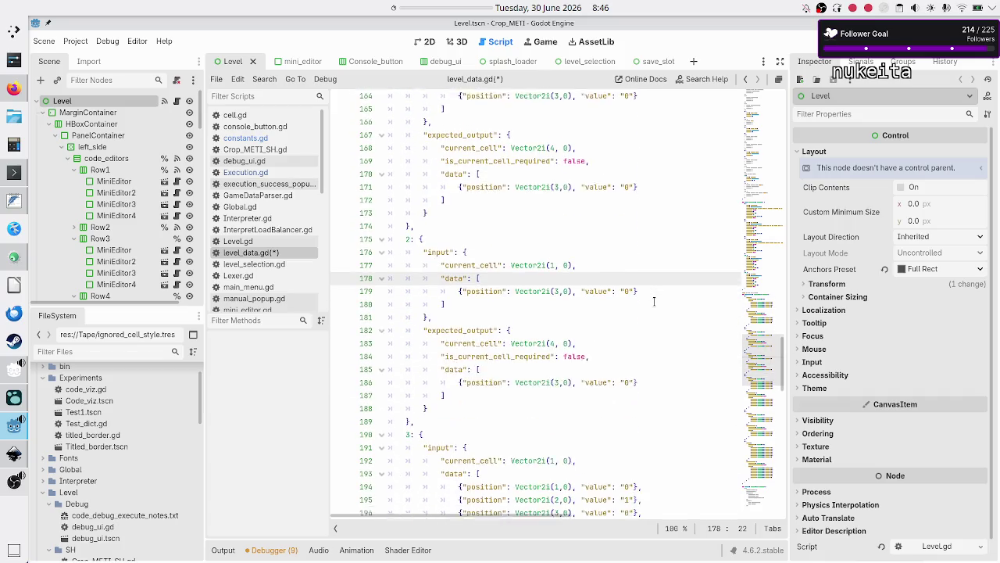
pyautogui.press('Down')
pyautogui.press('Home')
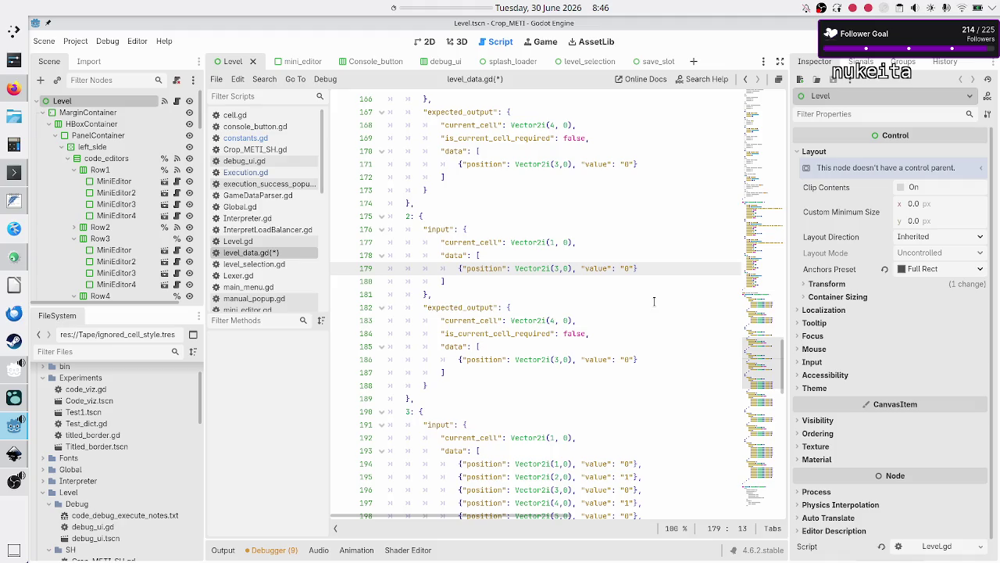
pyautogui.hotkey('shift', 'End')
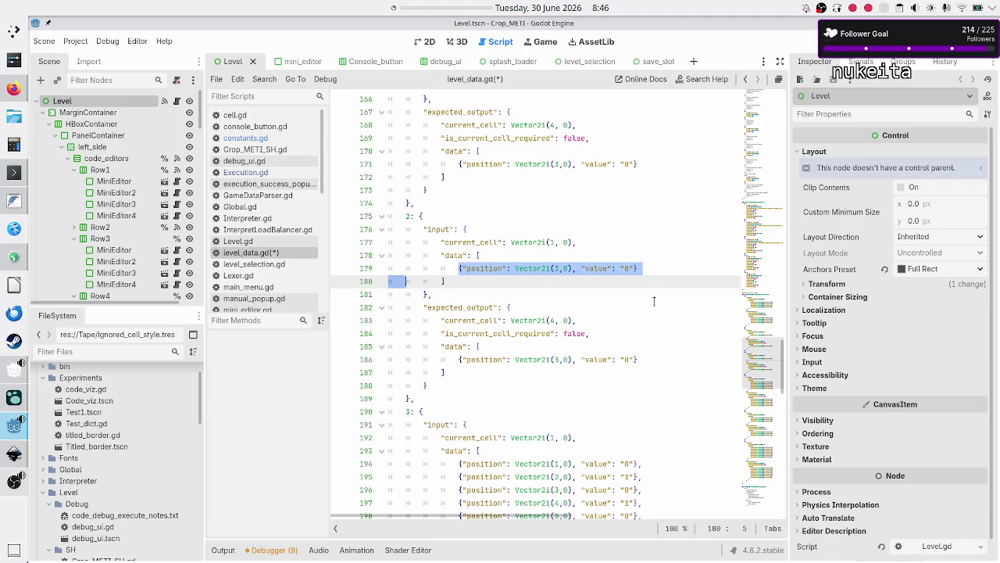
pyautogui.hotkey('ctrl', 'c')
pyautogui.press('End')
pyautogui.press('Return')
pyautogui.hotkey('ctrl', 'v')
pyautogui.press('Return')
pyautogui.hotkey('ctrl', 'v')
pyautogui.press('Return')
pyautogui.hotkey('ctrl', 'v')
pyautogui.press('Return')
pyautogui.hotkey('ctrl', 'v')
pyautogui.press('Return')
pyautogui.hotkey('ctrl', 'v')
pyautogui.press('Return')
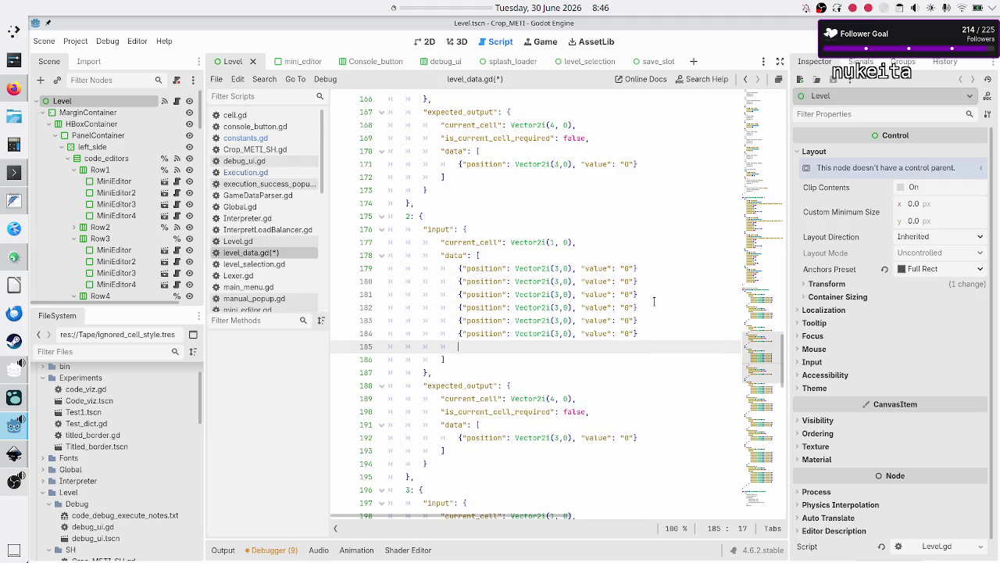
pyautogui.hotkey('ctrl', 'v')
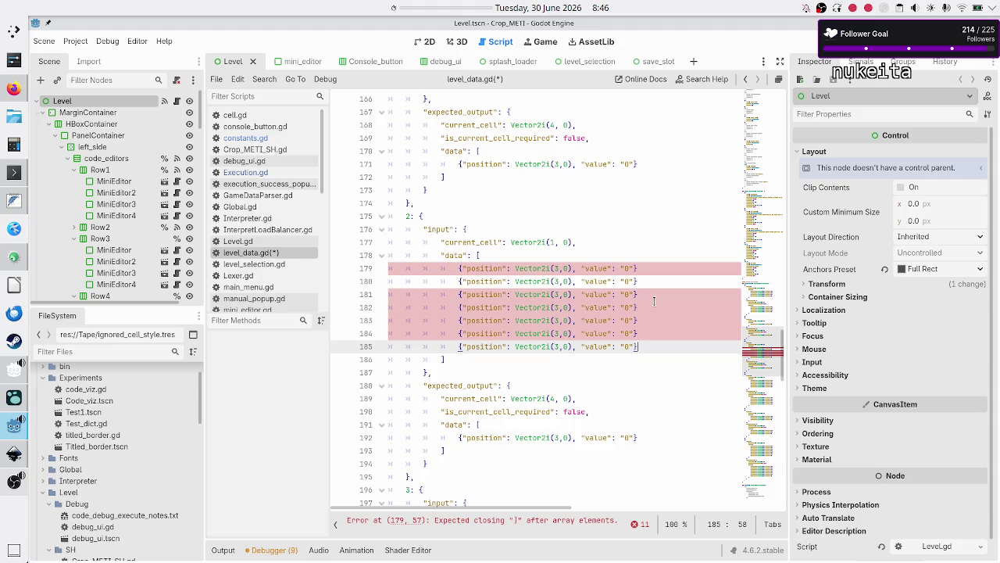
# - Add commas after each of the pasted input data rows
pyautogui.press('Up')
pyautogui.press('Up')
pyautogui.press('Up')
pyautogui.press('Up')
pyautogui.write(',')
pyautogui.press('Down')
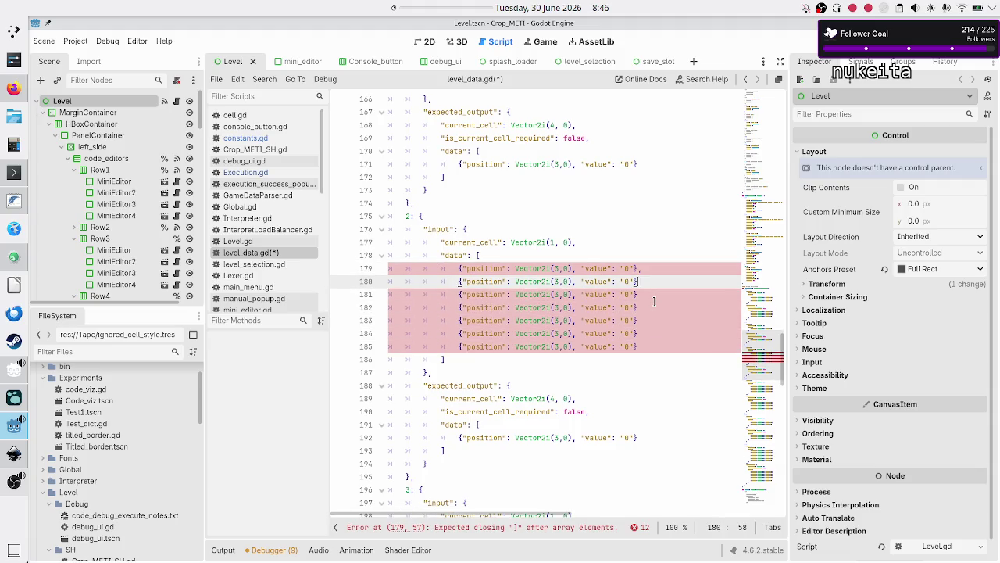
pyautogui.write(',')
pyautogui.press('Down')
pyautogui.write(',')
pyautogui.press('Down')
pyautogui.write(',')
pyautogui.press('Down')
pyautogui.write(',')
pyautogui.press('Down')
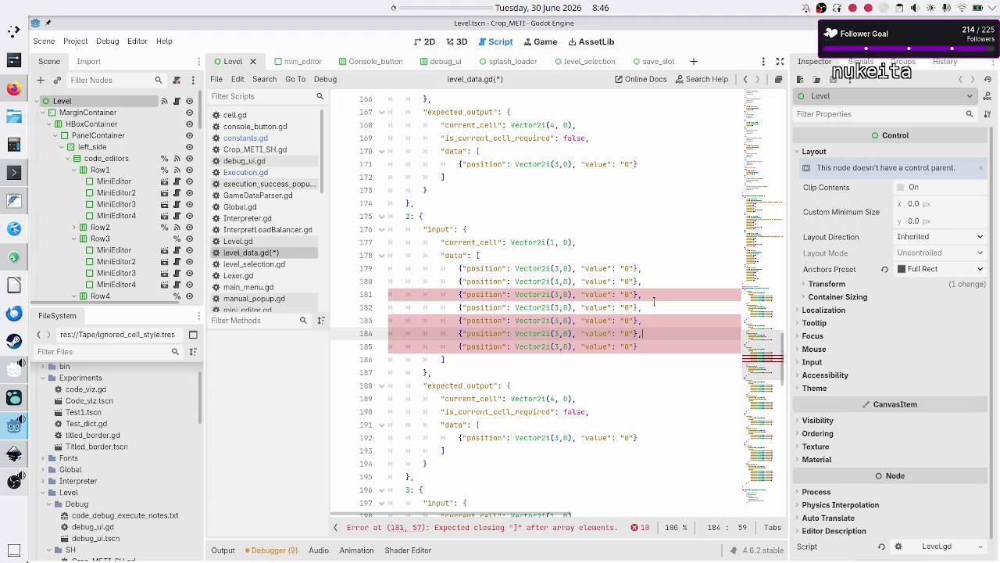
pyautogui.press('Down')
pyautogui.press('Up')
pyautogui.press('Up')
# - Renumber the input data rows' x positions to 1, 4, 5, 6 and 7
pyautogui.press('Up')
pyautogui.press('Up')
pyautogui.press('Up')
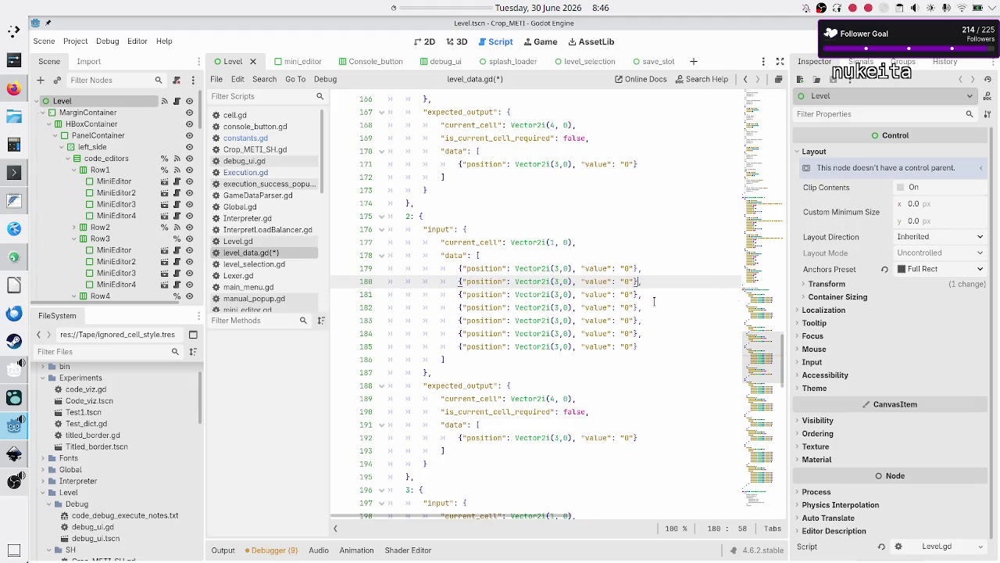
pyautogui.press('Left')
pyautogui.press('Left')
pyautogui.press('Left')
pyautogui.press('Up')
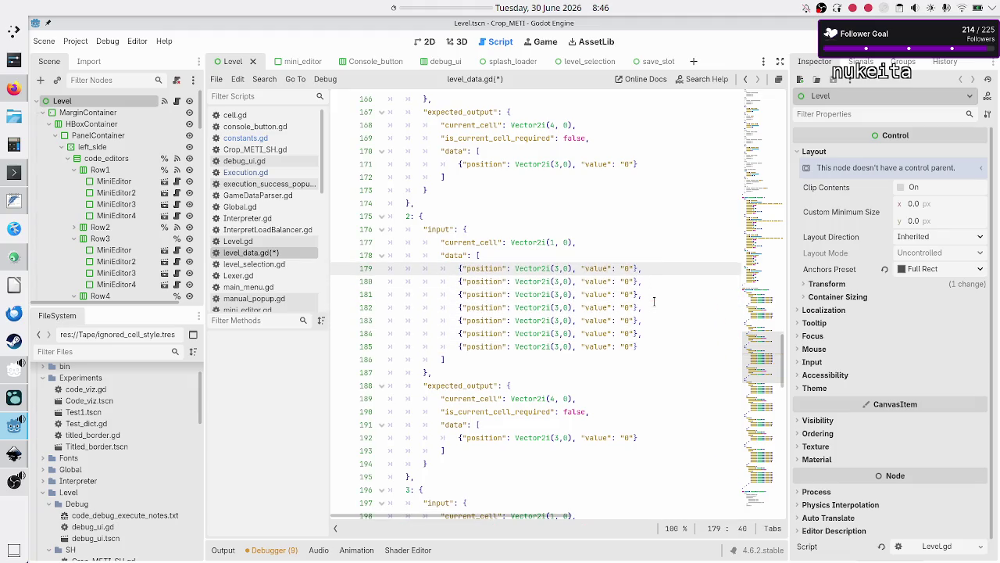
pyautogui.press('BackSpace')
pyautogui.write('1')
pyautogui.press('Down')
pyautogui.press('Down')
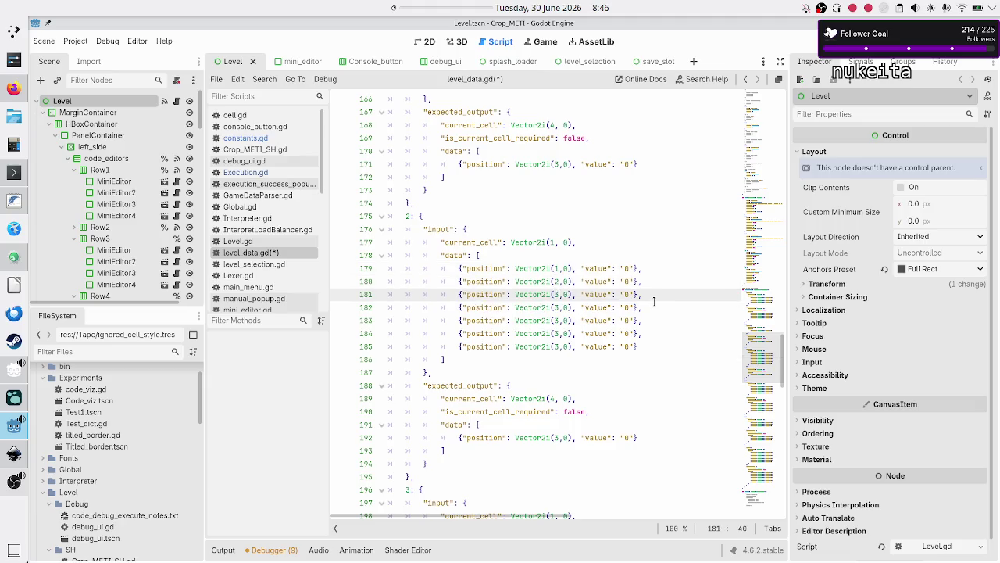
pyautogui.press('Down')
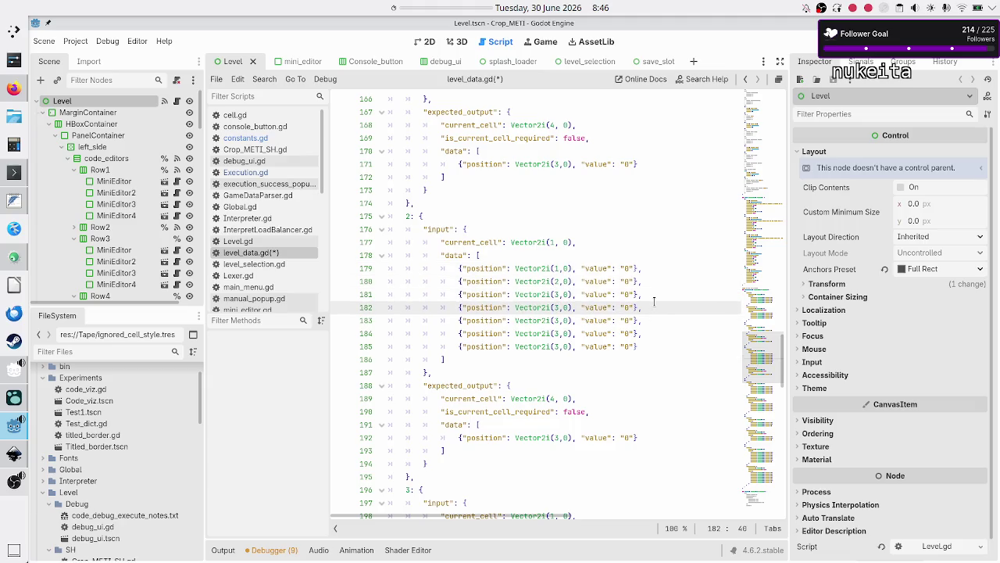
pyautogui.press('BackSpace')
pyautogui.write('4')
pyautogui.press('Down')
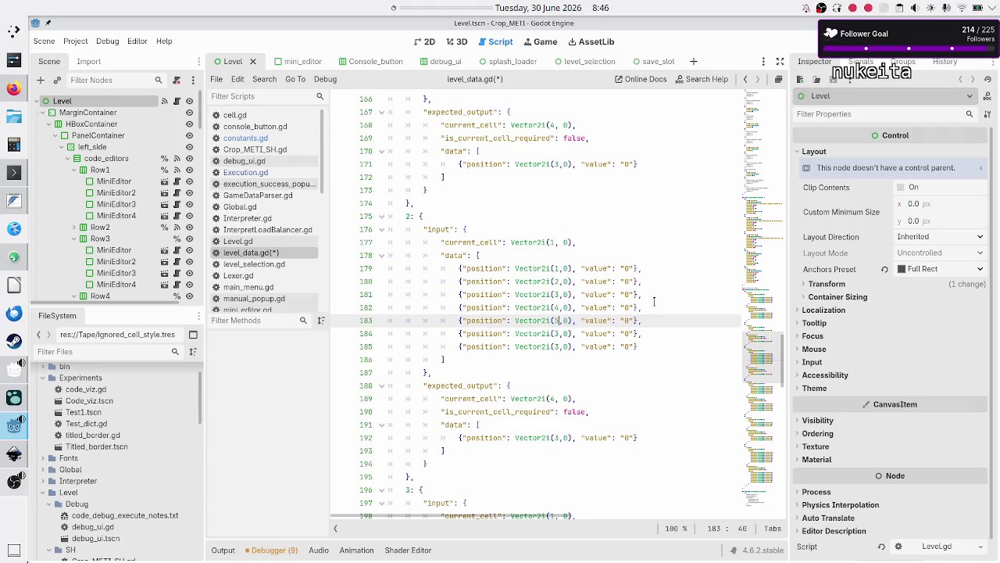
pyautogui.press('BackSpace')
pyautogui.write('5')
pyautogui.press('Down')
pyautogui.press('BackSpace')
pyautogui.write('6')
pyautogui.press('Down')
pyautogui.press('BackSpace')
pyautogui.write('7')
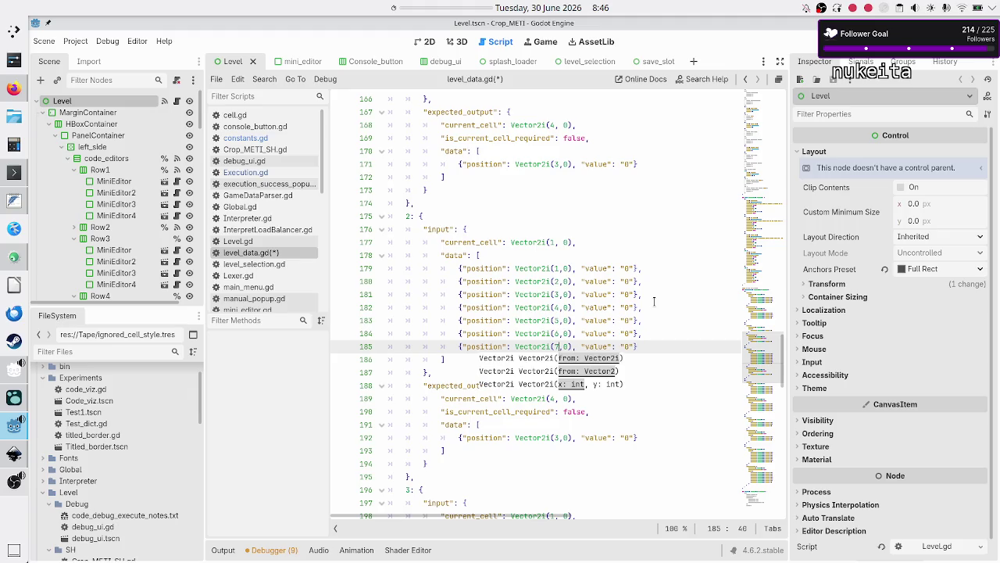
pyautogui.press('Down')
# - Select the seven input data rows of test 2
pyautogui.press('Up')
pyautogui.press('Up')
pyautogui.press('Up')
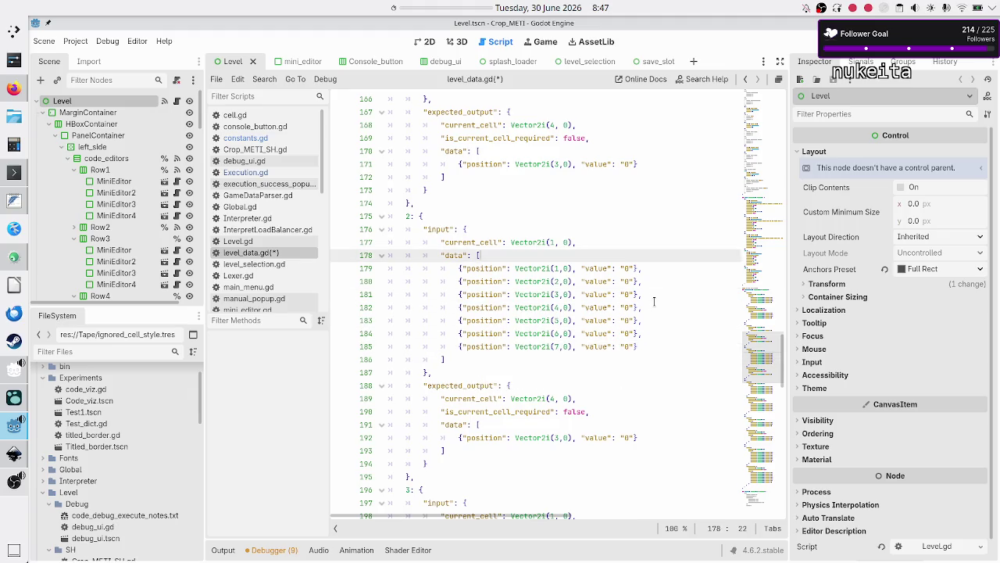
pyautogui.press('Down')
pyautogui.press('Left')
pyautogui.press('Left')
pyautogui.press('Right')
pyautogui.press('Right')
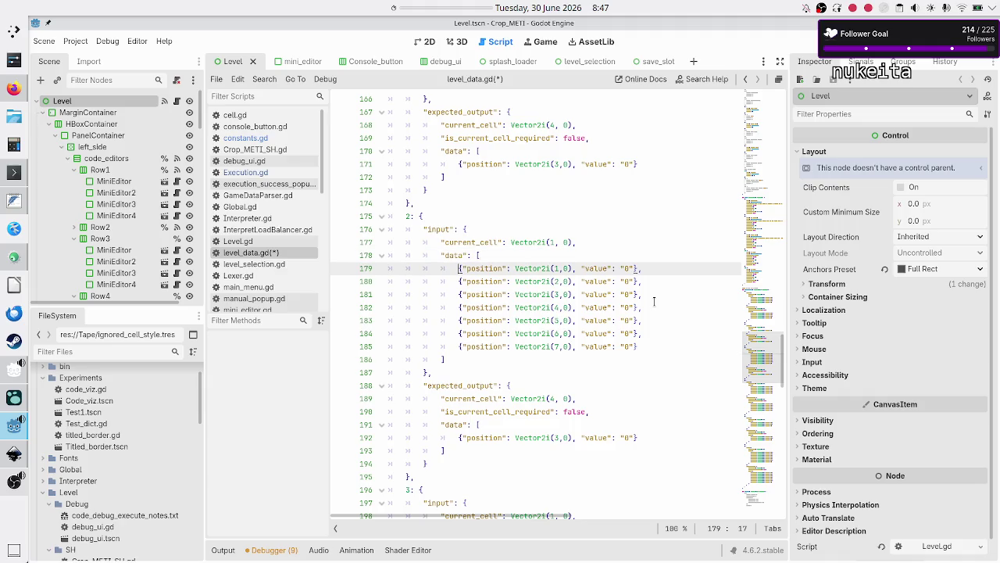
pyautogui.hotkey('shift', 'Down')
pyautogui.hotkey('shift', 'Down')
pyautogui.hotkey('shift', 'Down')
pyautogui.hotkey('shift', 'Left')
pyautogui.hotkey('shift', 'Left')
pyautogui.hotkey('shift', 'Left')
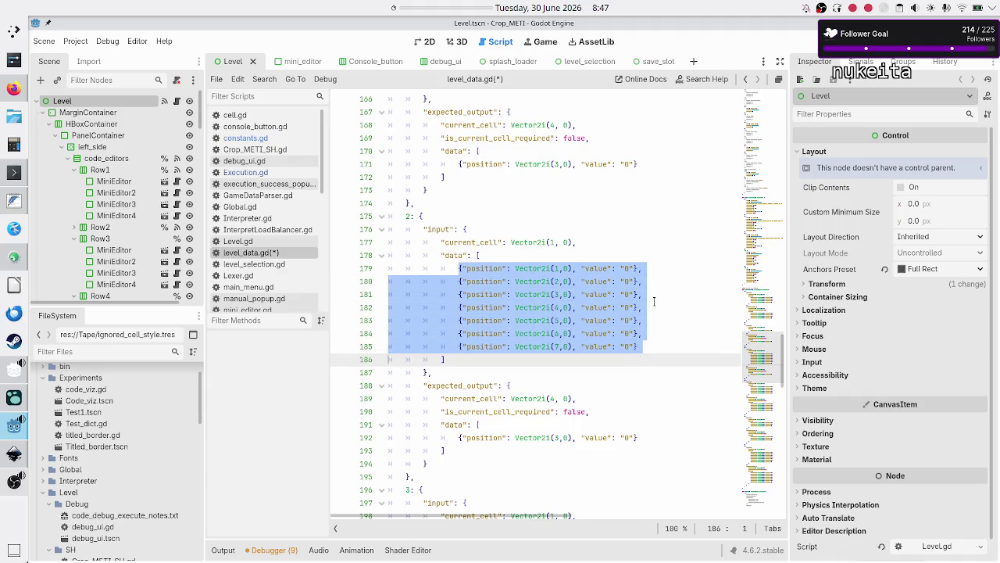
pyautogui.hotkey('shift', 'Left')
# - Change test 2's expected current cell from (4, 0) to (8, 0)
pyautogui.press('Right')
pyautogui.press('Right')
pyautogui.press('Down')
pyautogui.press('Down')
pyautogui.press('Down')
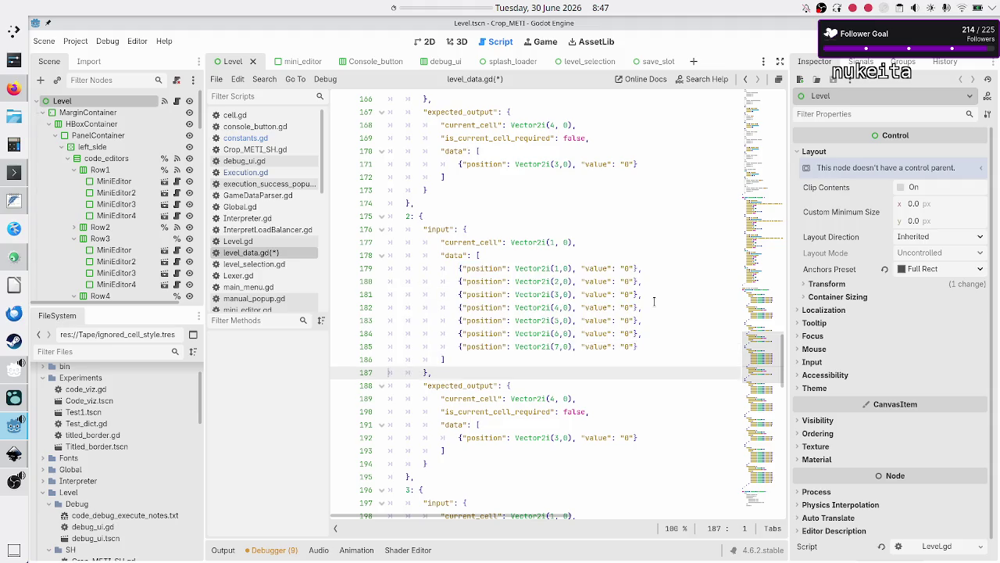
pyautogui.press('End')
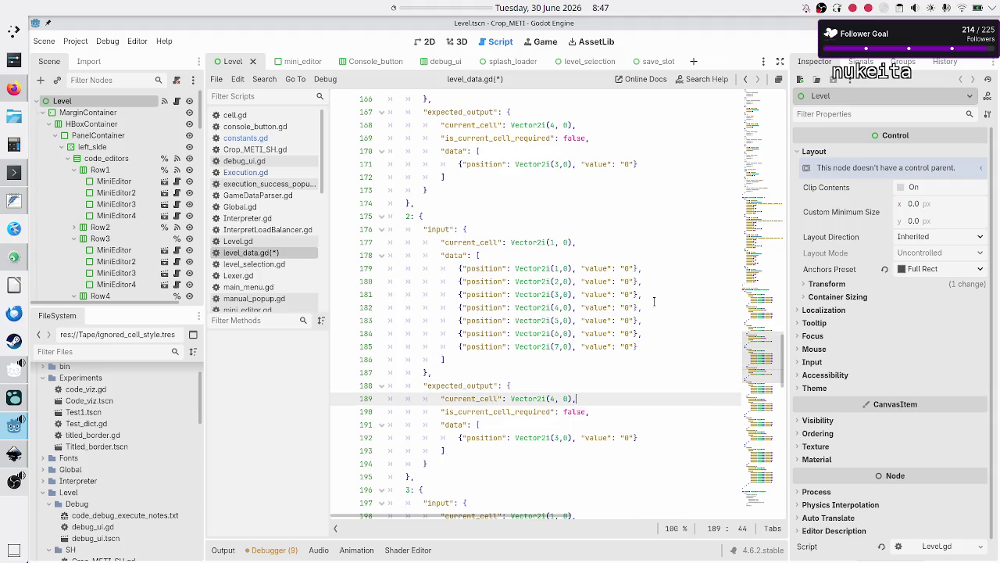
pyautogui.press('Left')
pyautogui.press('Left')
pyautogui.press('BackSpace')
pyautogui.write('8')
pyautogui.press('Right')
# - Replace the expected data entry with the seven zero-valued cells and save level_data.gd
pyautogui.press('Down')
pyautogui.press('Down')
pyautogui.press('Down')
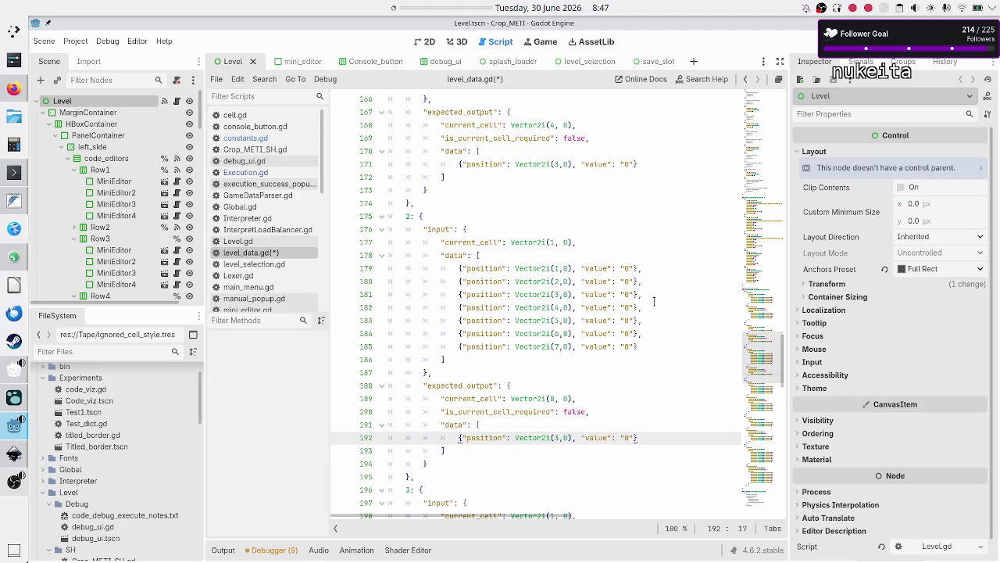
pyautogui.hotkey('shift', 'End')
pyautogui.press('Delete')
pyautogui.hotkey('ctrl', 'v')
pyautogui.press('Down')
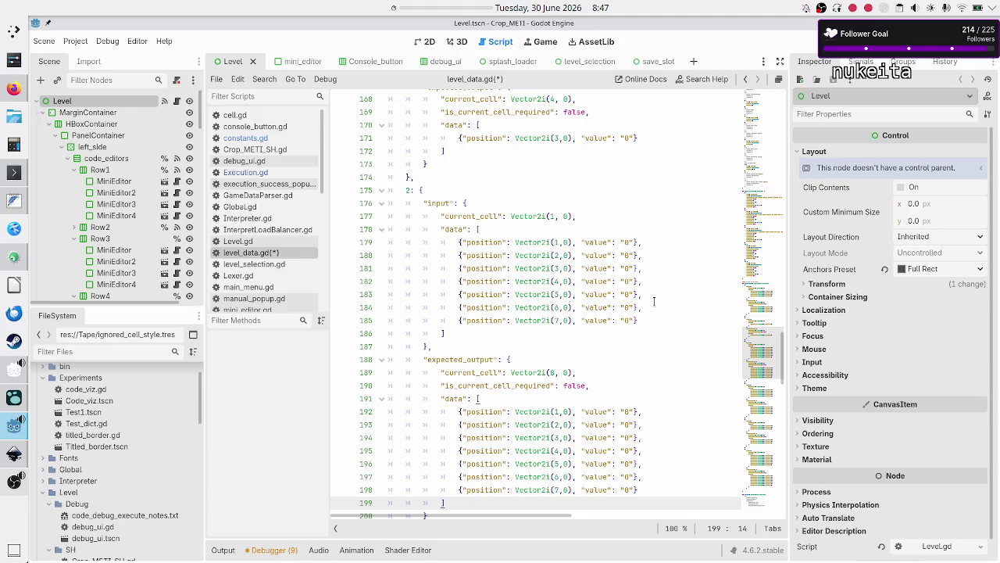
pyautogui.hotkey('ctrl', 's')
pyautogui.scroll(7, 536, 216)
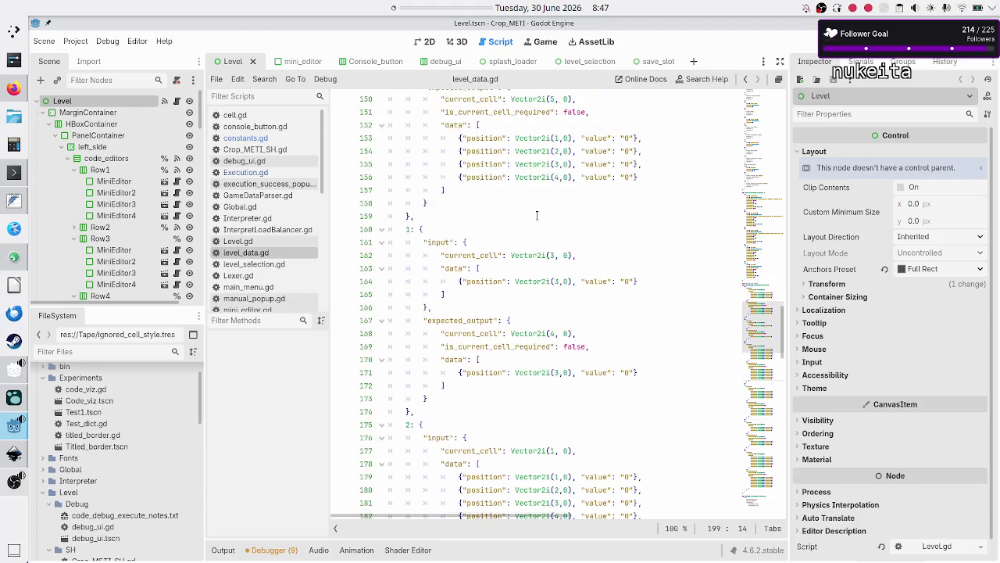
pyautogui.scroll(1, 536, 215)
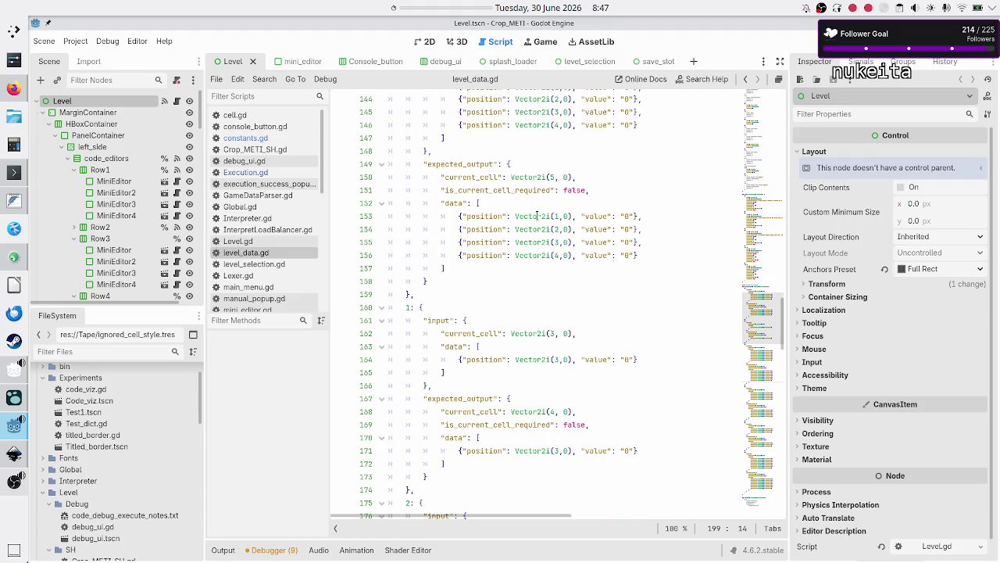
pyautogui.scroll(-11, 537, 216)
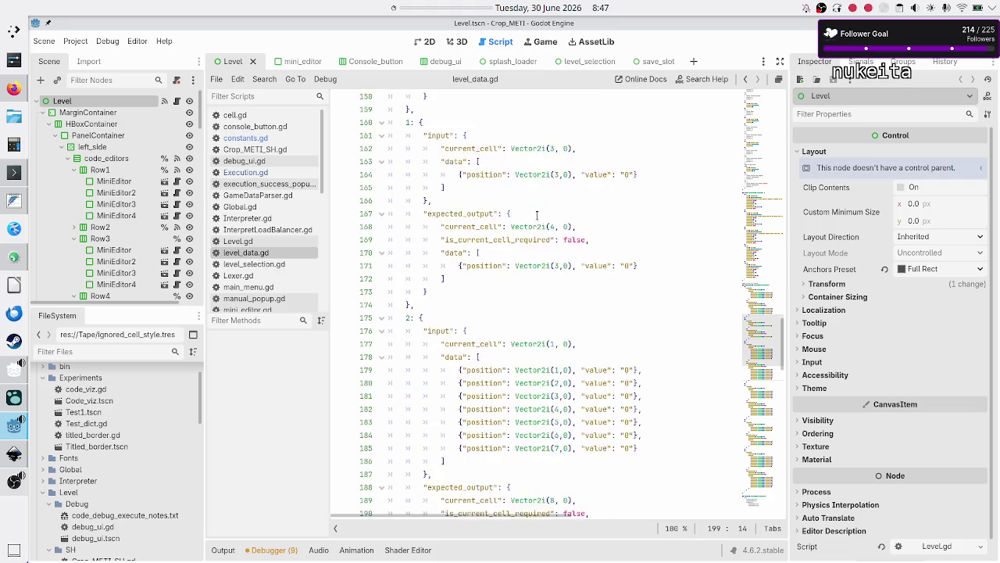
pyautogui.scroll(-5, 537, 215)
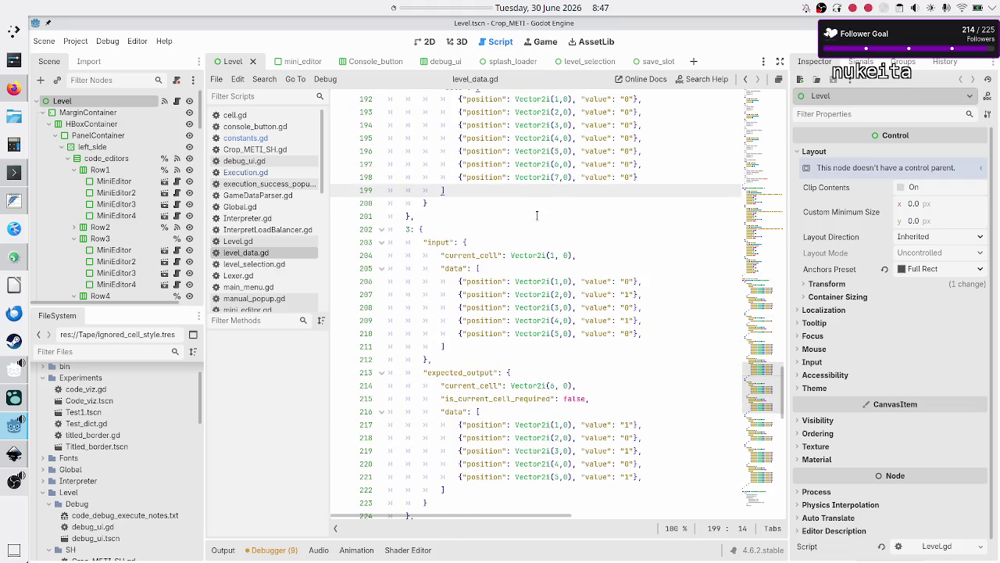
pyautogui.scroll(-3, 515, 275)
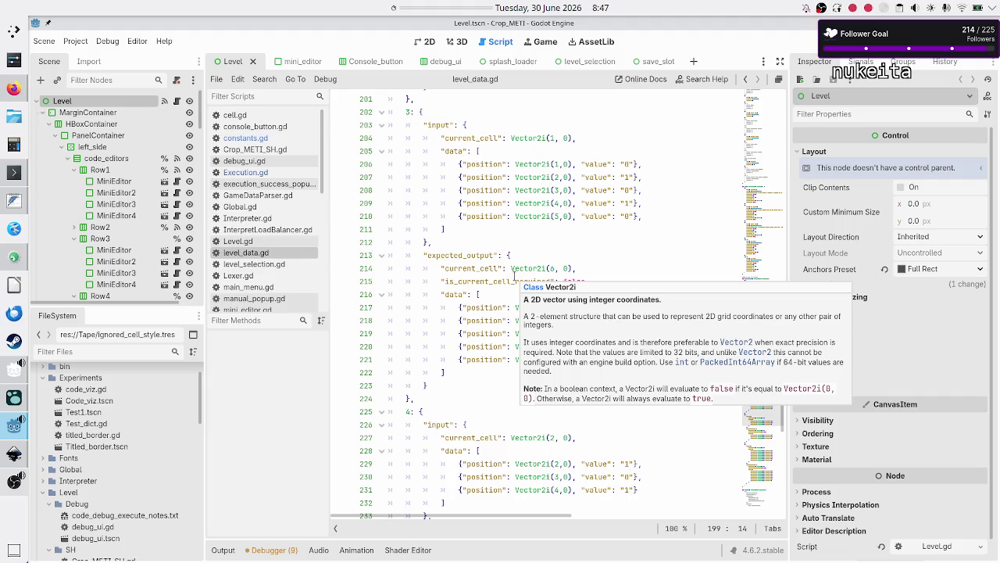
pyautogui.scroll(13, 514, 275)
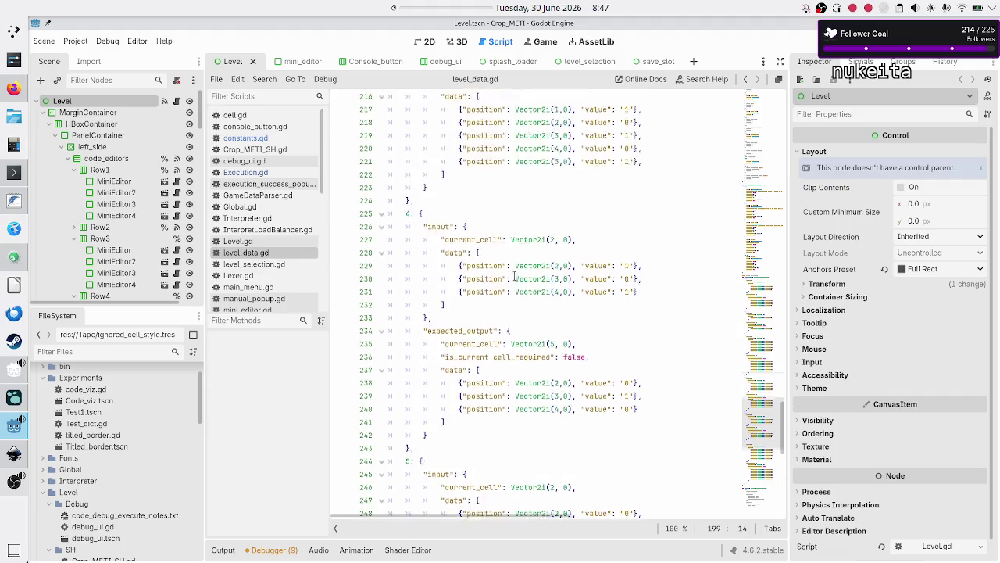
pyautogui.scroll(-19, 514, 275)
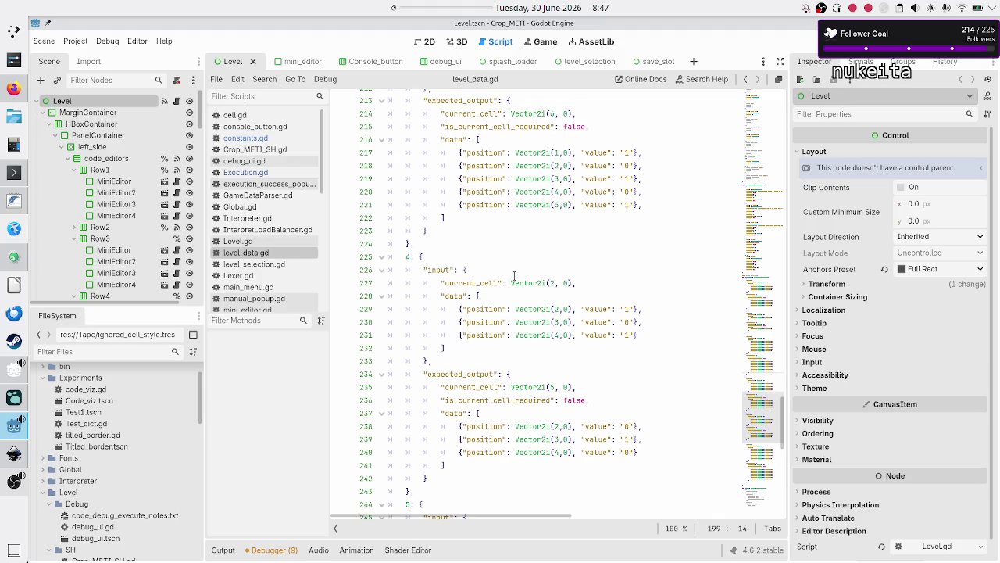
pyautogui.scroll(-8, 514, 275)
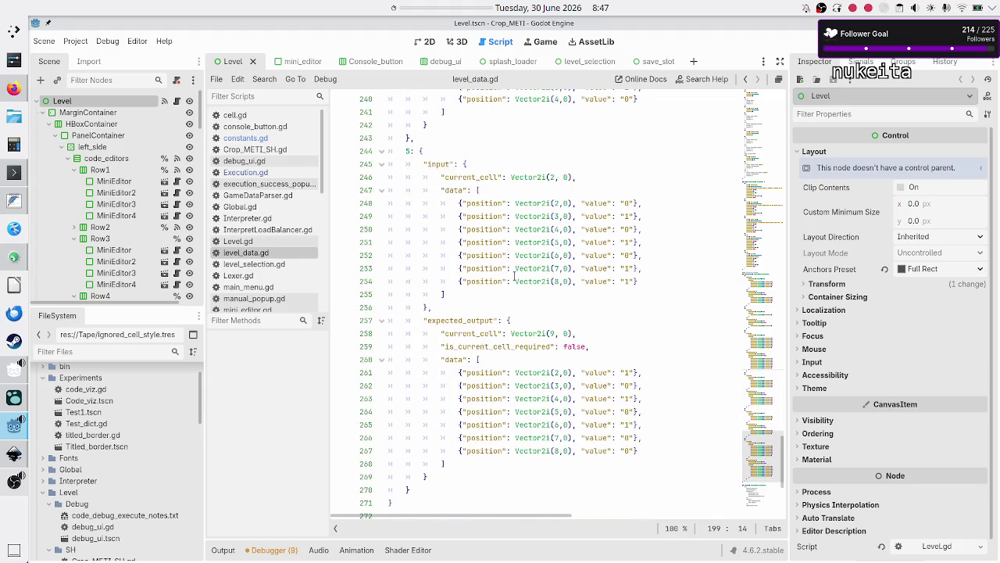
pyautogui.click(466, 102)
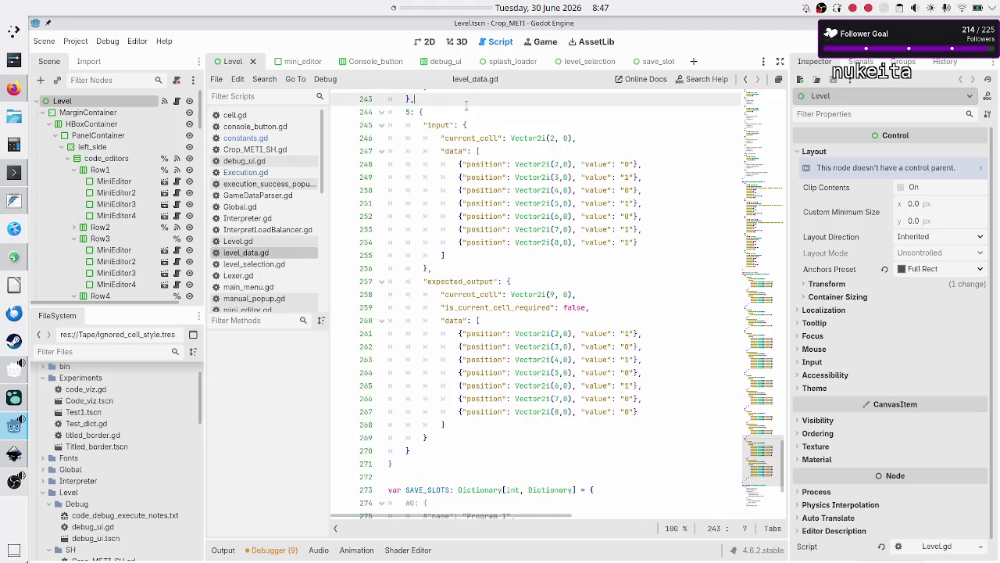
# - Copy the test 5 block and paste a duplicate directly below it
pyautogui.press('Down')
pyautogui.press('Home')
pyautogui.hotkey('shift', 'Down')
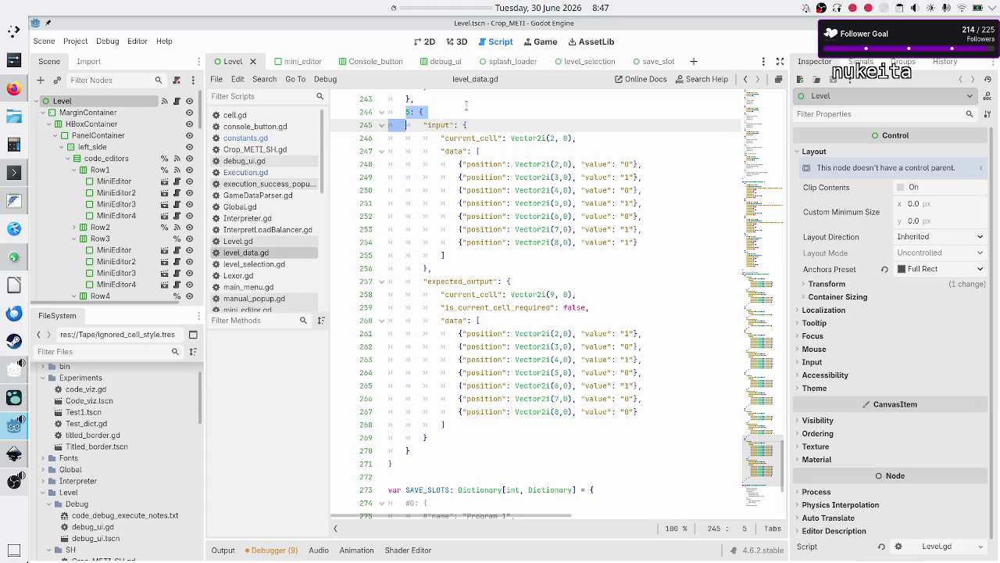
pyautogui.hotkey('shift', 'Down')
pyautogui.hotkey('shift', 'Down')
pyautogui.hotkey('shift', 'Down')
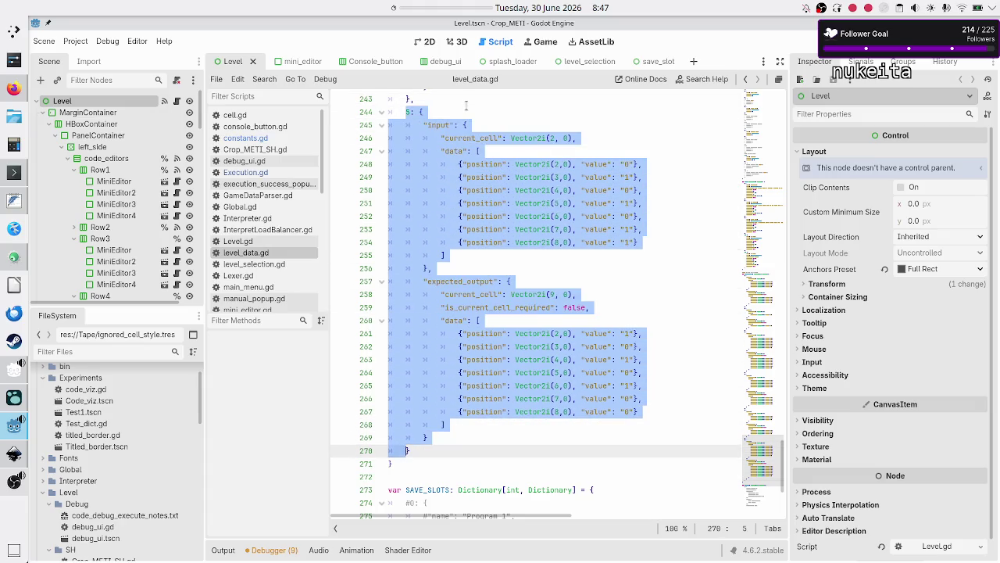
pyautogui.hotkey('shift', 'Right')
pyautogui.hotkey('ctrl', 'c')
pyautogui.press('Right')
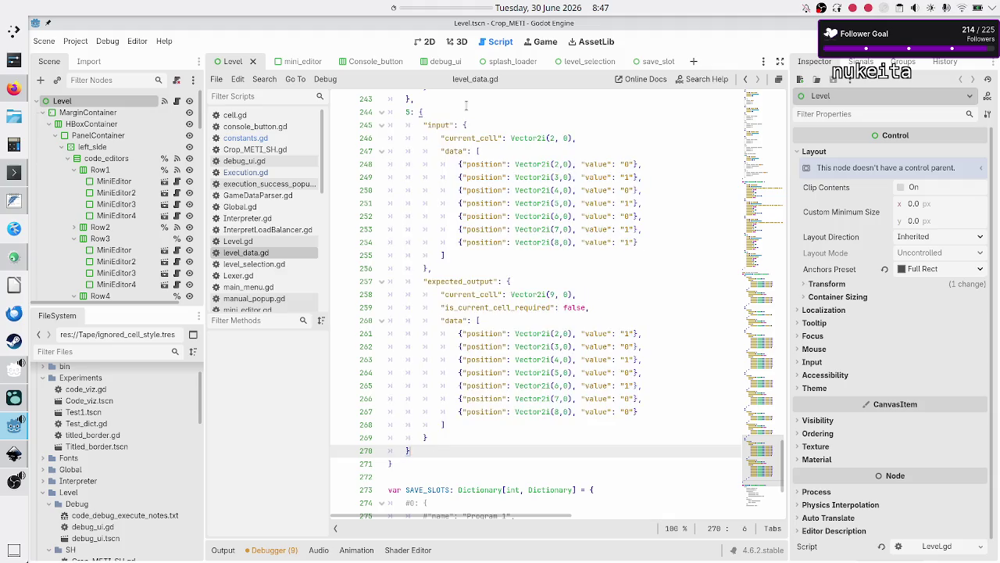
pyautogui.press('Return')
pyautogui.hotkey('ctrl', 'v')
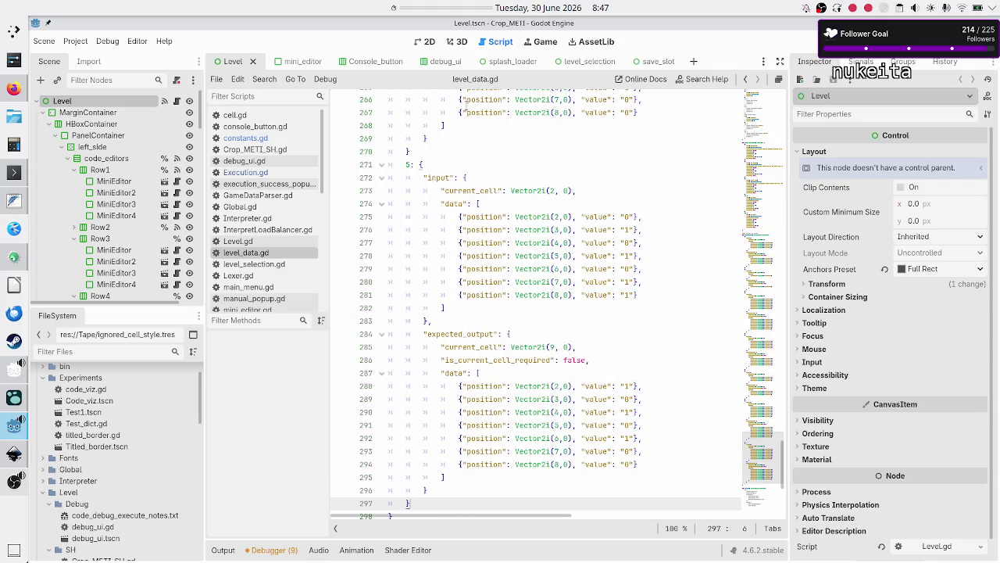
# - Add a comma after the original test 5 block and change the copy's key to 6
pyautogui.click(440, 160)
pyautogui.write(',')
pyautogui.press('Escape')
pyautogui.press('Down')
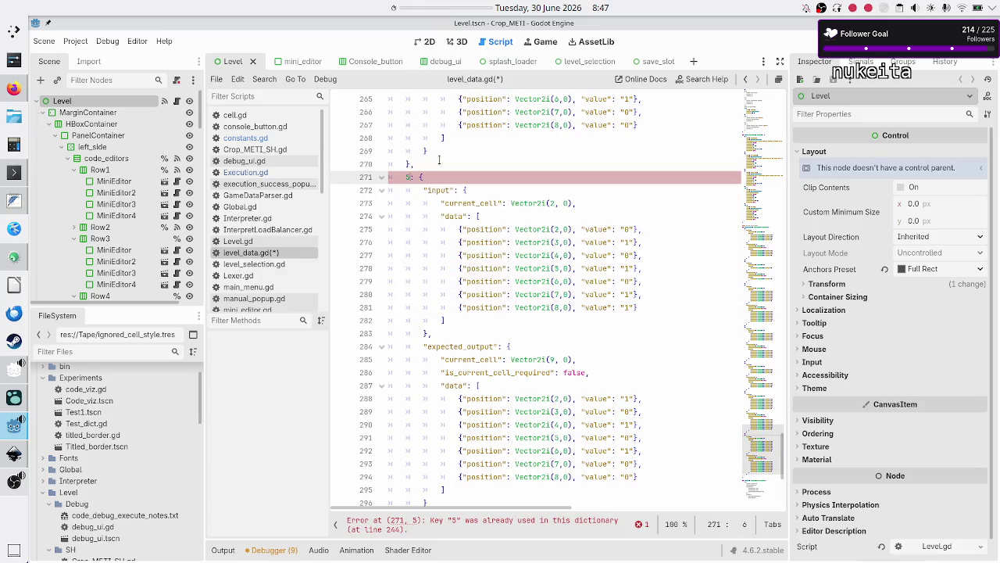
pyautogui.press('BackSpace')
pyautogui.write('6')
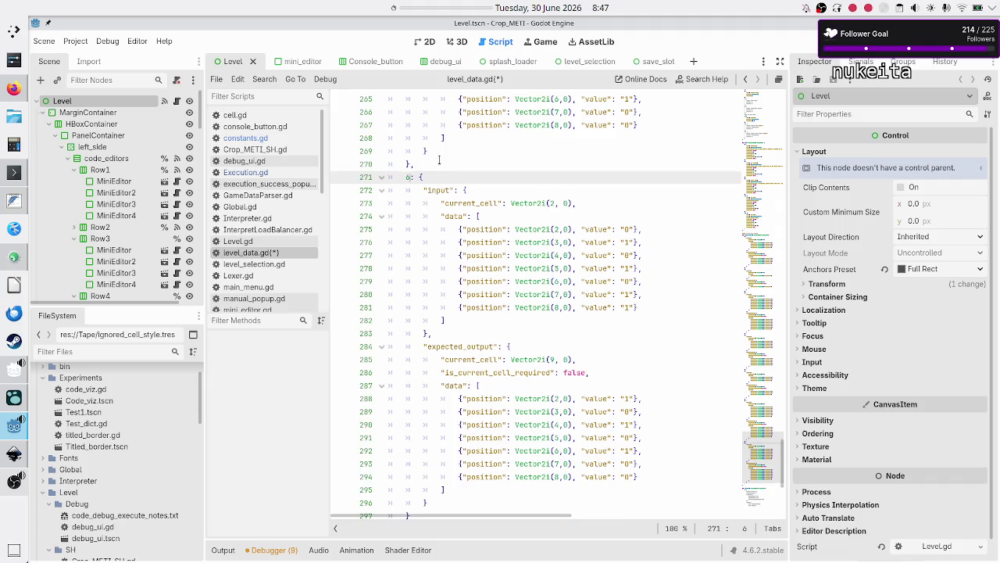
pyautogui.scroll(20, 480, 129)
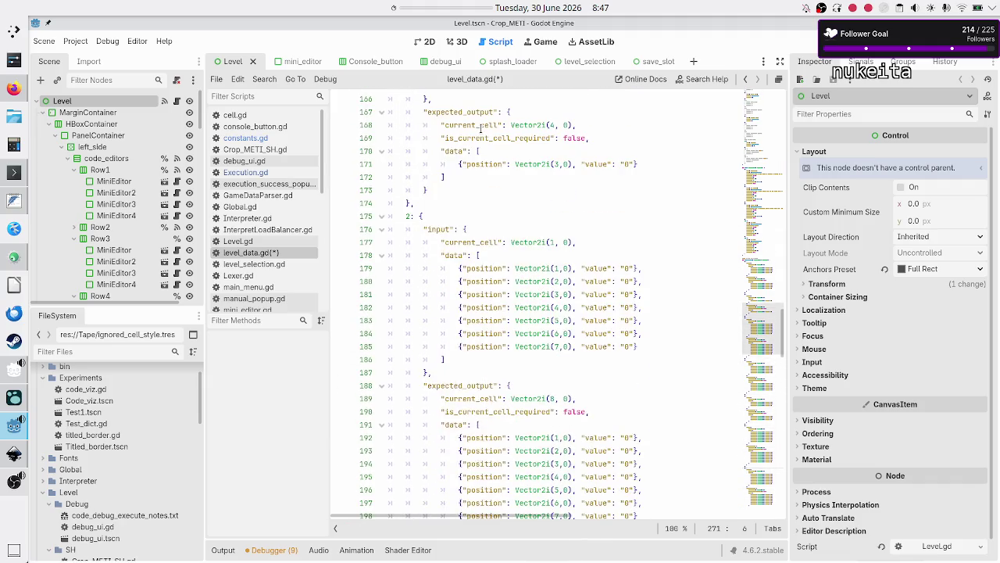
pyautogui.scroll(10, 480, 129)
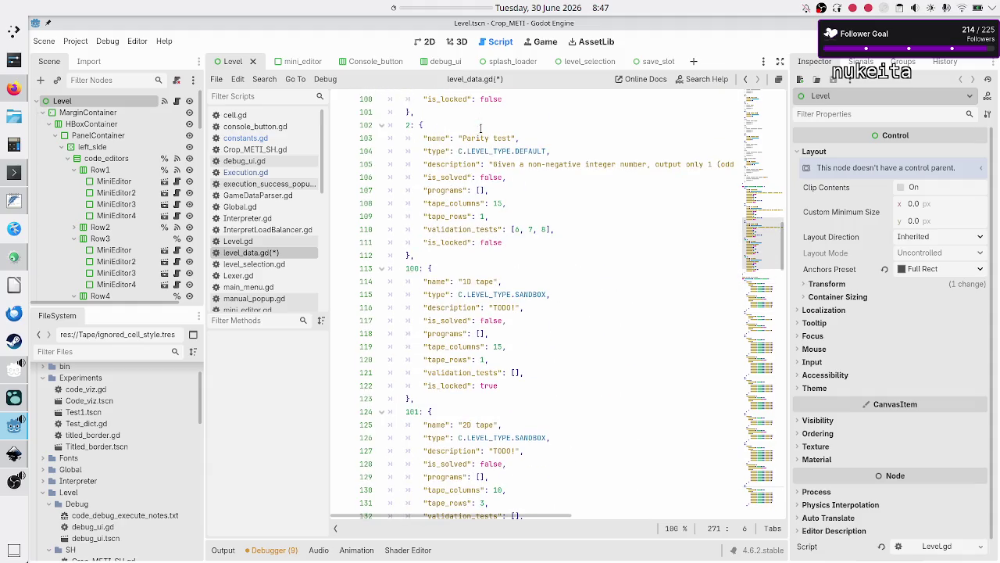
pyautogui.scroll(-20, 480, 129)
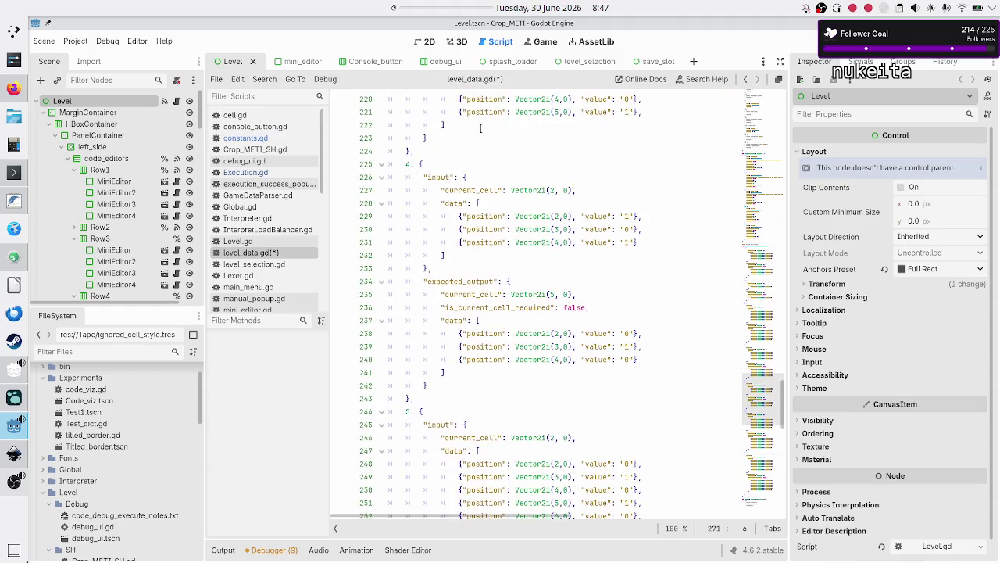
pyautogui.scroll(-8, 480, 129)
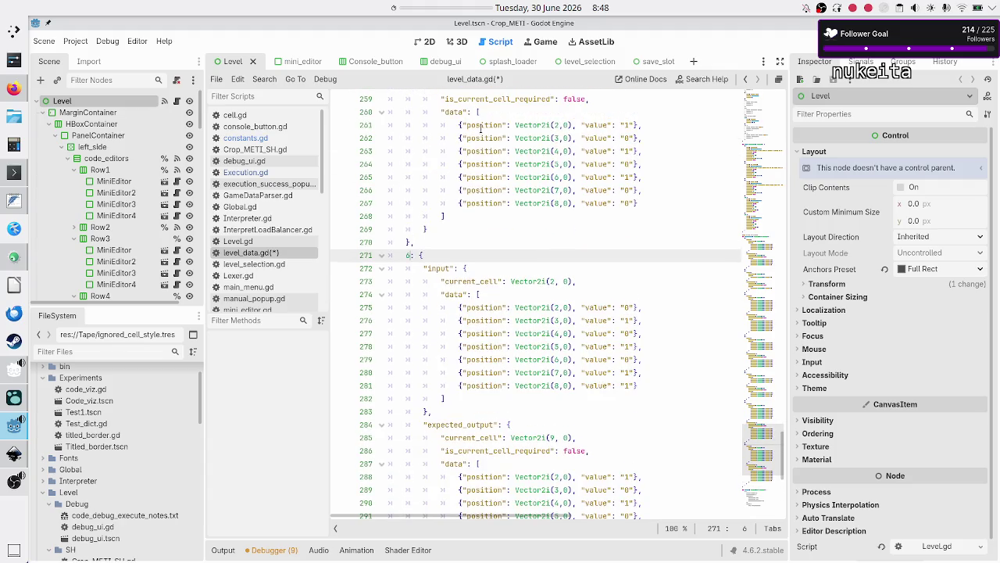
pyautogui.press('Down')
pyautogui.press('Down')
pyautogui.press('Down')
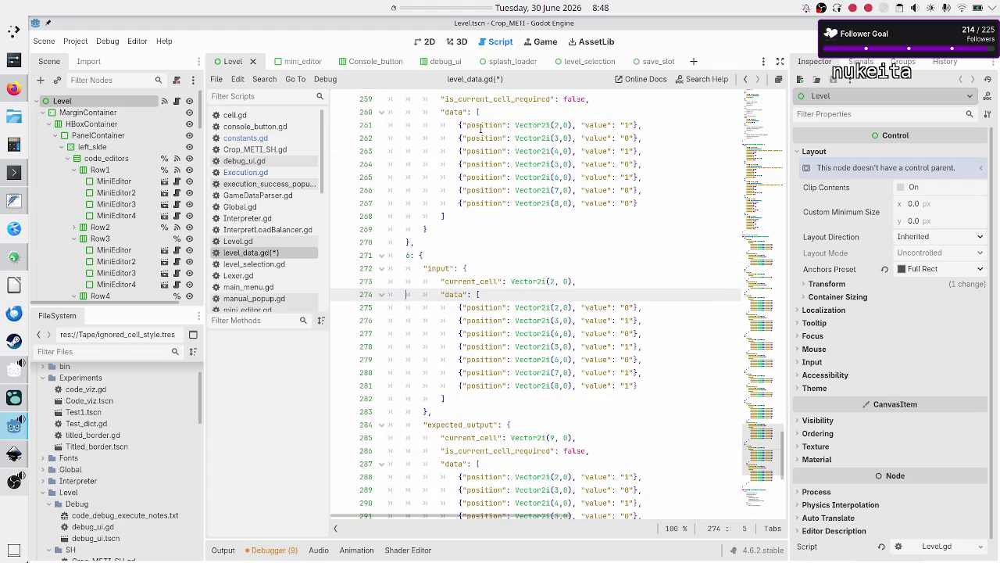
pyautogui.press('End')
pyautogui.press('Right')
pyautogui.press('Down')
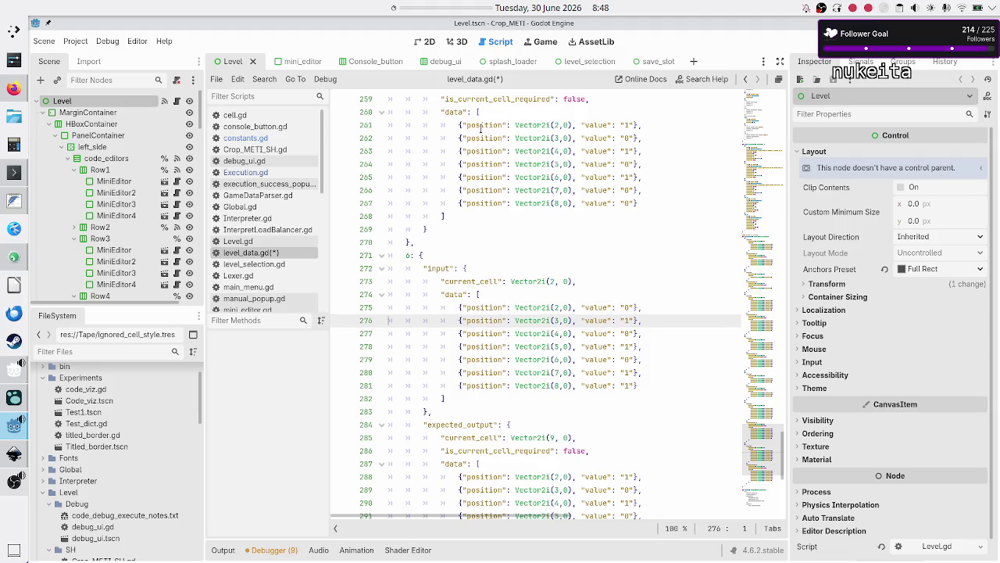
pyautogui.hotkey('shift', 'Down')
pyautogui.hotkey('shift', 'Down')
pyautogui.hotkey('shift', 'Down')
pyautogui.hotkey('shift', 'End')
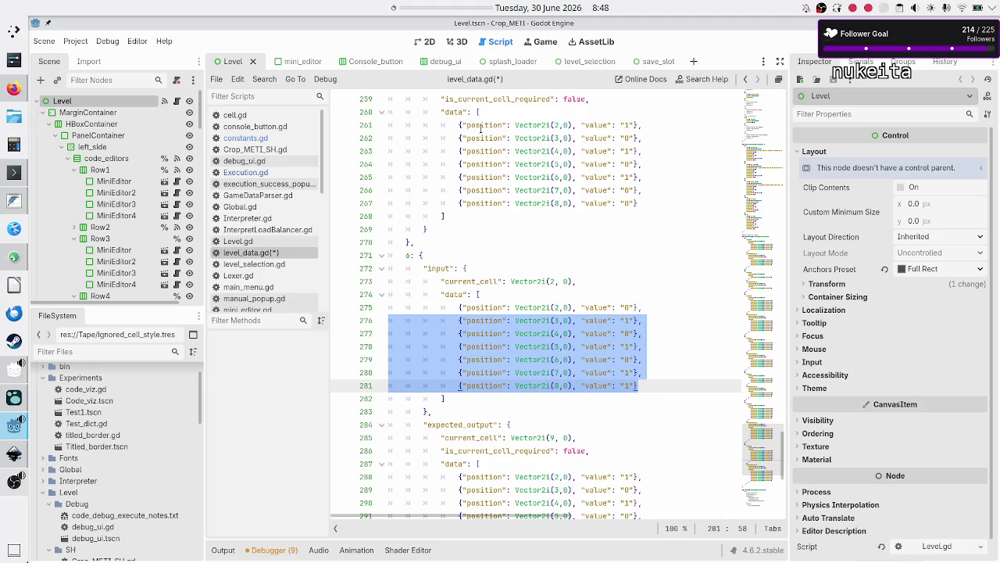
pyautogui.scroll(-4, 482, 320)
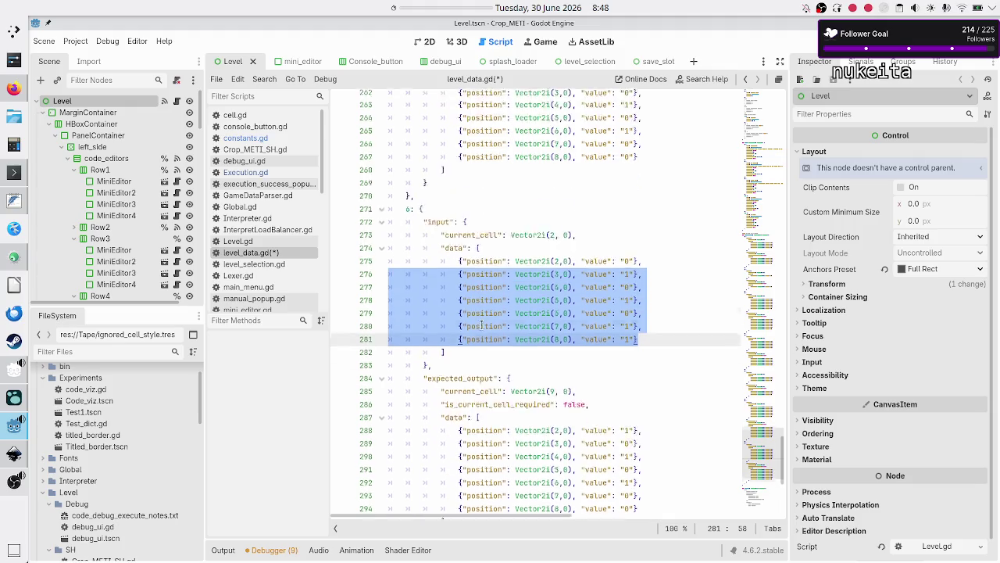
pyautogui.click(526, 267)
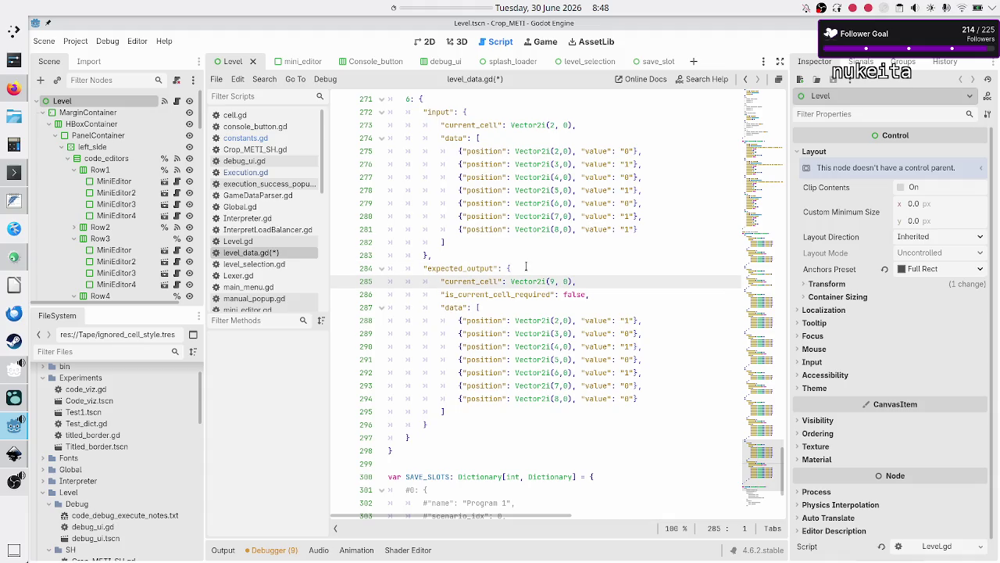
pyautogui.press('Up')
pyautogui.press('Up')
pyautogui.press('Up')
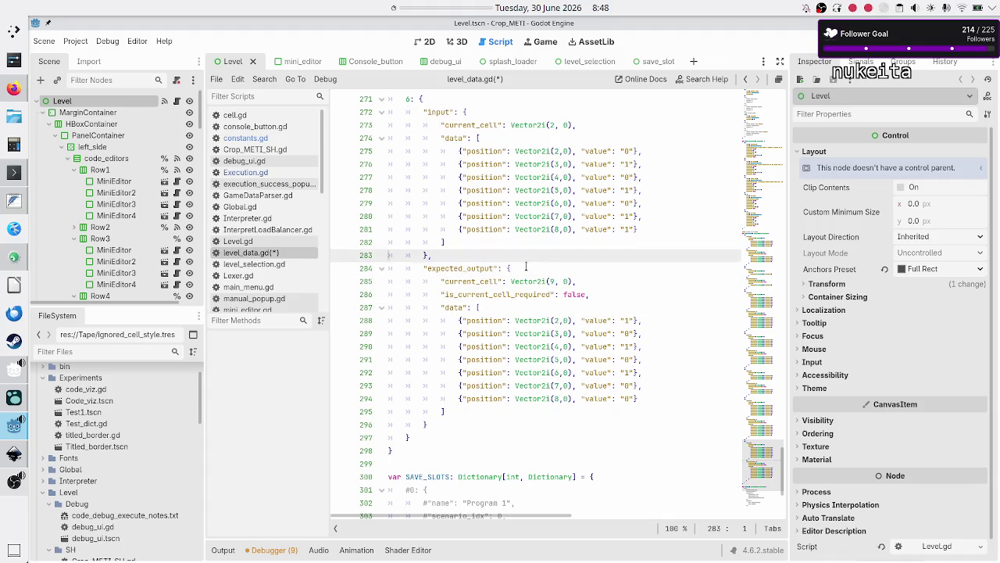
pyautogui.hotkey('shift', 'Down')
pyautogui.hotkey('shift', 'Down')
pyautogui.hotkey('shift', 'Down')
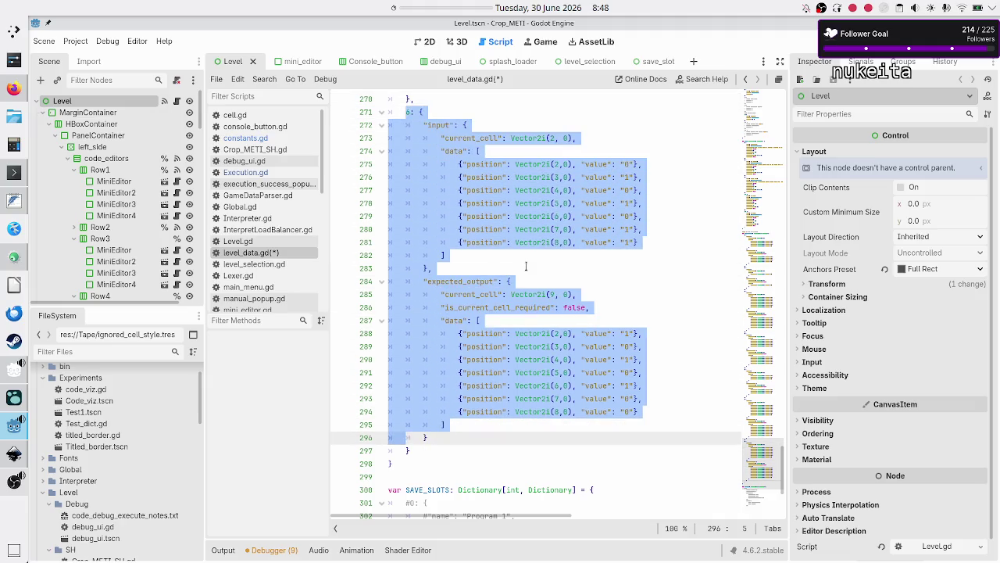
# - Duplicate the test 6 block after a comma as a new entry keyed 7
pyautogui.hotkey('shift', 'Down')
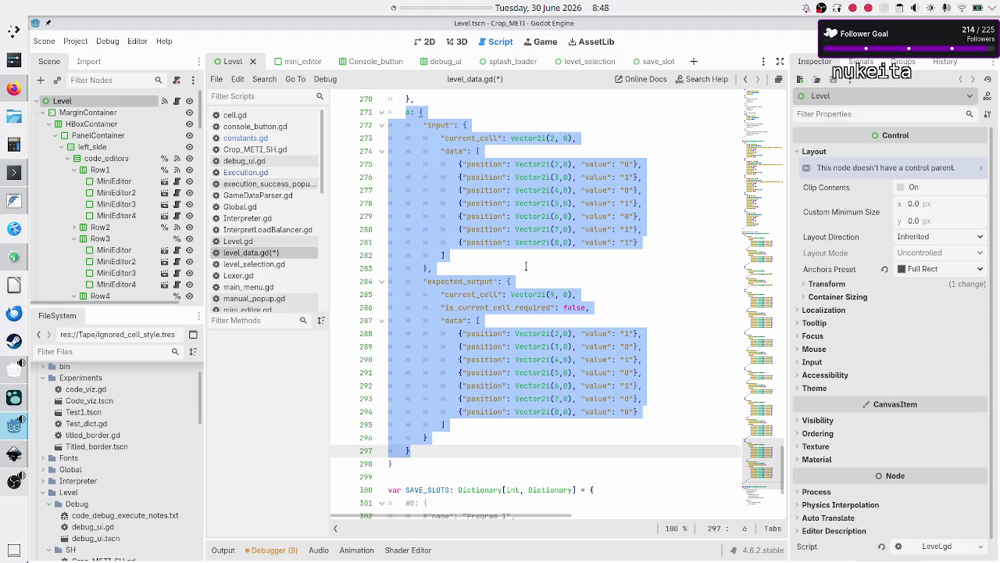
pyautogui.hotkey('ctrl', 'c')
pyautogui.press('End')
pyautogui.write(',')
pyautogui.press('Return')
pyautogui.hotkey('ctrl', 'v')
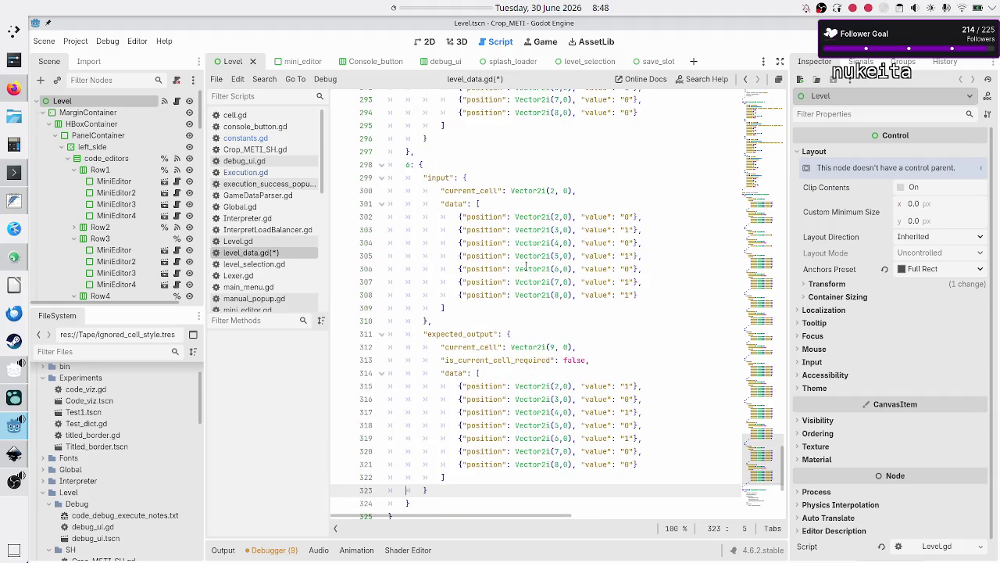
pyautogui.press('Up')
pyautogui.press('Up')
pyautogui.press('Up')
pyautogui.press('BackSpace')
pyautogui.write('7')
pyautogui.press('Down')
pyautogui.press('Down')
pyautogui.press('Down')
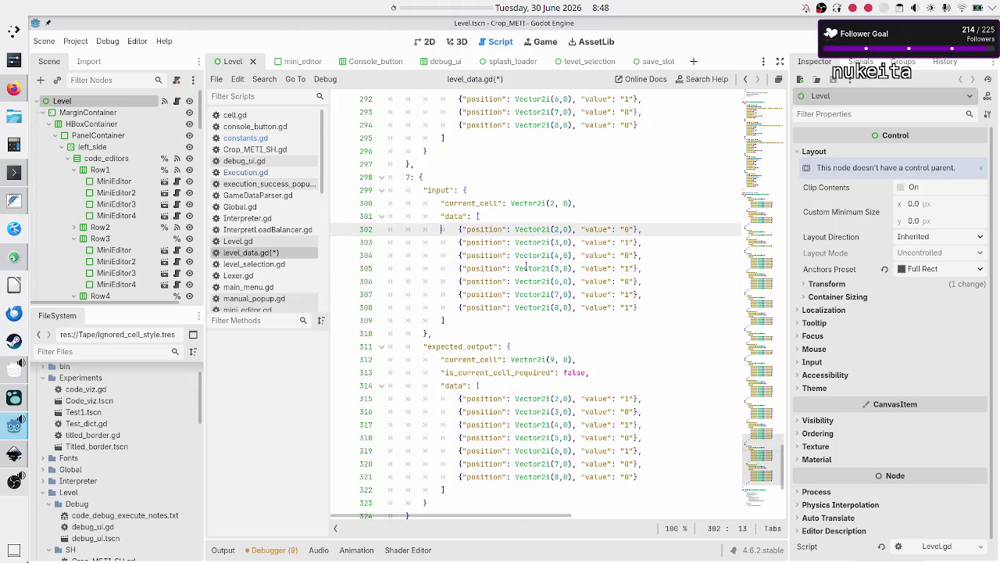
# - Delete test 7's extra input rows, leaving a single cell valued "9"
pyautogui.press('Down')
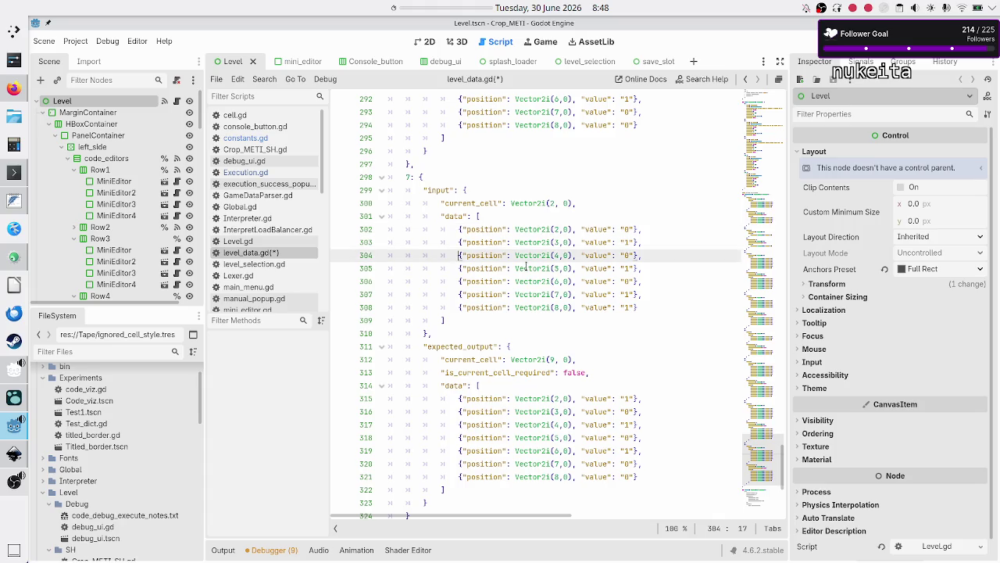
pyautogui.hotkey('shift', 'End')
pyautogui.hotkey('shift', 'Down')
pyautogui.hotkey('shift', 'Down')
pyautogui.hotkey('shift', 'Down')
pyautogui.hotkey('shift', 'Left')
pyautogui.hotkey('shift', 'Left')
pyautogui.hotkey('shift', 'Left')
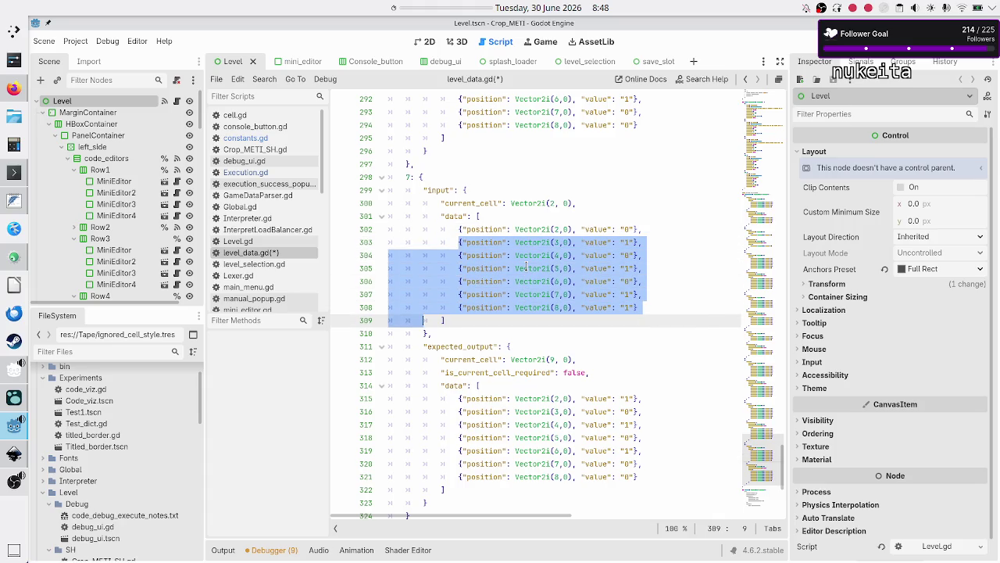
pyautogui.press('BackSpace')
pyautogui.press('BackSpace')
pyautogui.press('BackSpace')
pyautogui.press('BackSpace')
pyautogui.press('BackSpace')
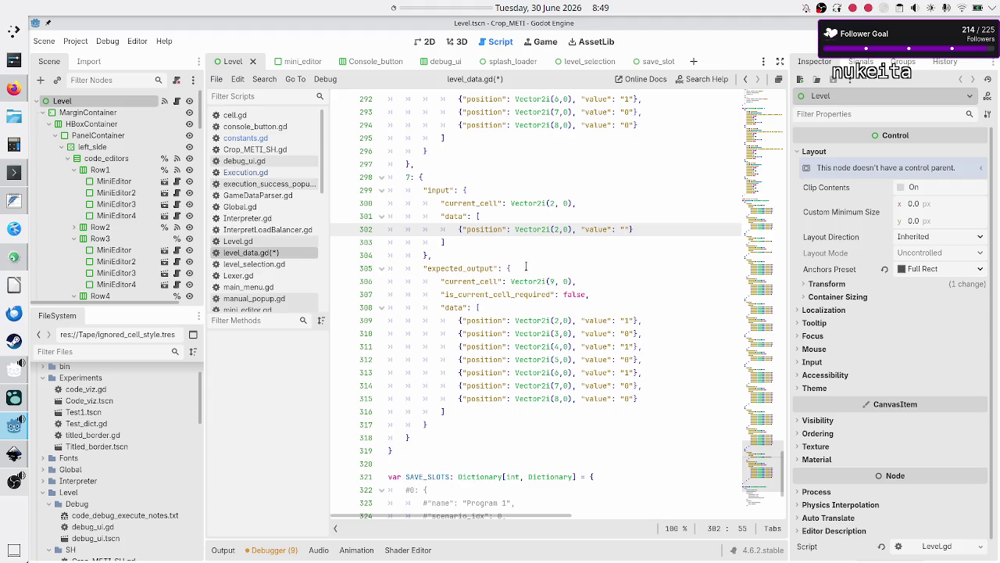
pyautogui.write('9')
# - Change test 7's input current cell x coordinate from 2 to 6
pyautogui.press('Up')
pyautogui.press('Up')
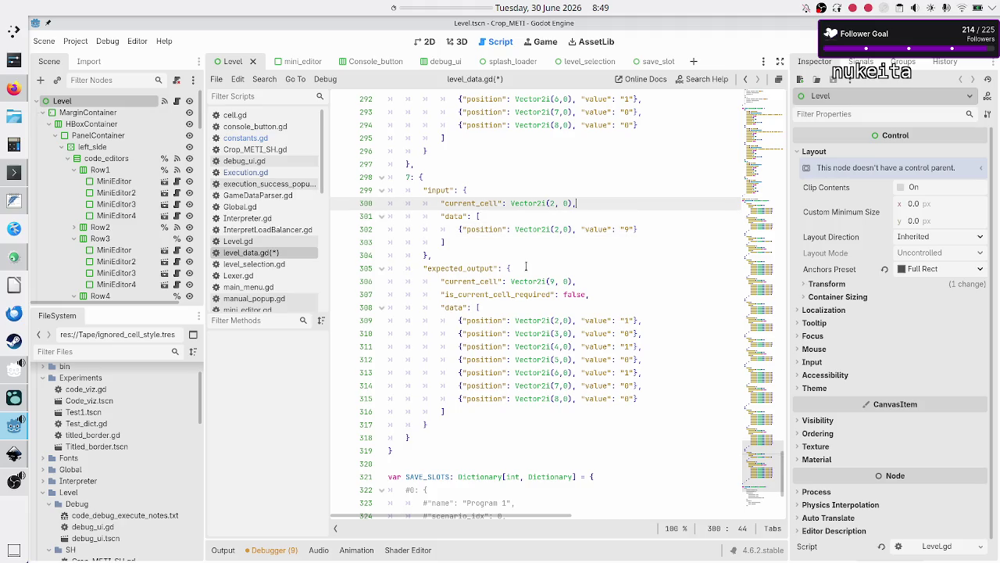
pyautogui.press('Down')
pyautogui.press('Down')
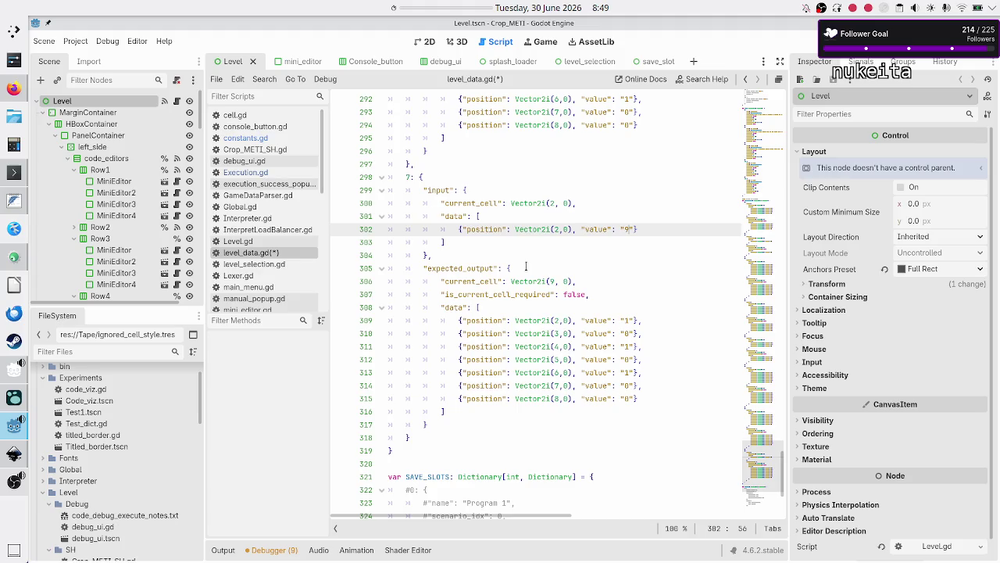
pyautogui.press('Up')
pyautogui.press('Up')
pyautogui.press('Left')
pyautogui.press('Left')
pyautogui.press('Left')
pyautogui.press('BackSpace')
pyautogui.write('6')
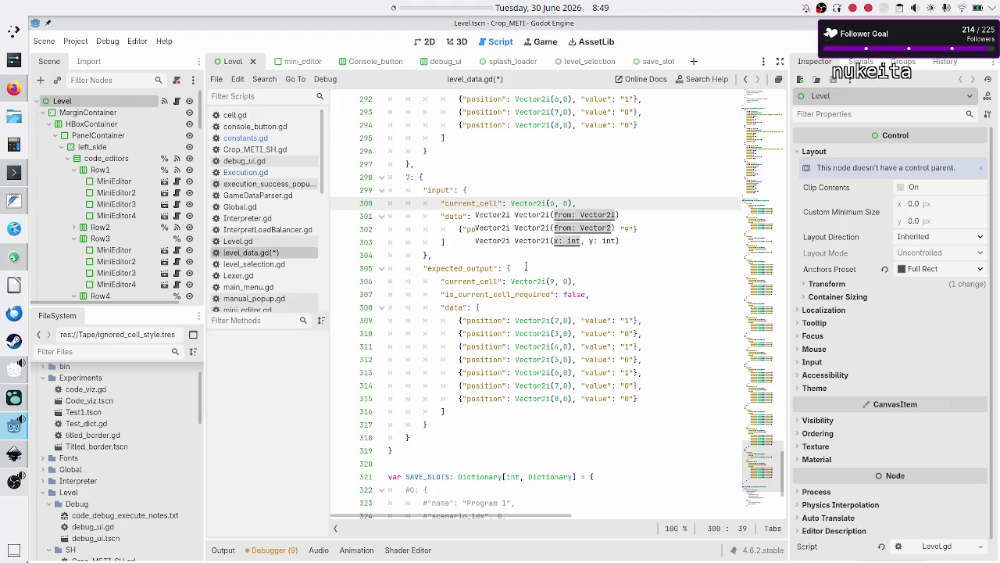
# - Set the single input data row's position to (6, 0)
pyautogui.press('Down')
pyautogui.press('Down')
pyautogui.press('Delete')
pyautogui.write('6')
pyautogui.press('Escape')
pyautogui.press('Up')
pyautogui.press('Up')
pyautogui.press('Down')
pyautogui.press('Down')
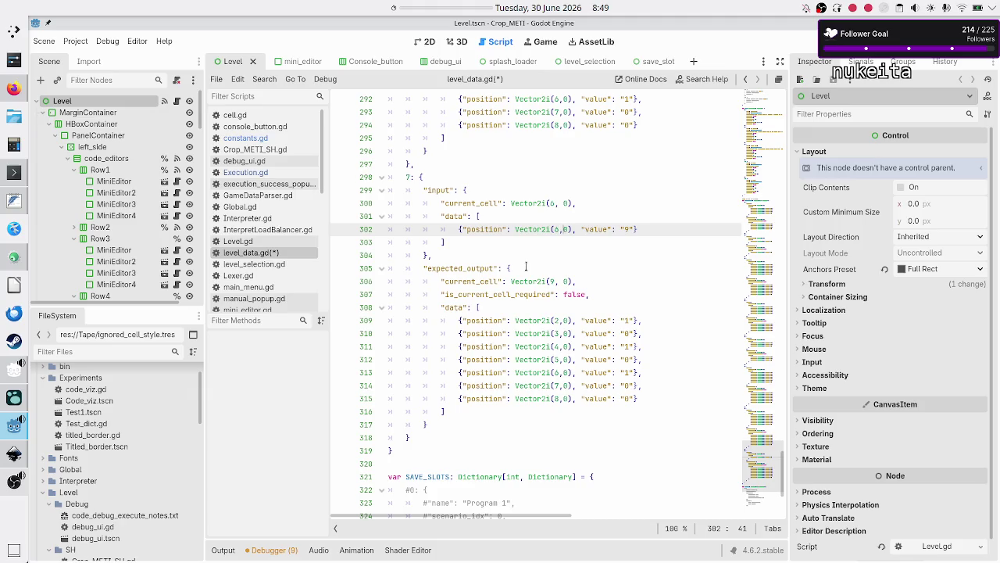
pyautogui.press('Right')
pyautogui.press('Right')
pyautogui.press('Right')
pyautogui.press('Up')
pyautogui.press('Up')
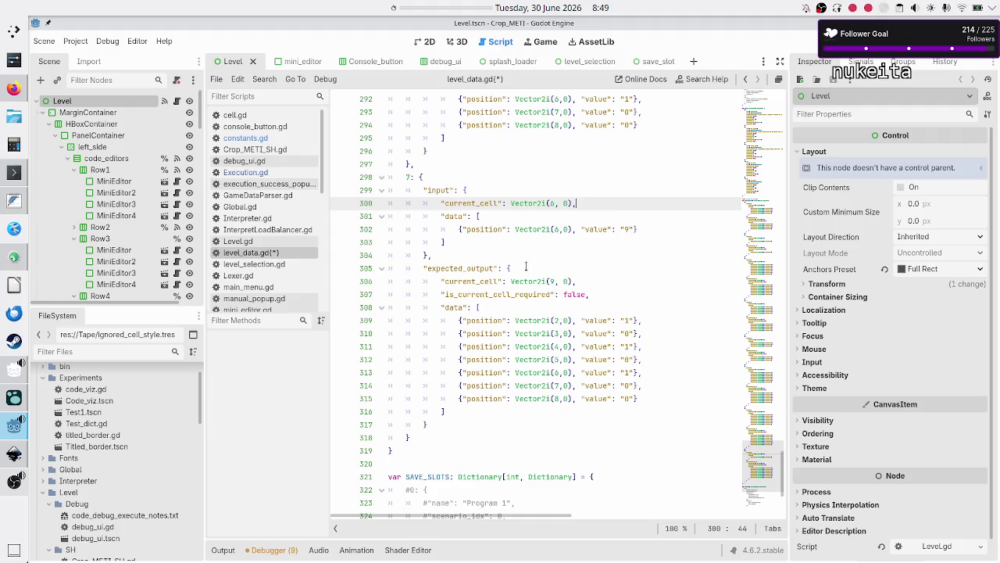
pyautogui.press('Down')
pyautogui.press('Down')
pyautogui.press('Down')
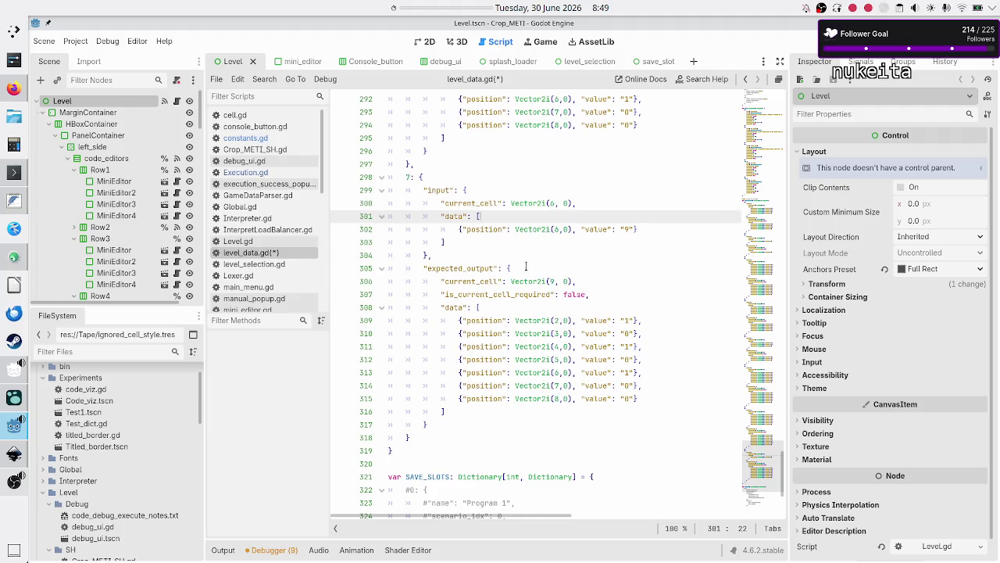
pyautogui.press('Left')
pyautogui.press('Left')
pyautogui.press('Left')
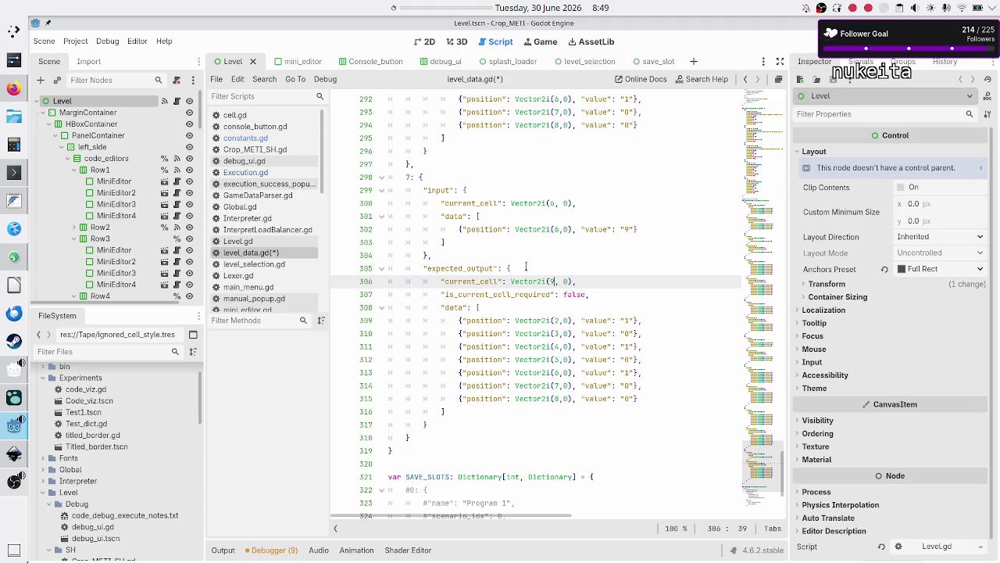
# - Change test 7's expected output current cell to Vector2i(5, 0)
pyautogui.press('BackSpace')
pyautogui.write('5')
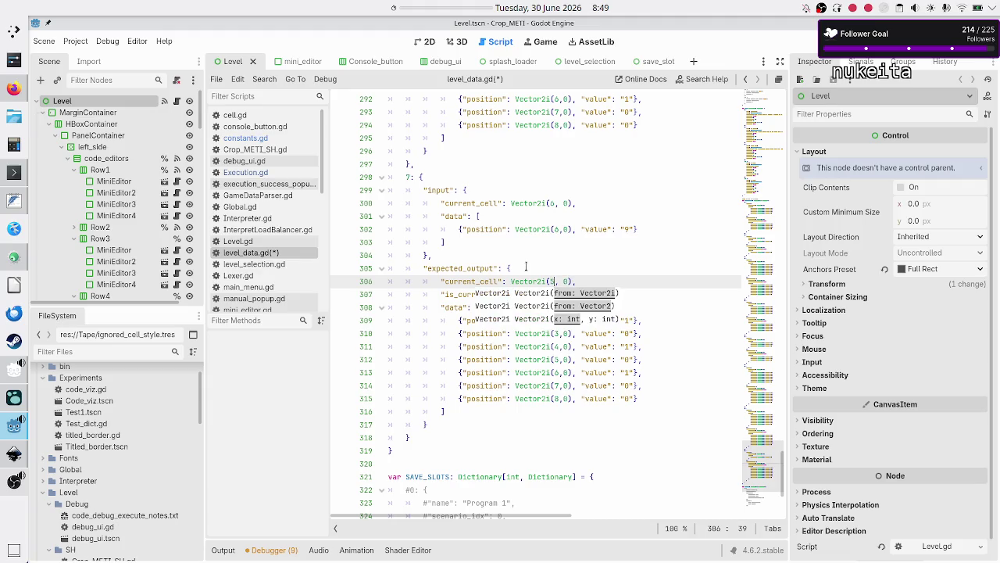
pyautogui.press('Escape')
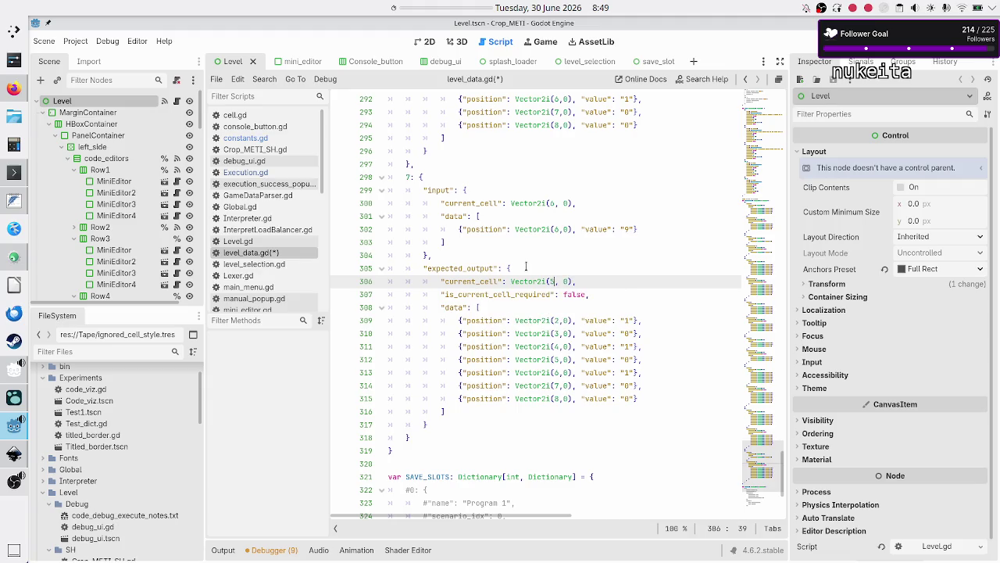
pyautogui.press('Up')
pyautogui.press('Up')
pyautogui.press('Up')
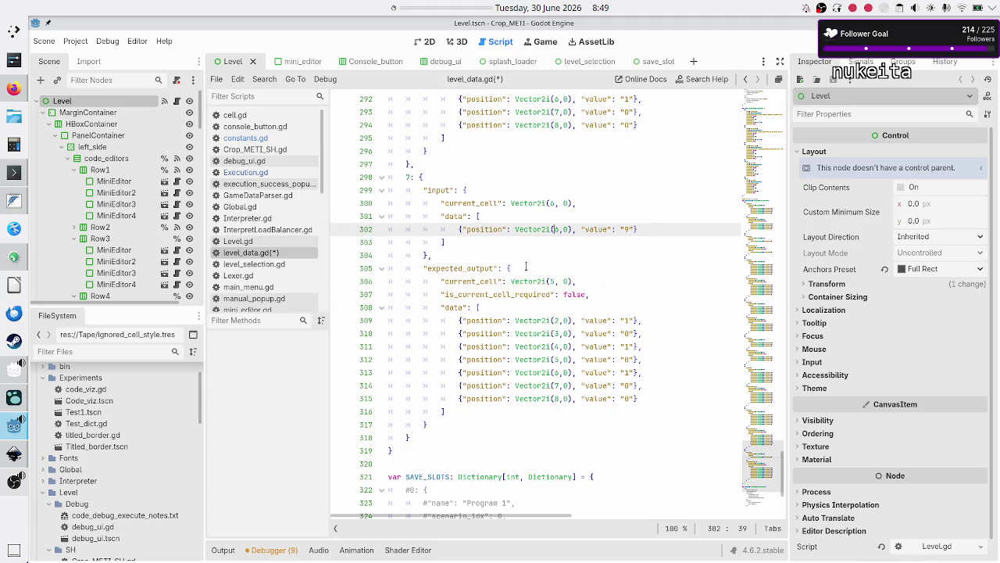
pyautogui.press('Down')
pyautogui.press('Down')
pyautogui.press('Down')
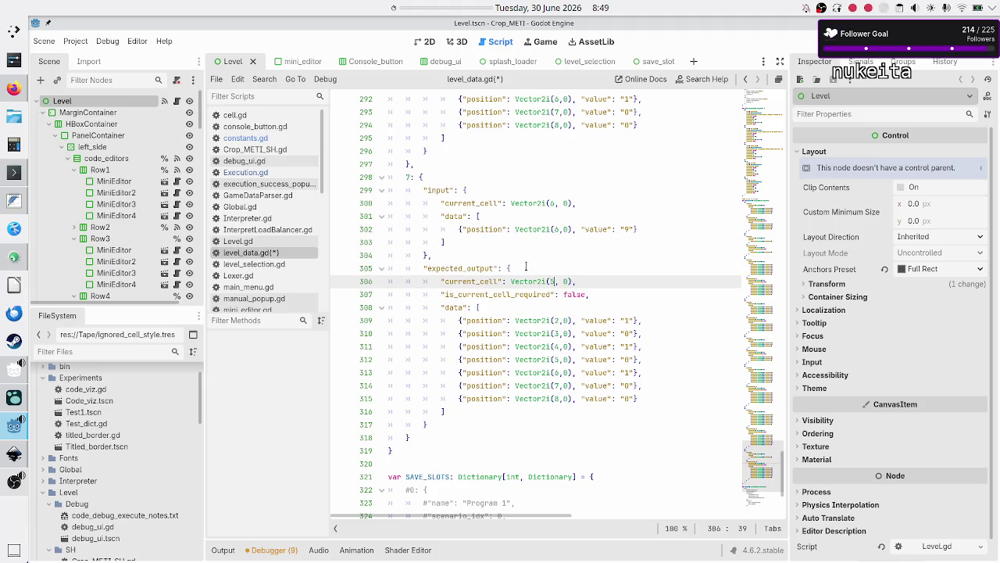
# - Trim the expected output to one cell at (6, 0) valued "1" and save level_data.gd
pyautogui.press('Down')
pyautogui.press('Down')
pyautogui.press('Down')
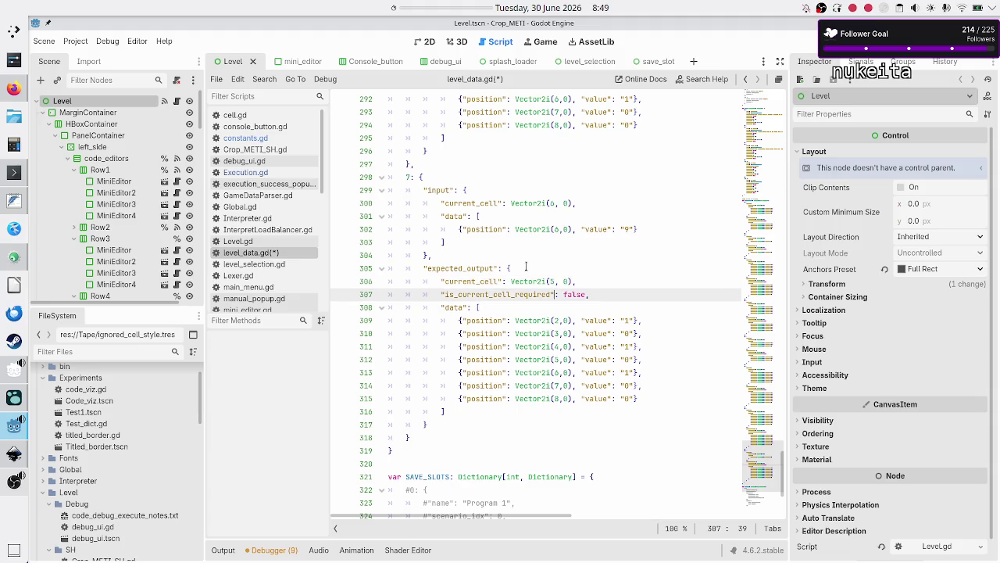
pyautogui.press('Home')
pyautogui.hotkey('shift', 'Down')
pyautogui.hotkey('shift', 'Down')
pyautogui.hotkey('shift', 'Down')
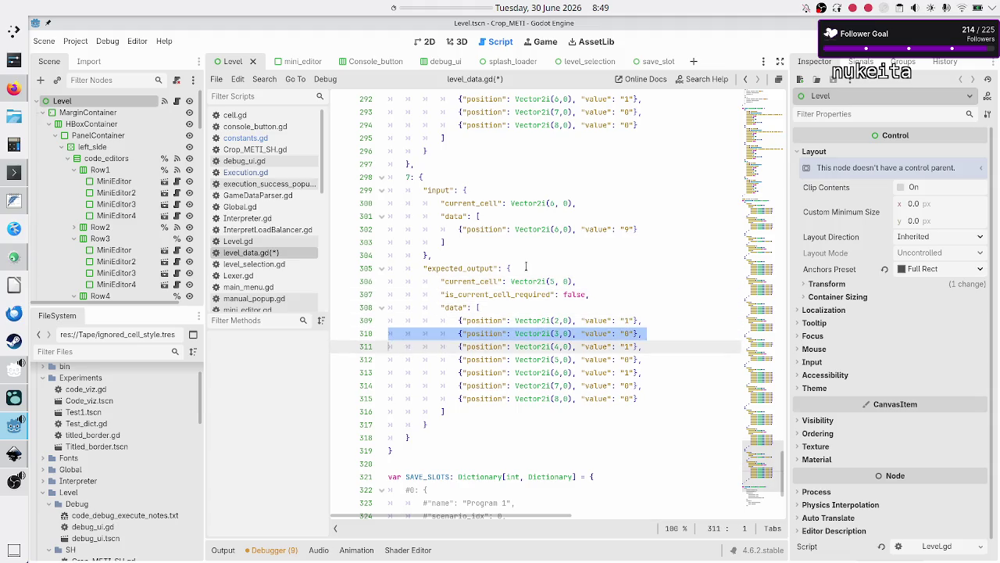
pyautogui.hotkey('shift', 'End')
pyautogui.press('BackSpace')
pyautogui.press('BackSpace')
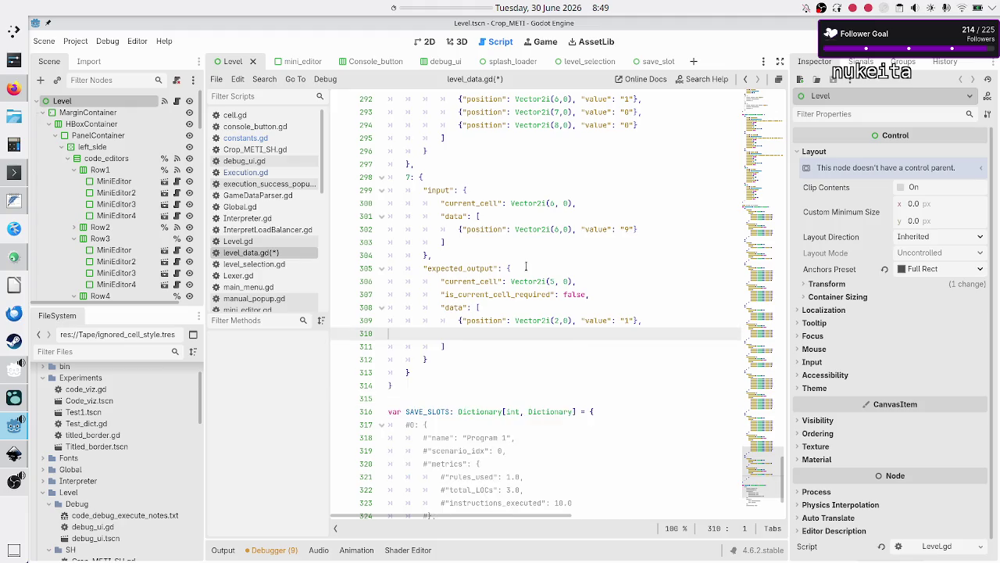
pyautogui.press('Left')
pyautogui.press('Left')
pyautogui.press('Left')
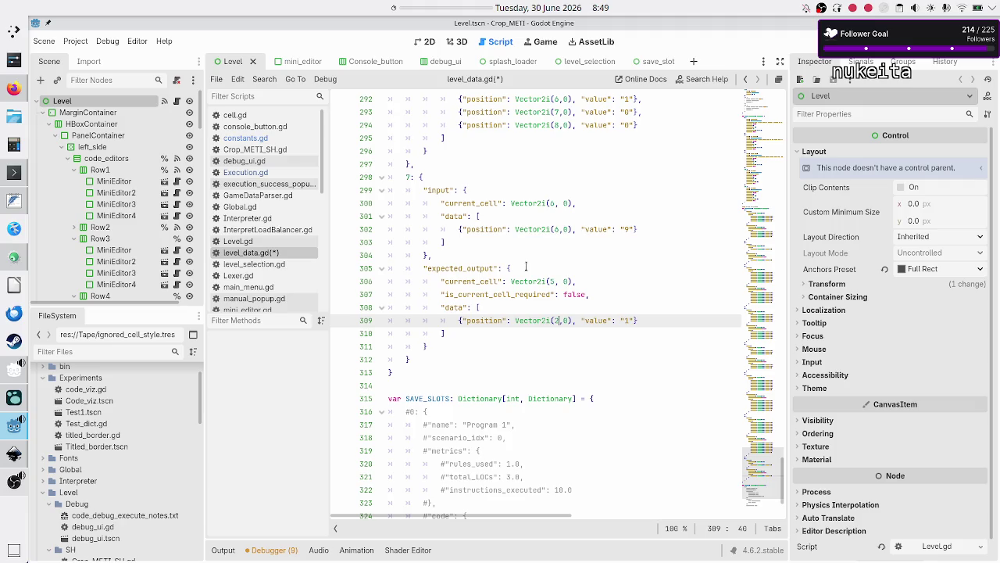
pyautogui.press('Right')
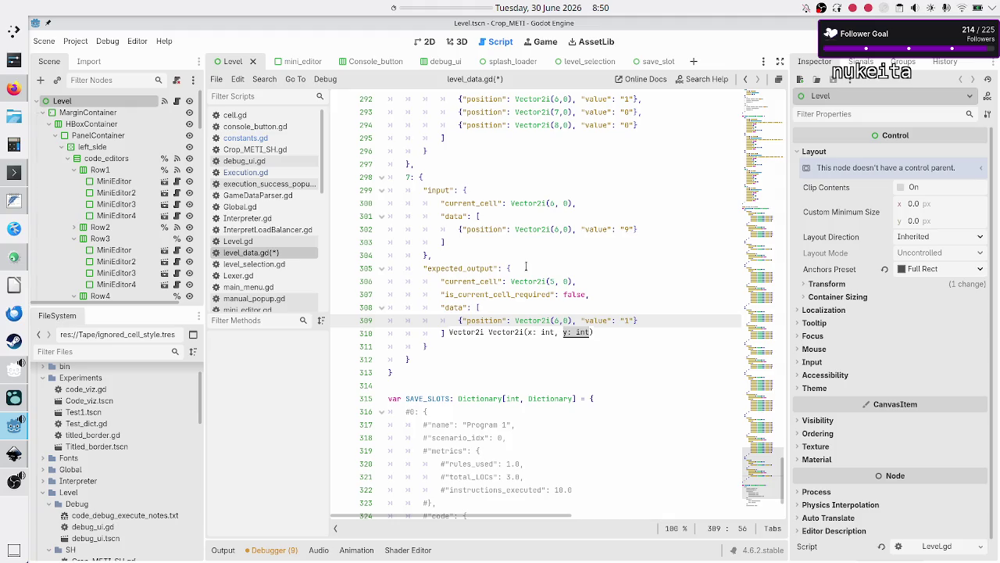
pyautogui.press('Down')
pyautogui.press('Down')
pyautogui.press('Down')
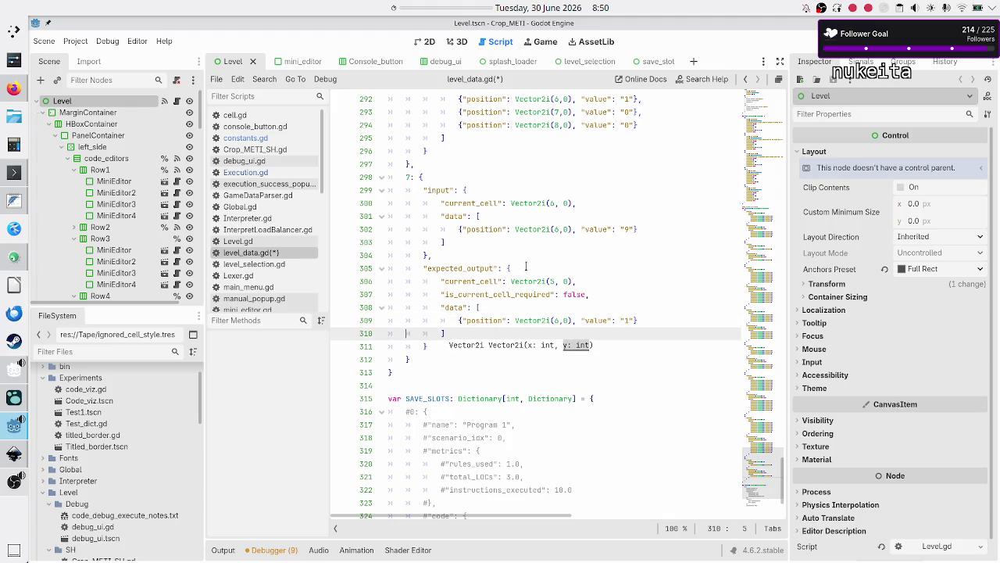
pyautogui.hotkey('ctrl', 's')
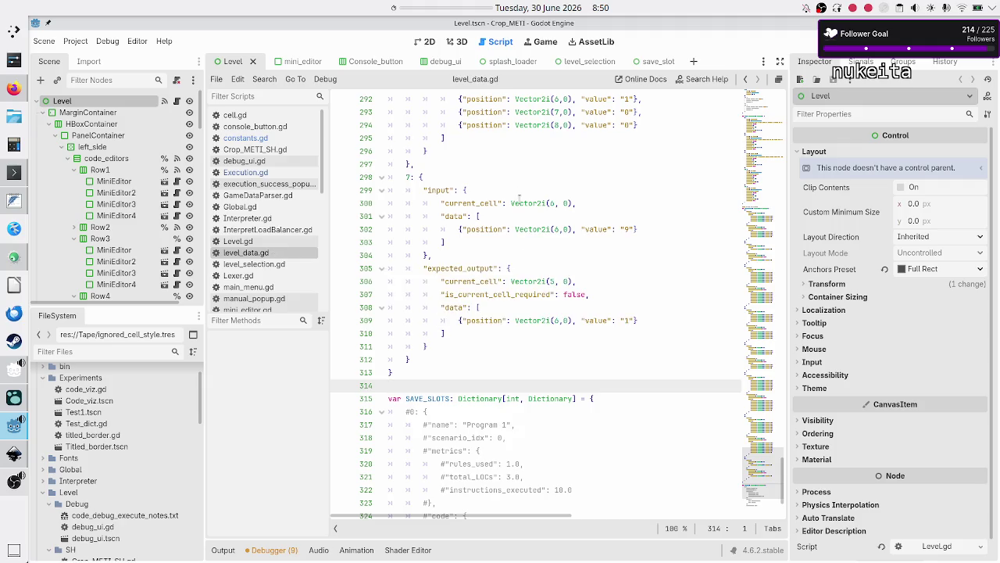
pyautogui.scroll(4, 518, 197)
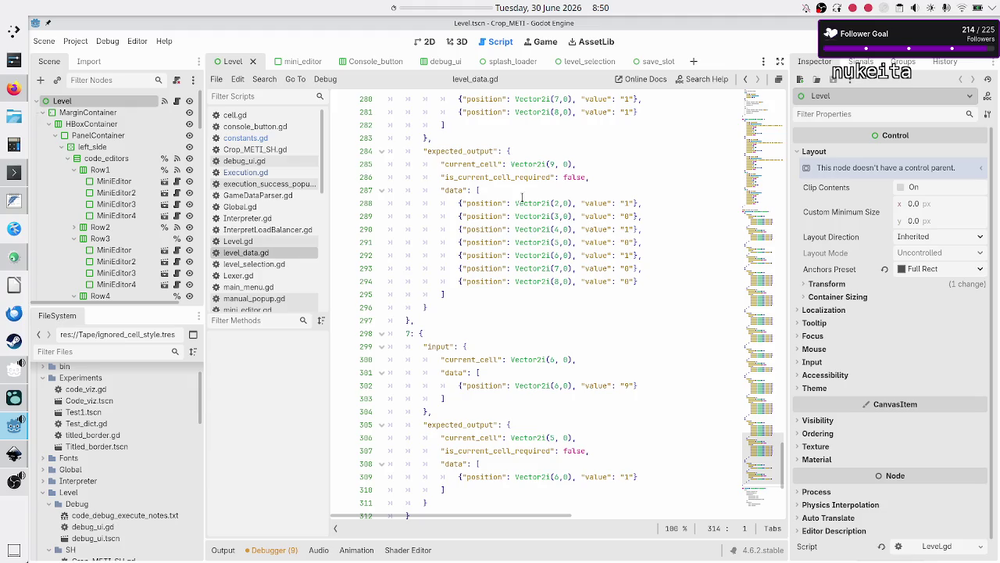
# - Set test 6's first two input values to "1" and "2"
pyautogui.scroll(-5, 643, 376)
pyautogui.scroll(3, 643, 376)
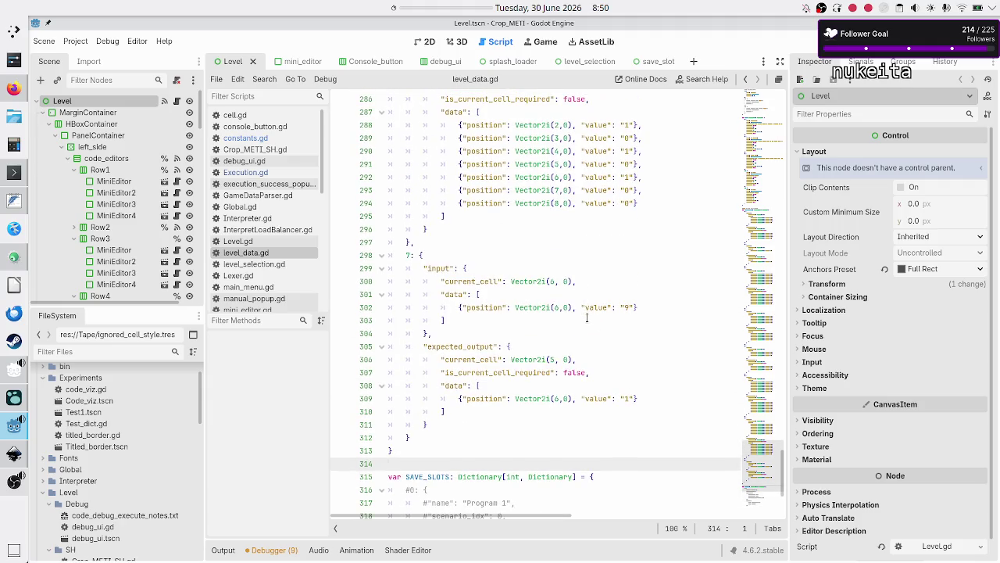
pyautogui.scroll(5, 568, 211)
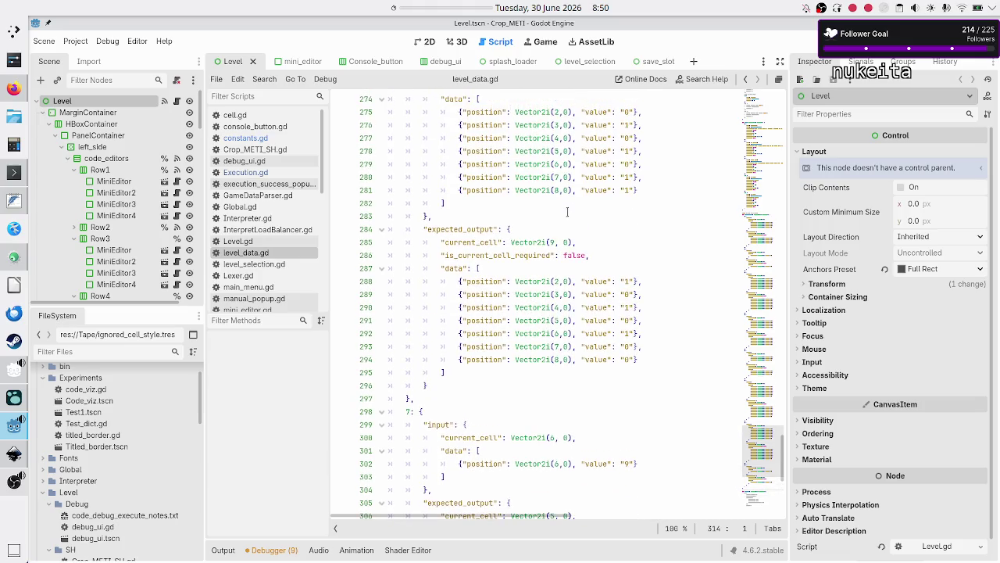
pyautogui.scroll(2, 594, 227)
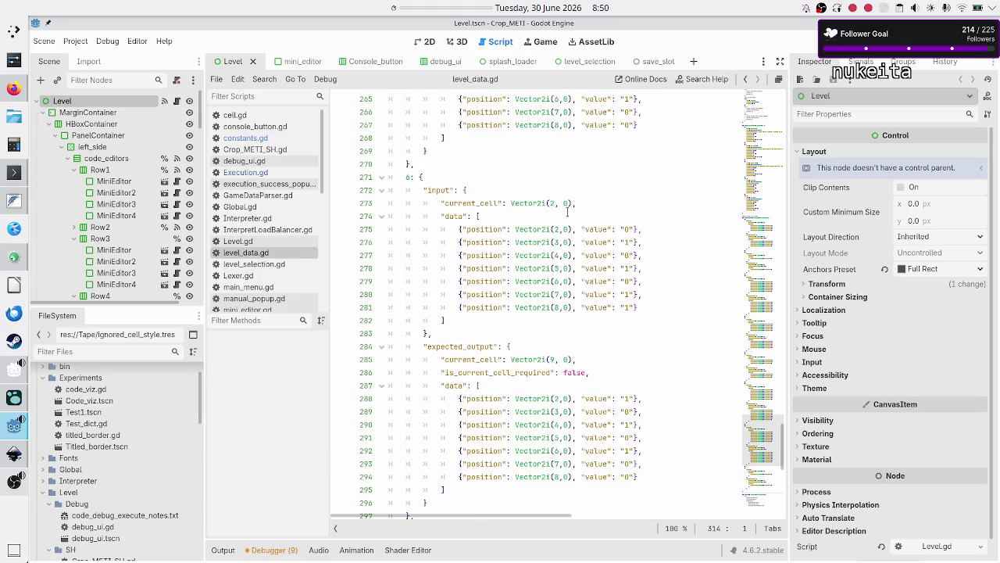
pyautogui.click(655, 231)
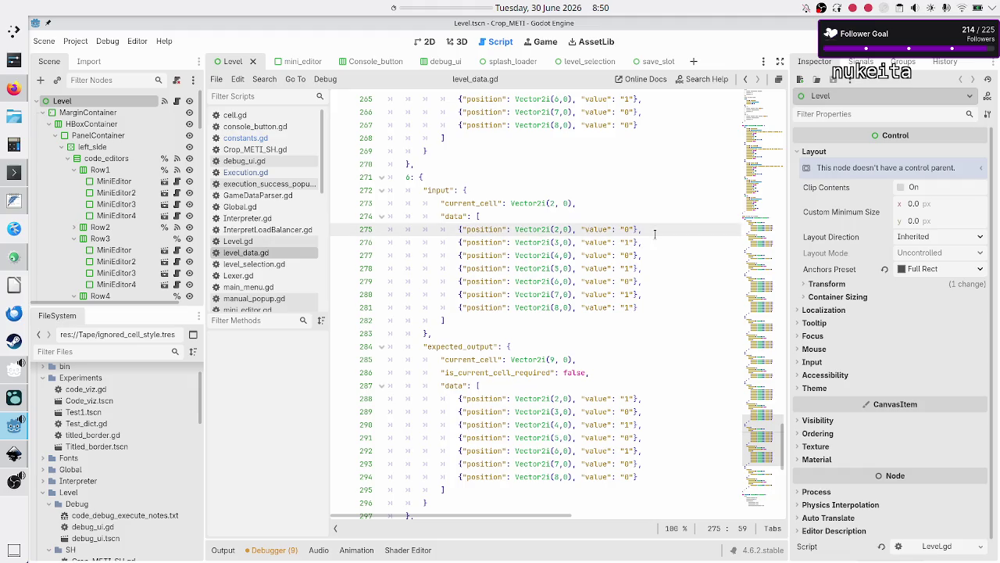
pyautogui.press('Up')
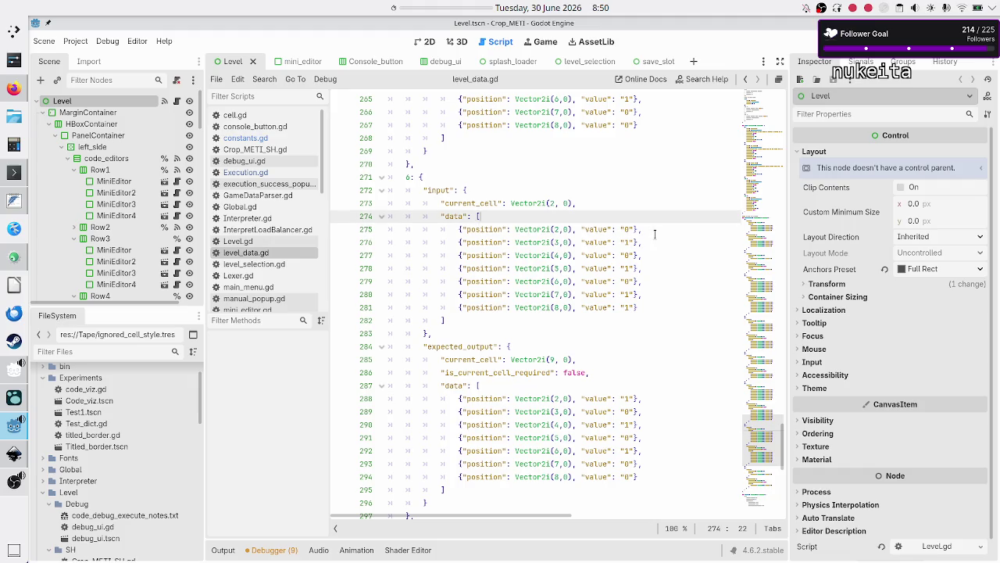
pyautogui.press('Down')
pyautogui.press('Left')
pyautogui.press('Left')
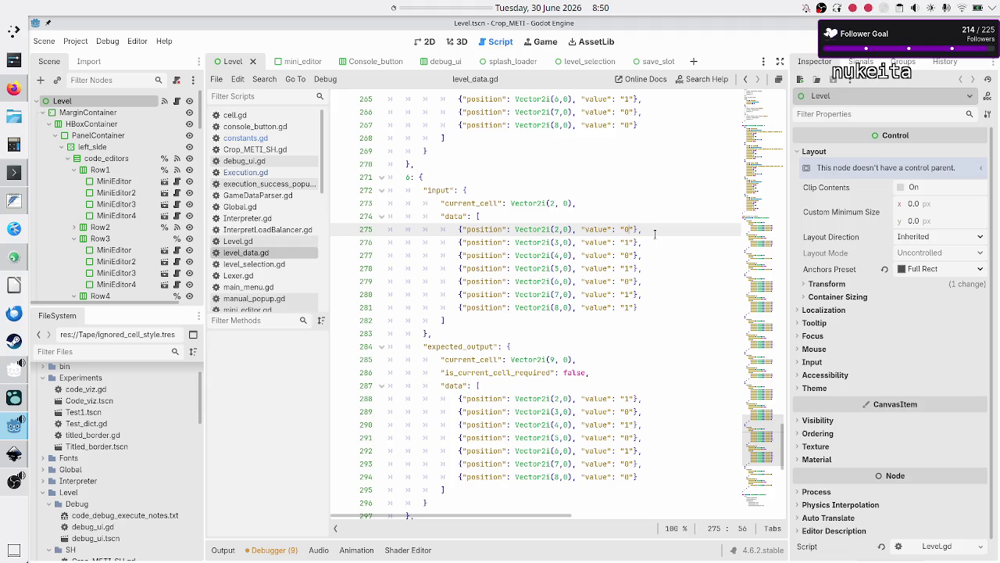
pyautogui.press('BackSpace')
pyautogui.write('1')
pyautogui.press('Down')
pyautogui.press('BackSpace')
pyautogui.write('2')
# - Delete test 6's extra input rows, keeping three, and copy those three rows
pyautogui.press('Down')
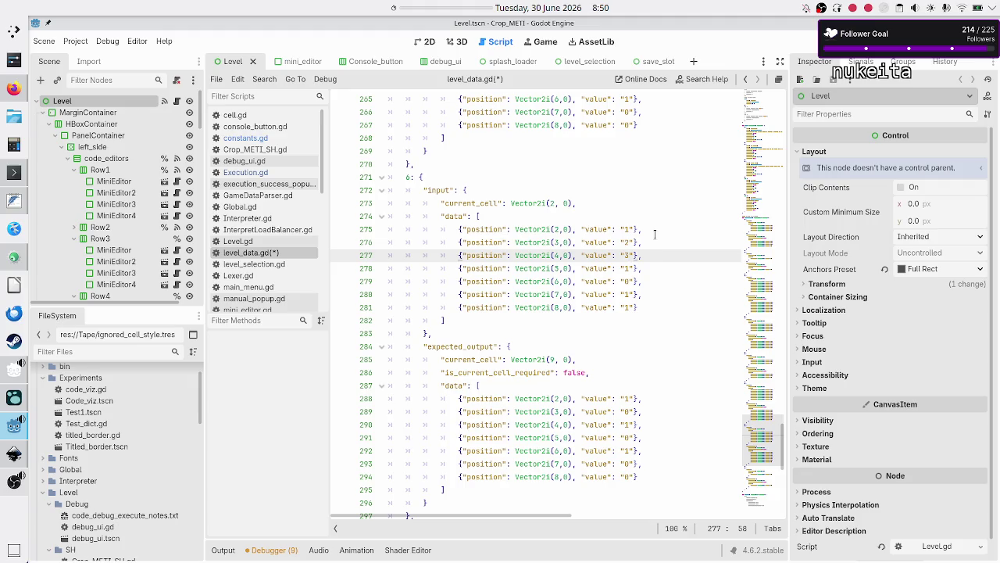
pyautogui.hotkey('shift', 'Down')
pyautogui.hotkey('shift', 'Down')
pyautogui.hotkey('shift', 'Down')
pyautogui.press('BackSpace')
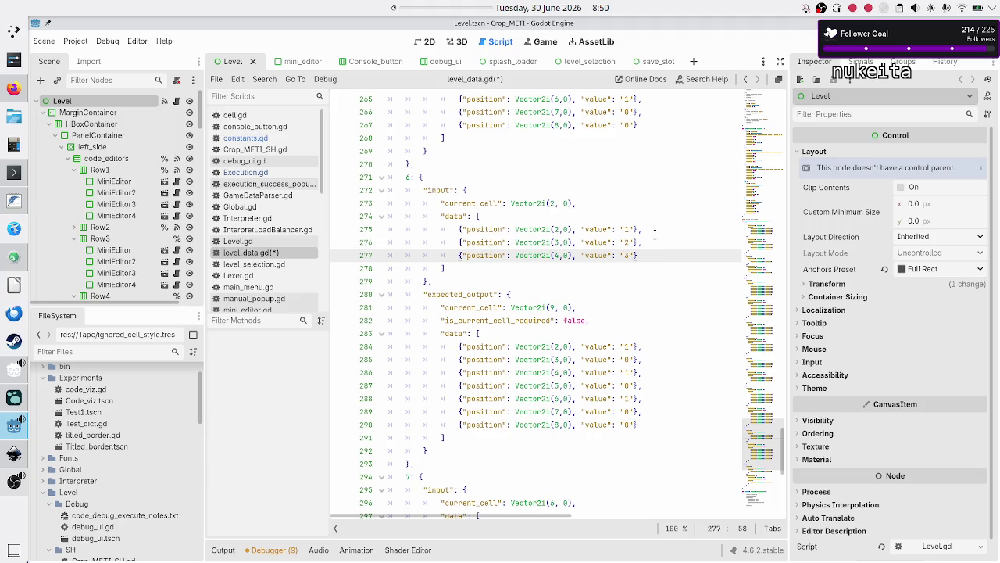
pyautogui.press('Up')
pyautogui.press('Up')
pyautogui.press('Up')
pyautogui.press('Down')
pyautogui.press('Home')
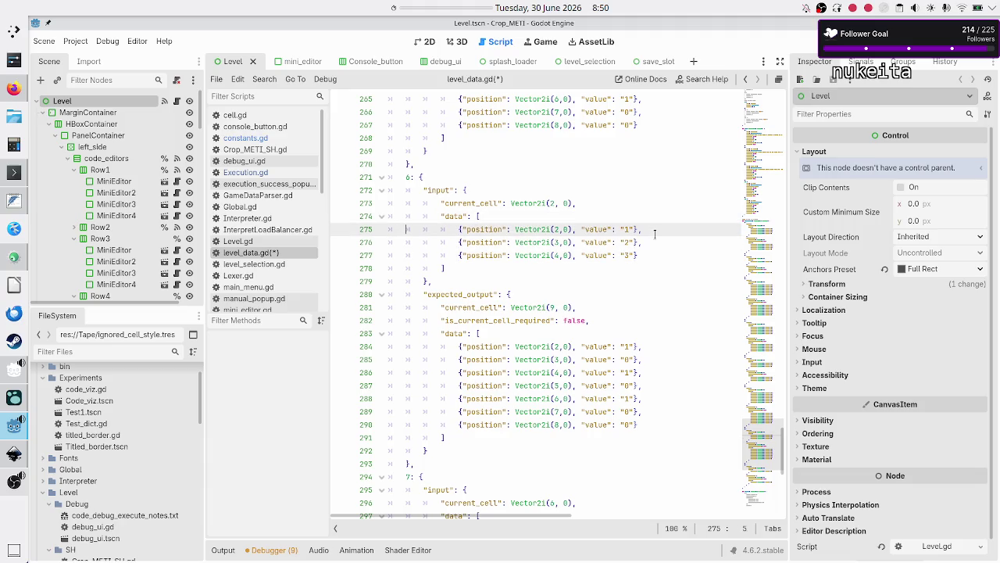
pyautogui.hotkey('shift', 'Down')
pyautogui.hotkey('shift', 'Down')
pyautogui.hotkey('shift', 'Down')
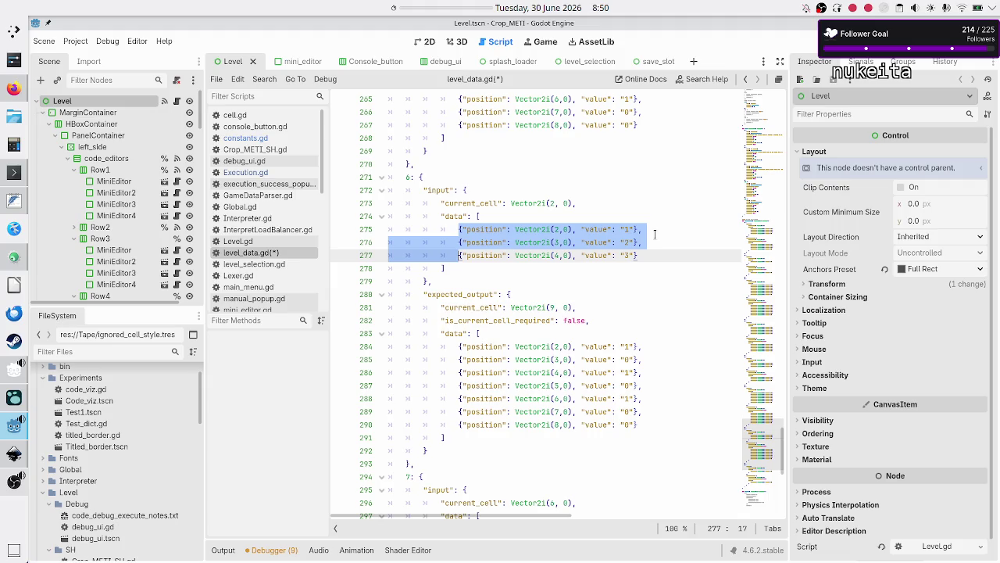
pyautogui.hotkey('shift', 'Left')
pyautogui.hotkey('shift', 'Left')
pyautogui.hotkey('shift', 'Left')
pyautogui.hotkey('ctrl', 'c')
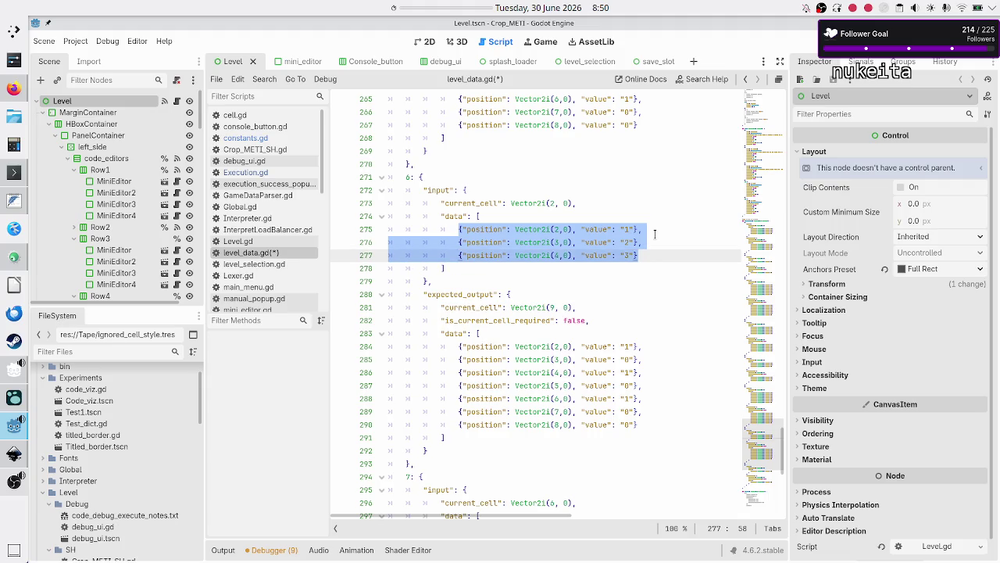
pyautogui.press('Home')
pyautogui.press('Home')
# - Change test 6's expected current_cell to Vector2i(1, 0)
pyautogui.press('Down')
pyautogui.press('Down')
pyautogui.press('Down')
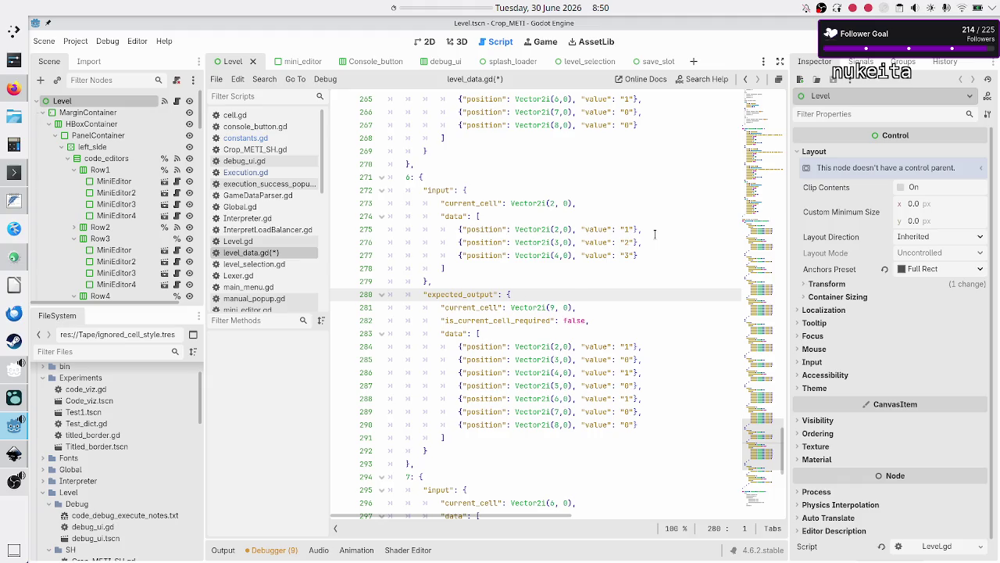
pyautogui.press('Down')
pyautogui.press('Down')
pyautogui.press('Up')
pyautogui.press('End')
pyautogui.press('Left')
pyautogui.press('Left')
pyautogui.press('Left')
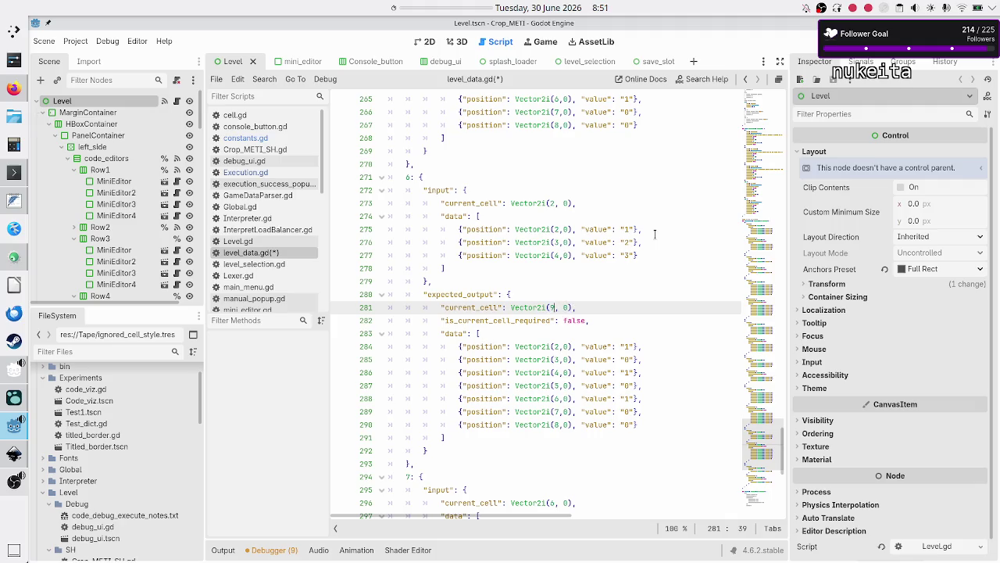
pyautogui.press('BackSpace')
pyautogui.write('3')
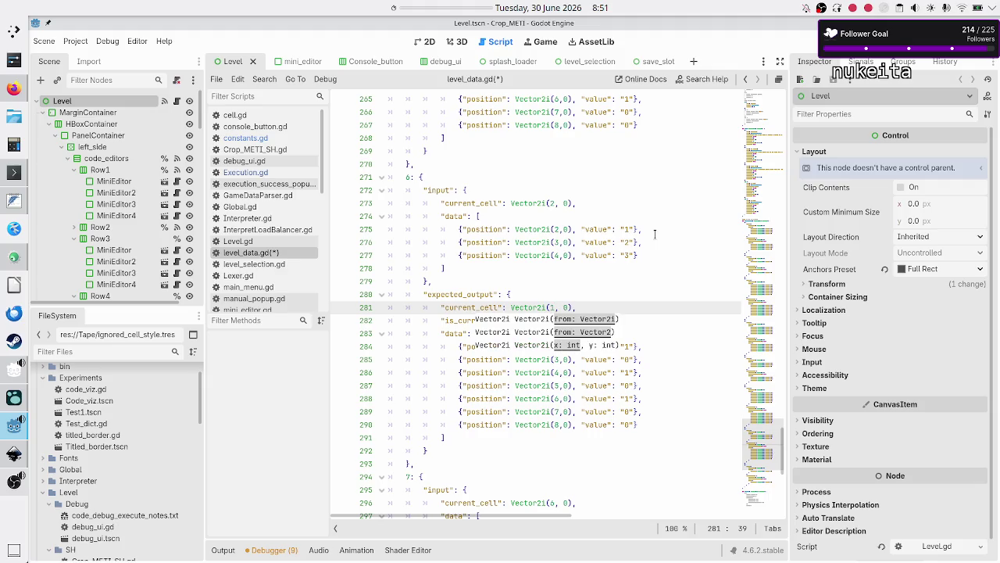
pyautogui.press('BackSpace')
pyautogui.write('3')
pyautogui.press('BackSpace')
pyautogui.write('1')
pyautogui.press('Down')
pyautogui.press('Down')
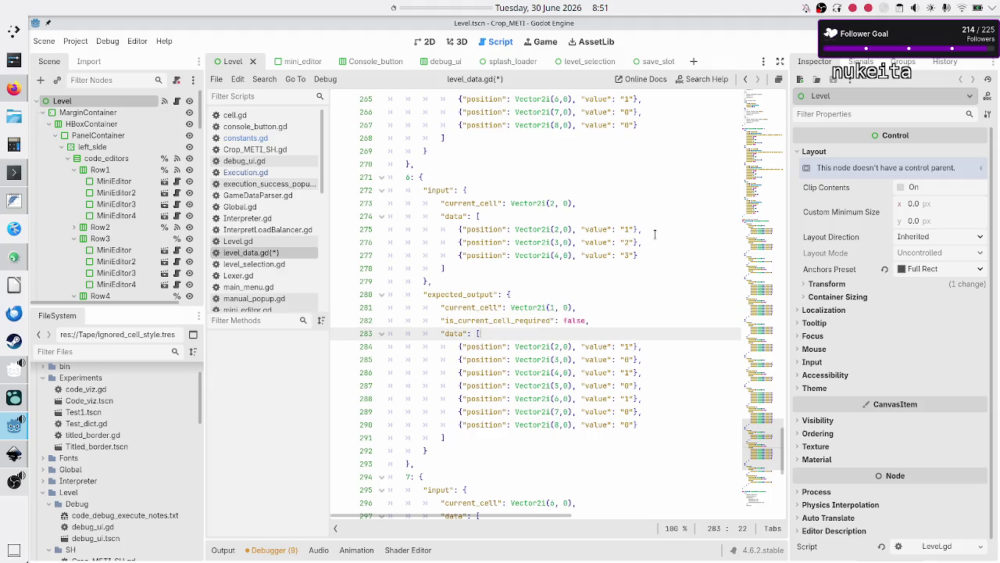
# - Replace the seven old expected output rows with the three copied input rows
pyautogui.press('Down')
pyautogui.press('Home')
pyautogui.press('Home')
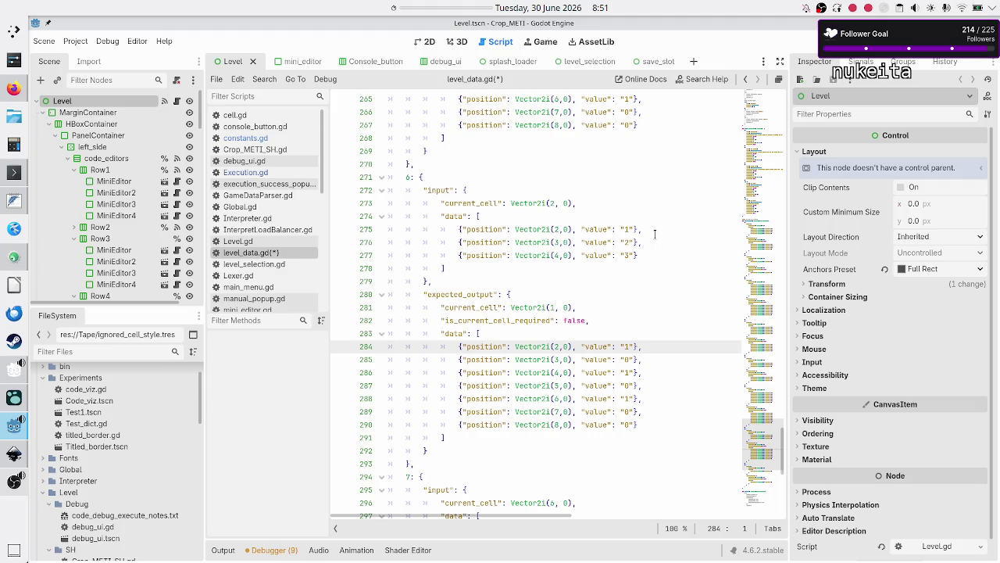
pyautogui.hotkey('shift', 'Down')
pyautogui.hotkey('shift', 'Down')
pyautogui.hotkey('shift', 'Down')
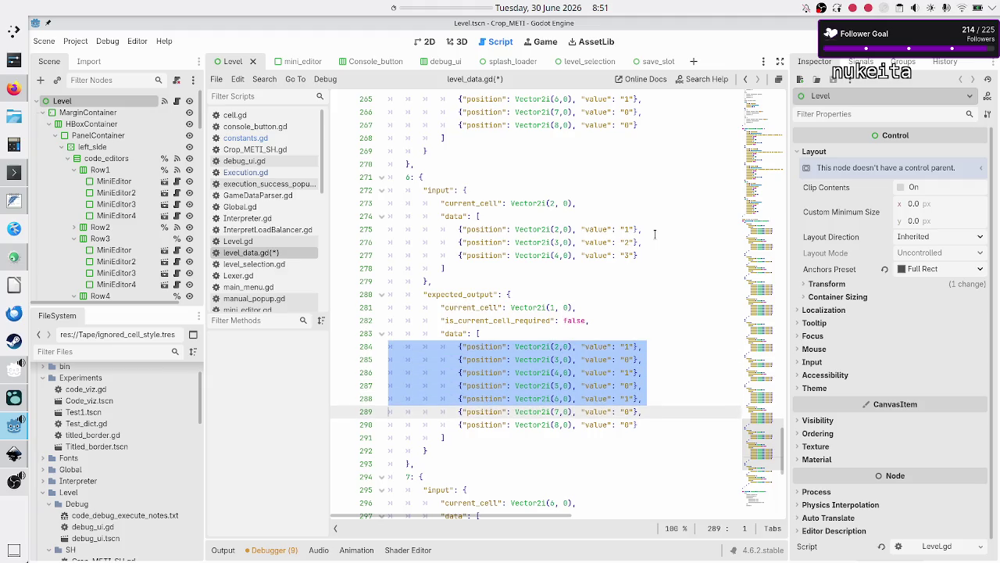
pyautogui.press('BackSpace')
pyautogui.press('Up')
pyautogui.press('End')
pyautogui.press('Return')
pyautogui.hotkey('ctrl', 'v')
# - Set the first two expected output values to "."
pyautogui.press('Up')
pyautogui.press('Up')
pyautogui.press('Left')
pyautogui.press('Left')
pyautogui.press('Left')
pyautogui.press('BackSpace')
pyautogui.write('.')
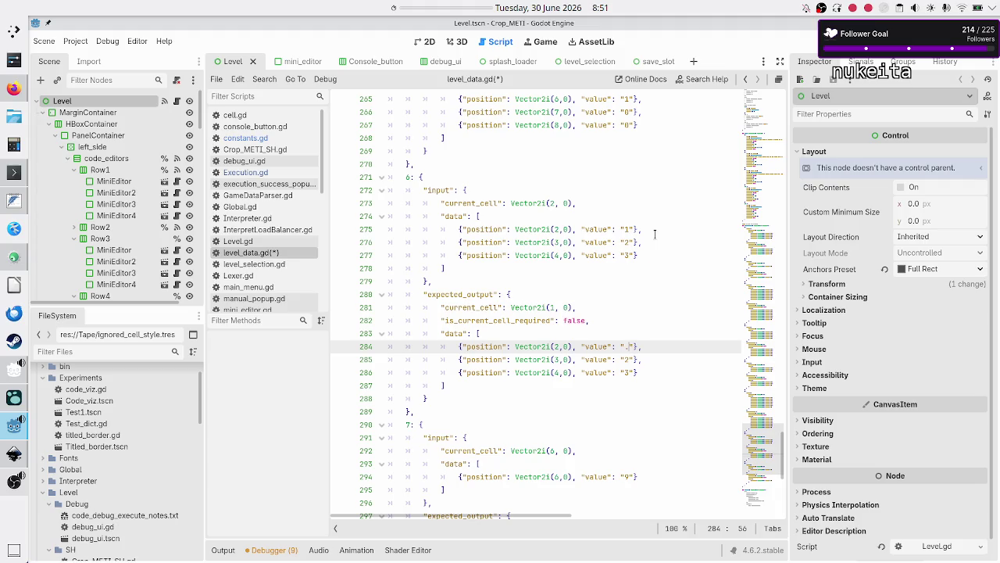
pyautogui.press('Down')
pyautogui.press('BackSpace')
pyautogui.write('.')
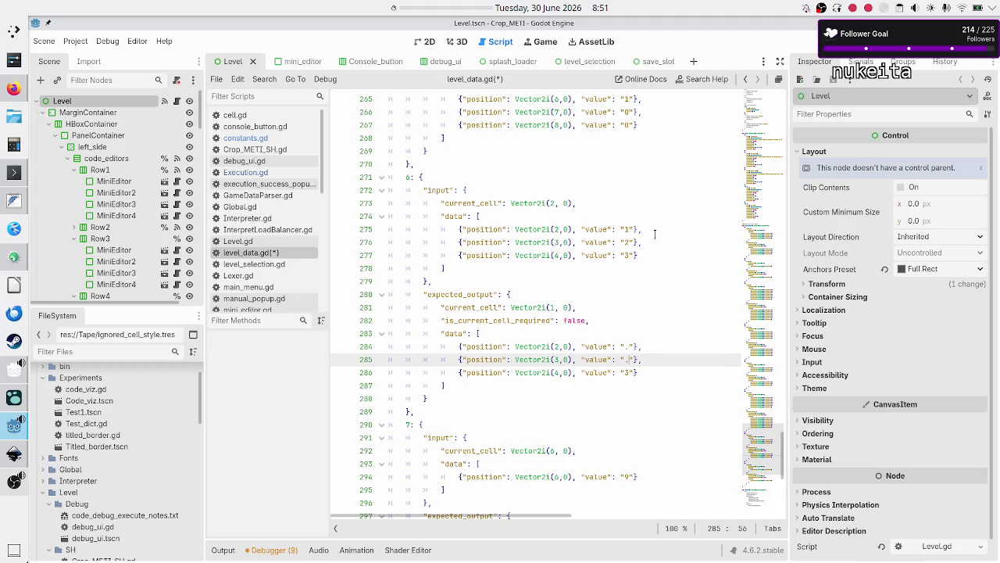
pyautogui.press('Down')
pyautogui.press('Up')
pyautogui.press('Up')
pyautogui.press('Up')
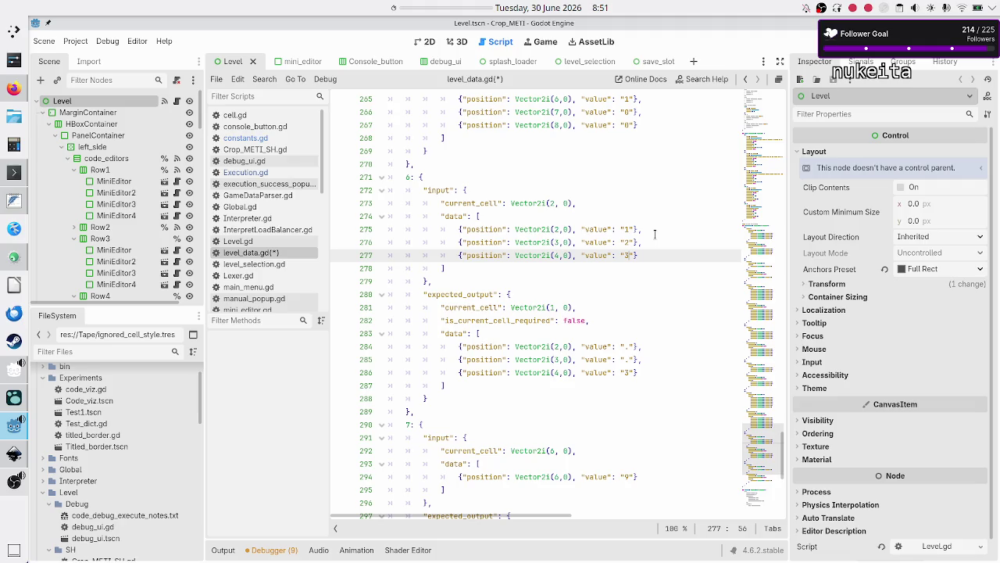
pyautogui.press('Up')
pyautogui.press('Up')
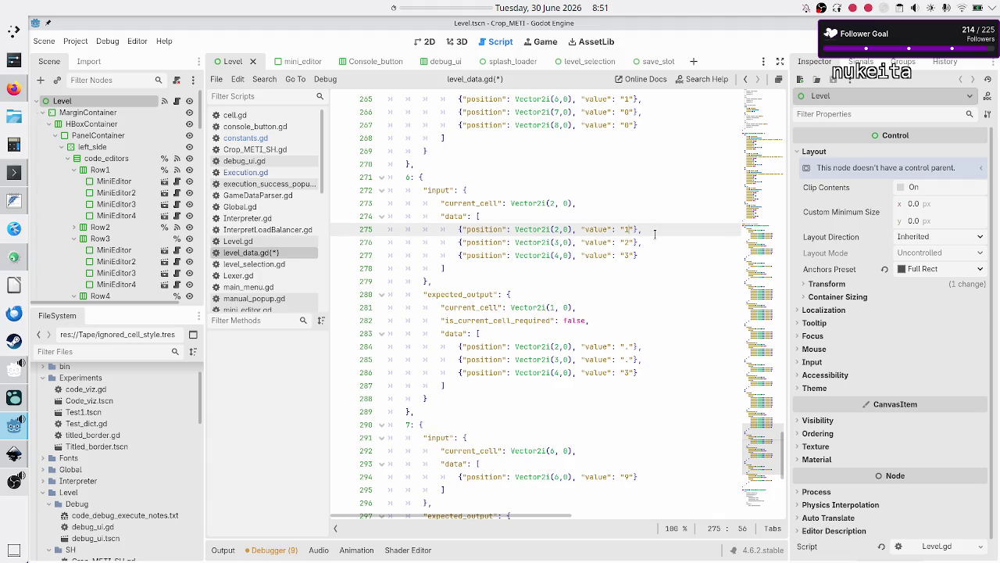
pyautogui.hotkey('shift', 'Down')
pyautogui.hotkey('shift', 'Down')
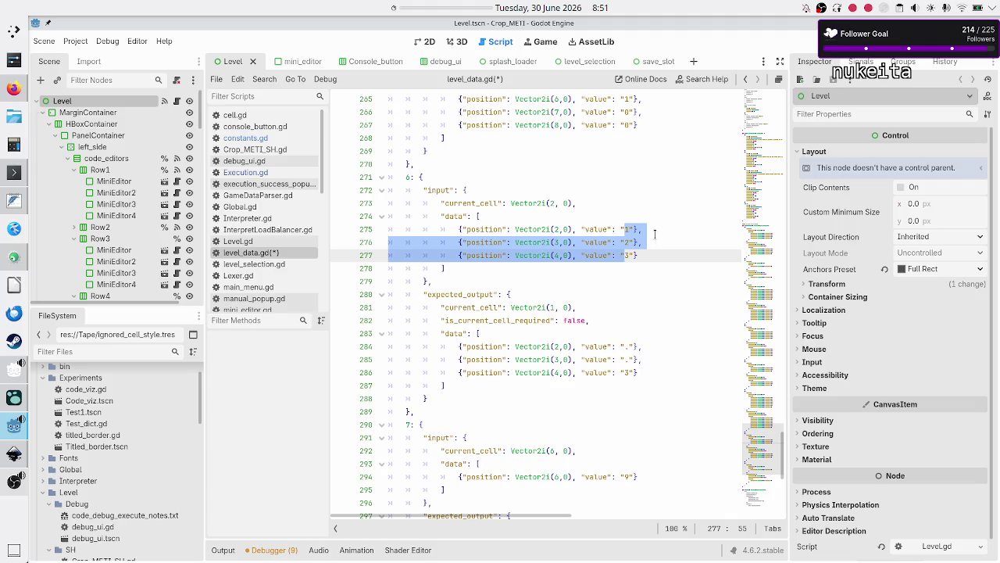
# - Change the third expected output value from "3" to "0"
pyautogui.press('Down')
pyautogui.press('Down')
pyautogui.press('Down')
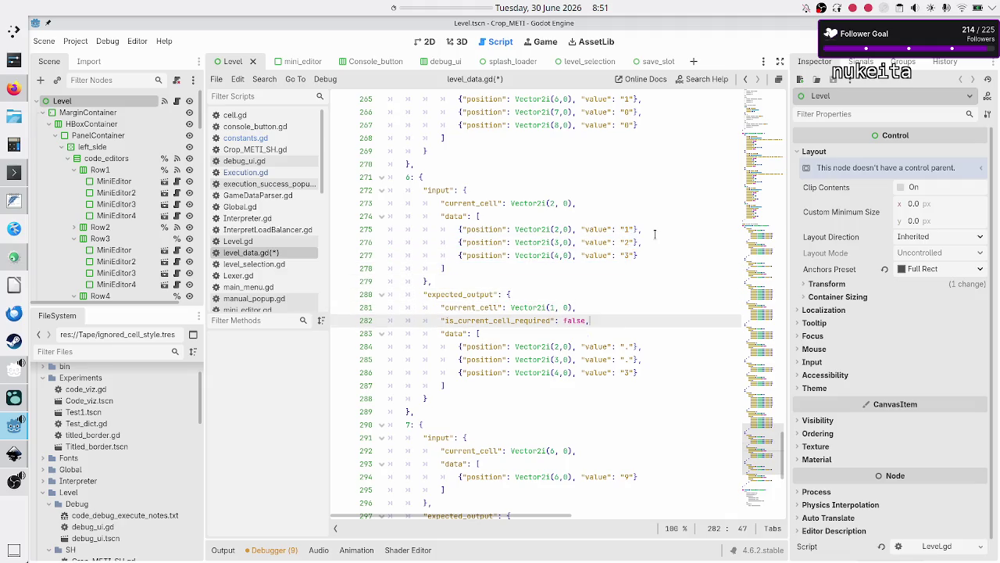
pyautogui.press('Delete')
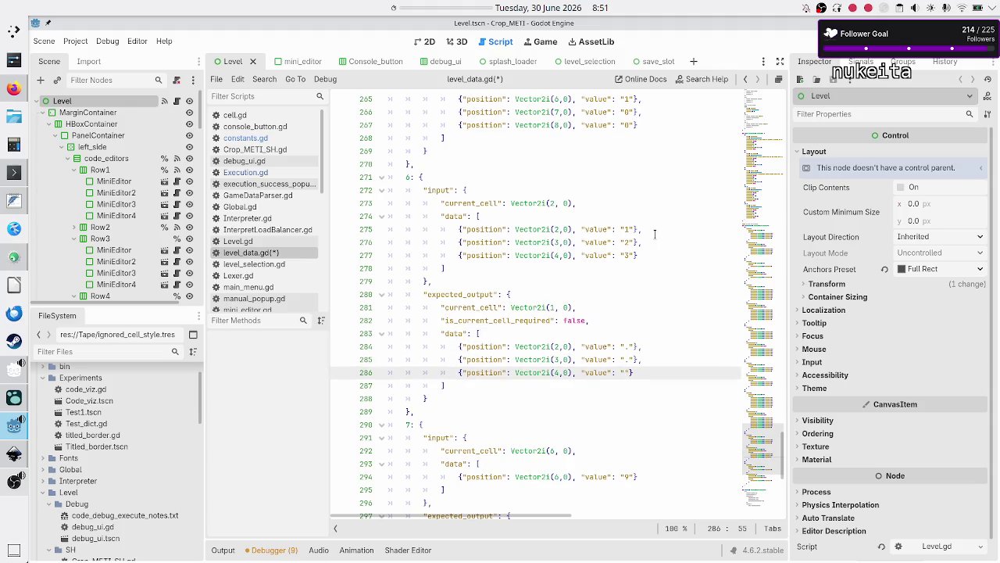
pyautogui.write('0')
pyautogui.press('Up')
pyautogui.press('Up')
pyautogui.press('Up')
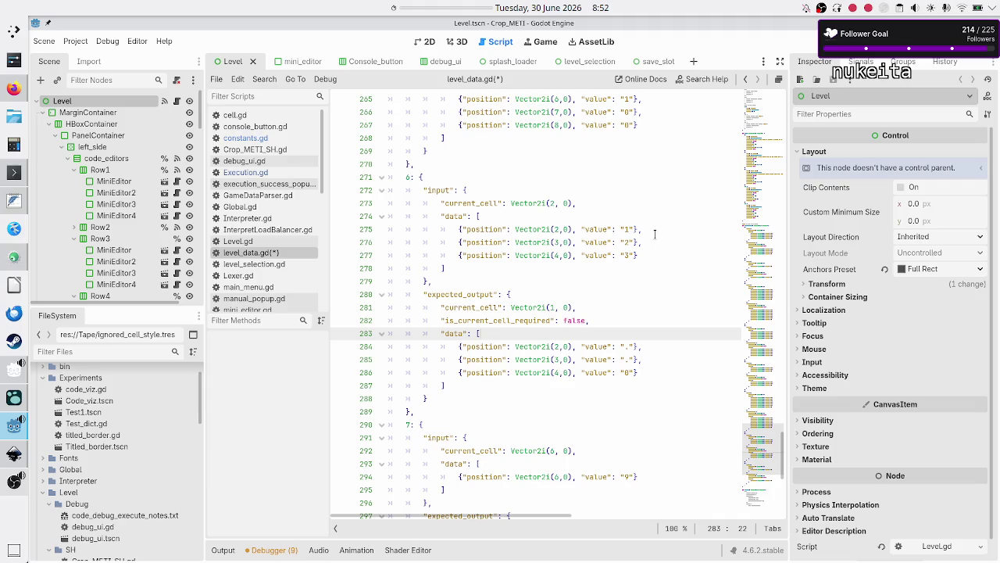
pyautogui.press('Up')
pyautogui.press('Up')
pyautogui.press('Up')
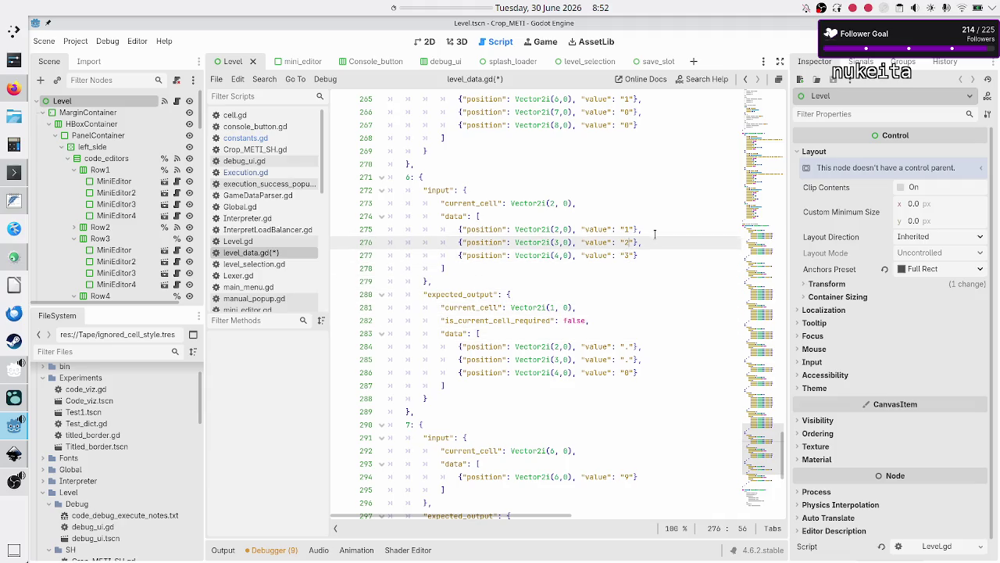
# - Set all three test 6 input values to "2"
pyautogui.press('BackSpace')
pyautogui.press('Down')
pyautogui.press('Delete')
pyautogui.press('Down')
pyautogui.press('Delete')
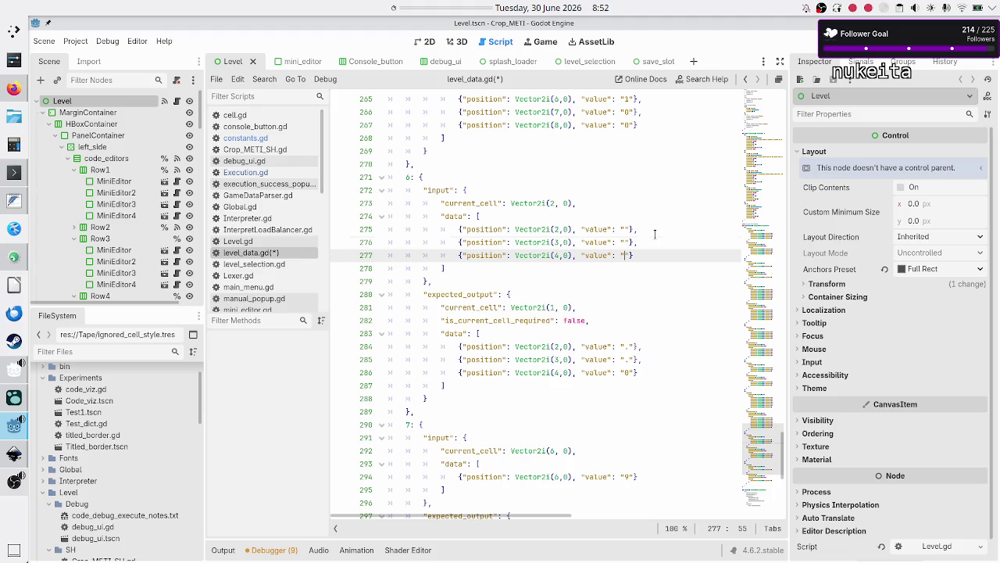
pyautogui.press('Up')
pyautogui.press('Up')
pyautogui.write('2')
pyautogui.press('Down')
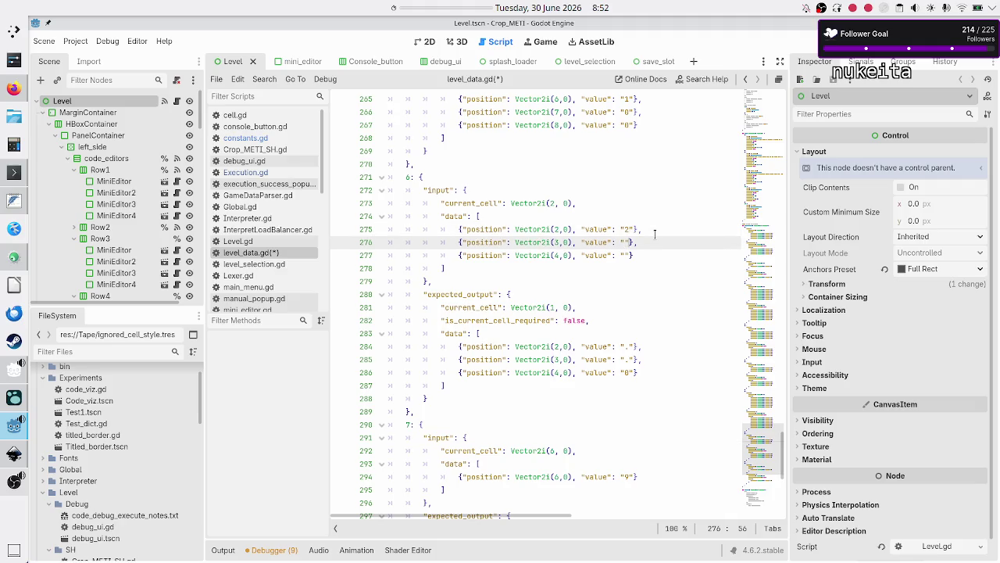
pyautogui.write('2')
pyautogui.press('Down')
pyautogui.write('2')
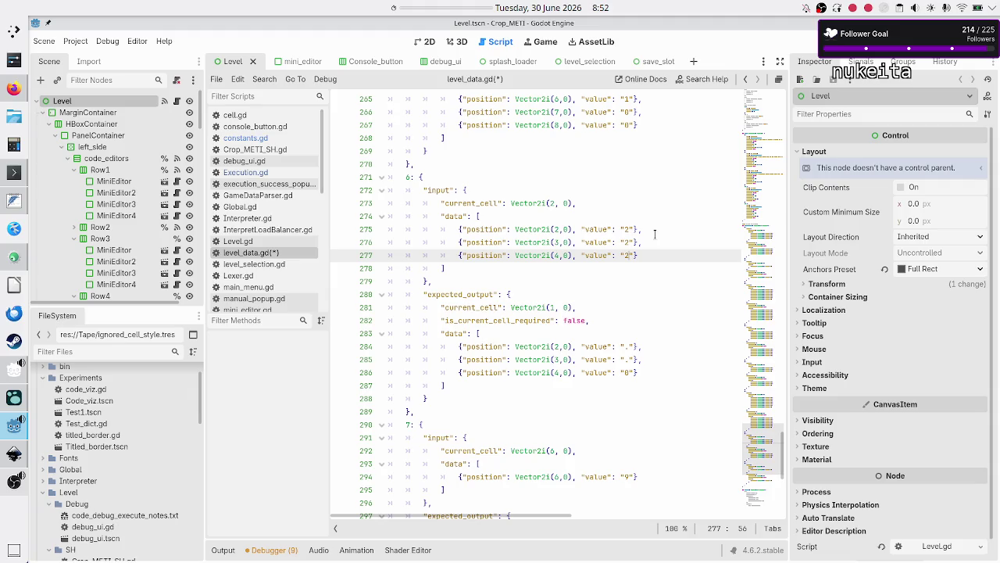
pyautogui.press('Down')
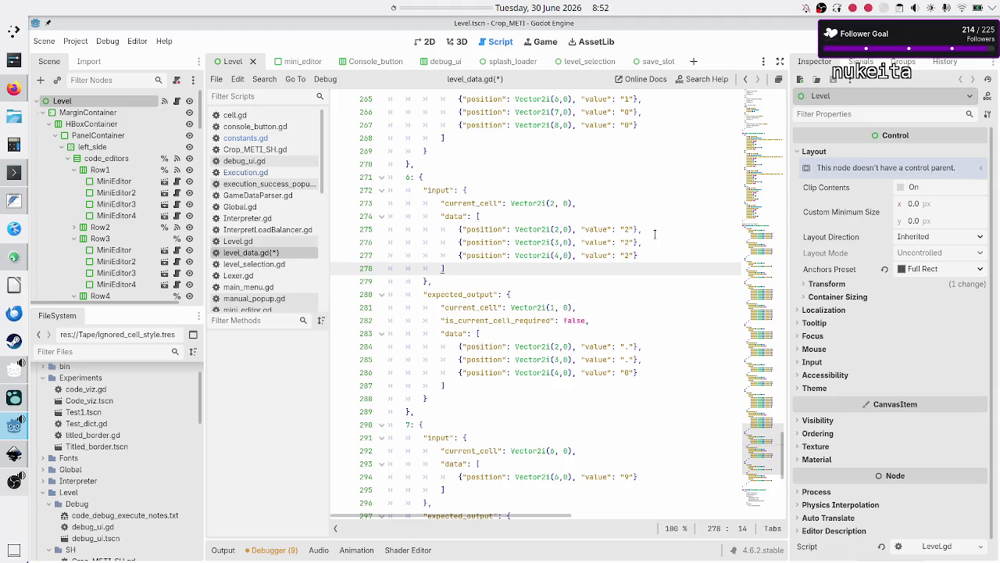
pyautogui.press('Down')
pyautogui.press('Down')
pyautogui.press('Down')
pyautogui.press('Down')
pyautogui.press('Down')
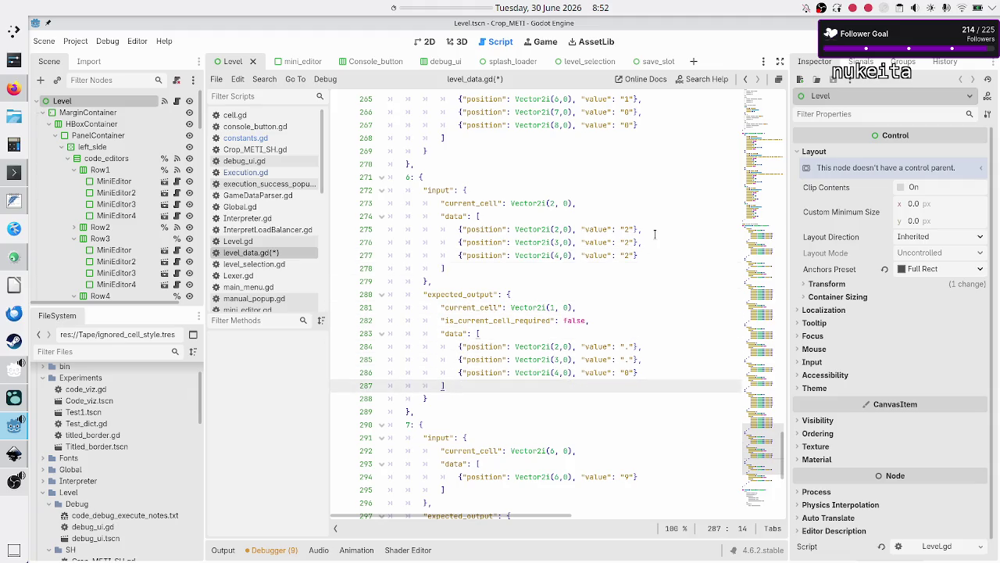
pyautogui.press('Down')
pyautogui.press('Down')
pyautogui.press('Down')
pyautogui.hotkey('shift', 'Left')
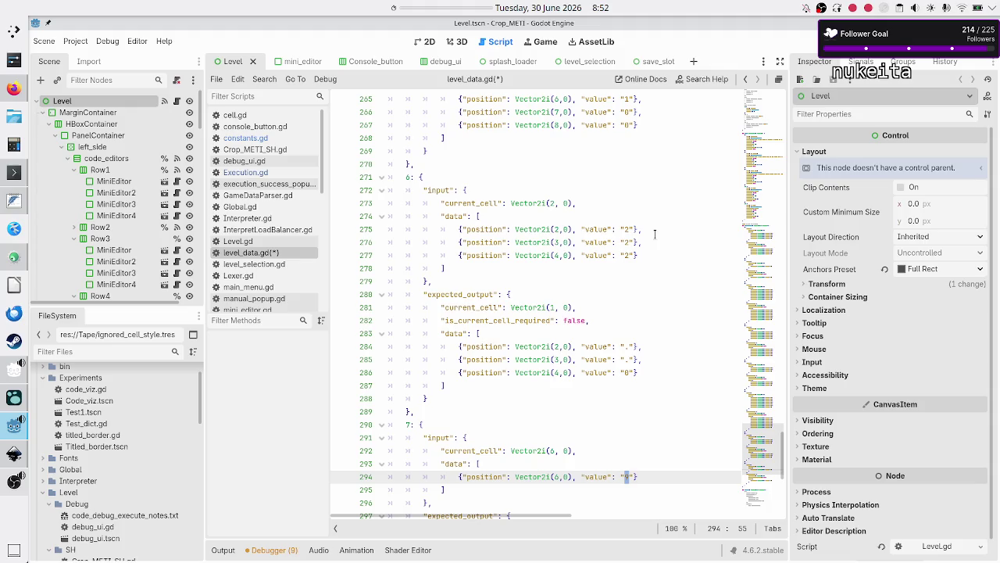
# - Duplicate the test 7 block below itself and rekey the copy as test 8
pyautogui.press('Up')
pyautogui.press('Up')
pyautogui.press('Up')
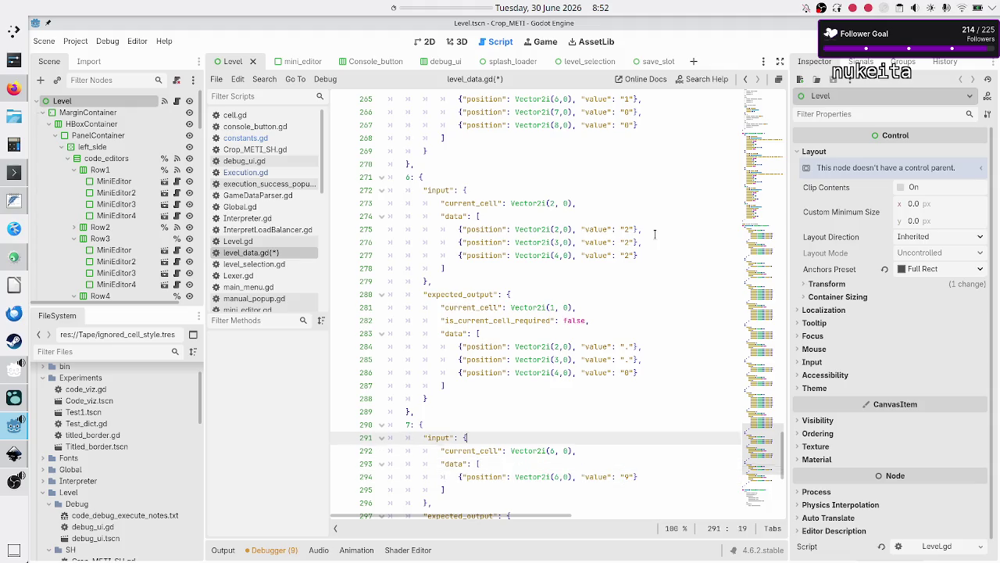
pyautogui.press('Down')
pyautogui.press('Down')
pyautogui.press('Down')
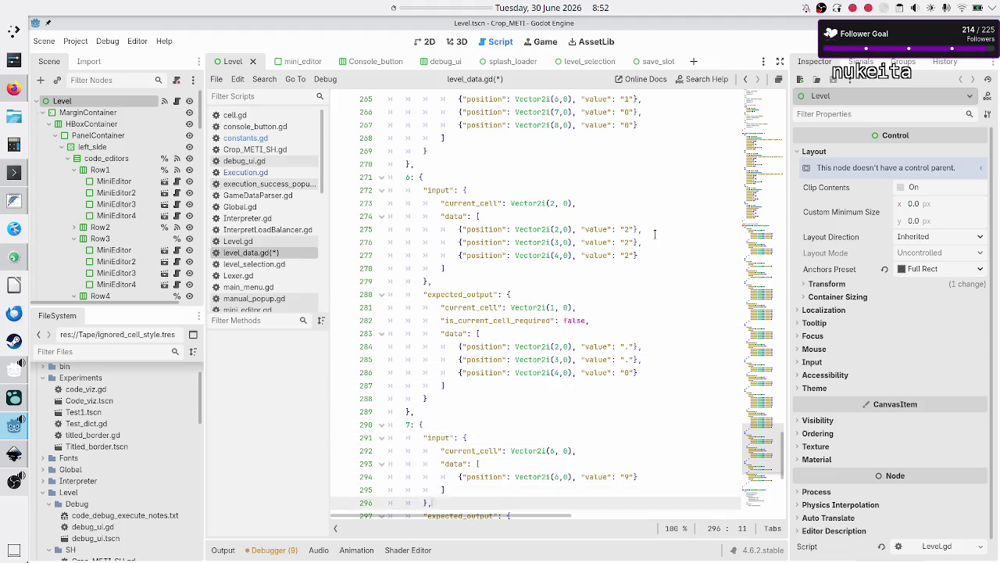
pyautogui.press('Up')
pyautogui.press('Up')
pyautogui.press('Up')
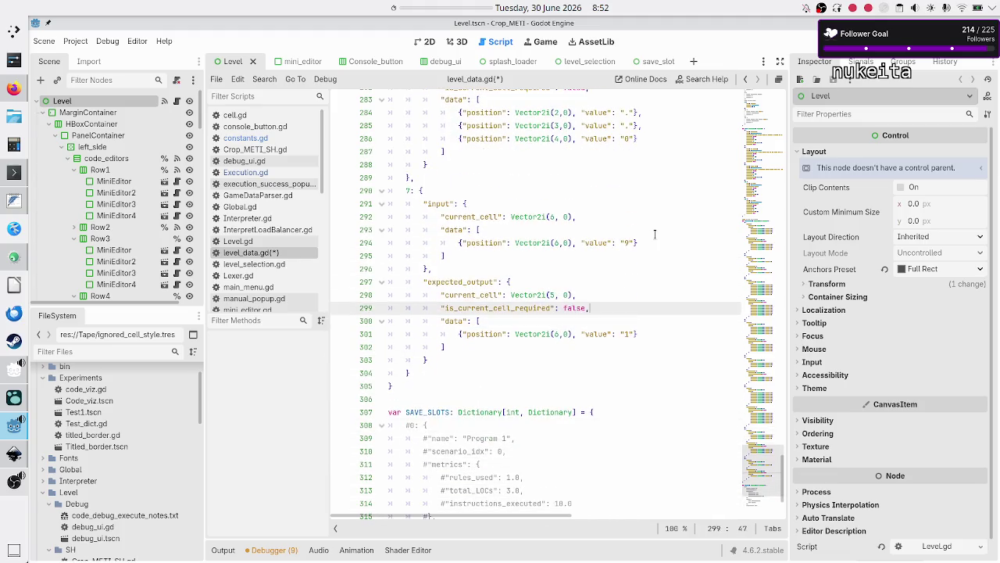
pyautogui.press('Home')
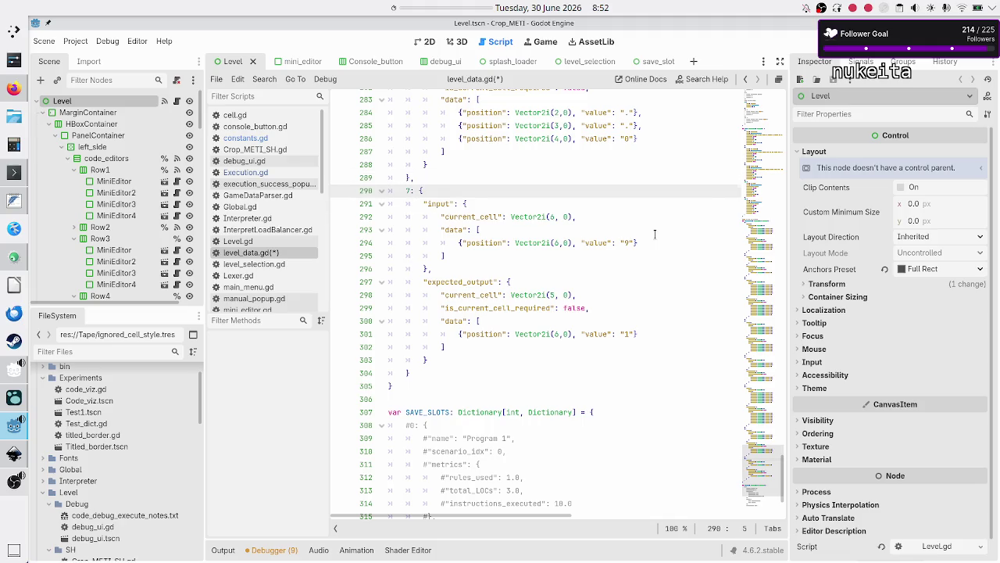
pyautogui.hotkey('shift', 'Down')
pyautogui.hotkey('shift', 'Down')
pyautogui.hotkey('shift', 'Down')
pyautogui.hotkey('shift', 'Right')
pyautogui.hotkey('ctrl', 'c')
pyautogui.press('Right')
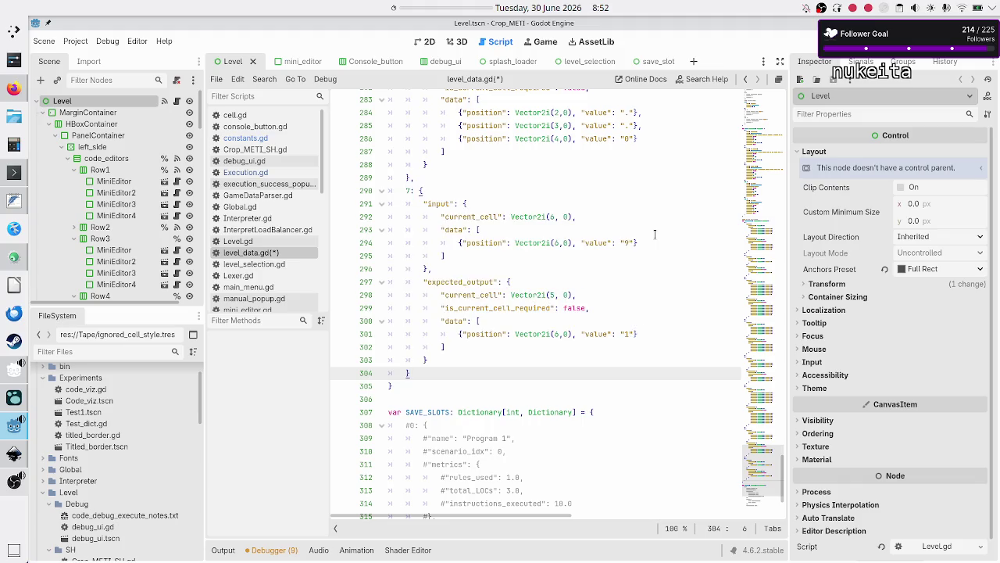
pyautogui.write(',')
pyautogui.press('Return')
pyautogui.hotkey('ctrl', 'v')
pyautogui.press('Up')
pyautogui.press('Up')
pyautogui.press('Up')
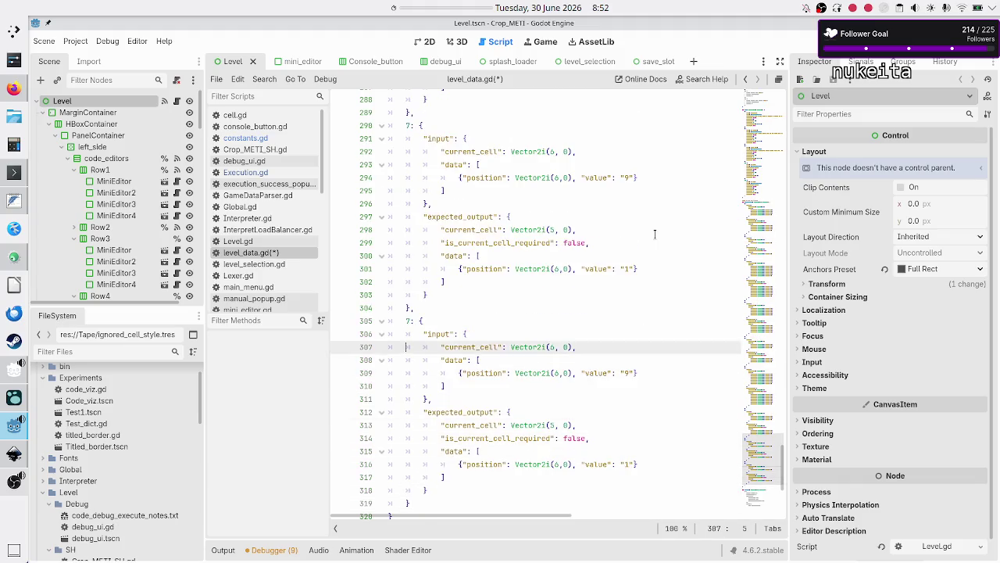
pyautogui.press('Delete')
pyautogui.write('8')
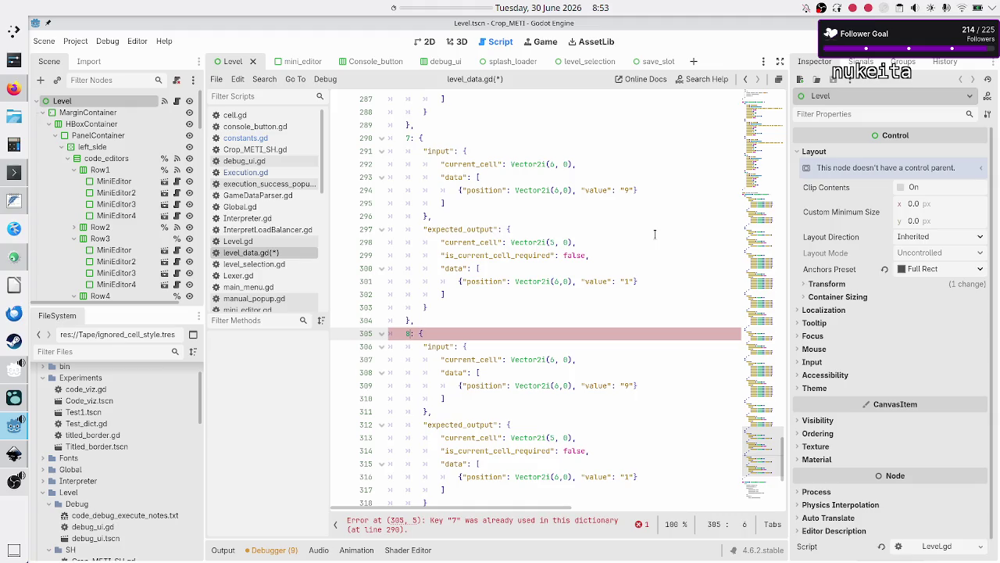
# - Change test 7's input value "9" and expected value "1" both to "0"
pyautogui.press('Down')
pyautogui.press('Down')
pyautogui.press('Down')
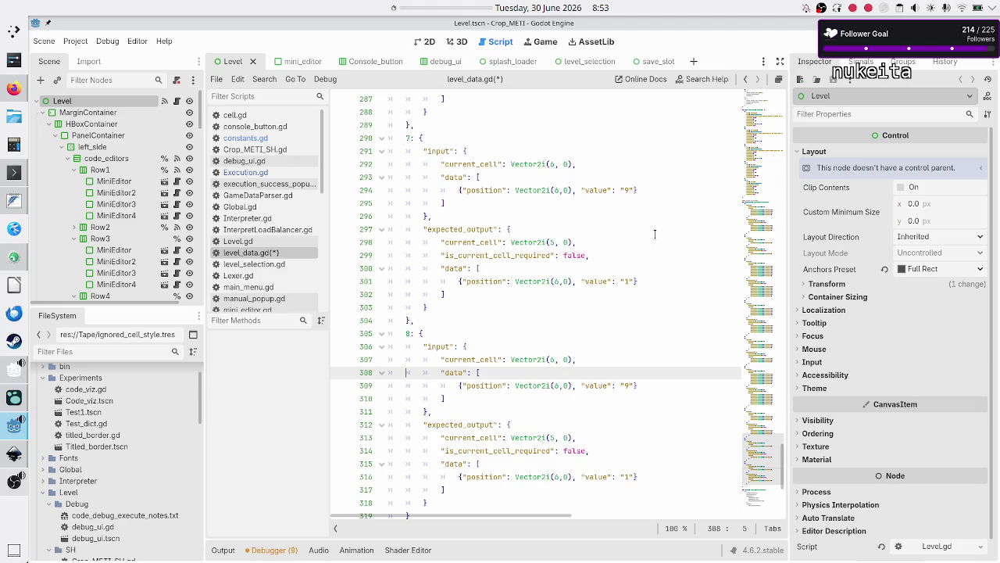
pyautogui.press('Up')
pyautogui.press('Up')
pyautogui.press('Up')
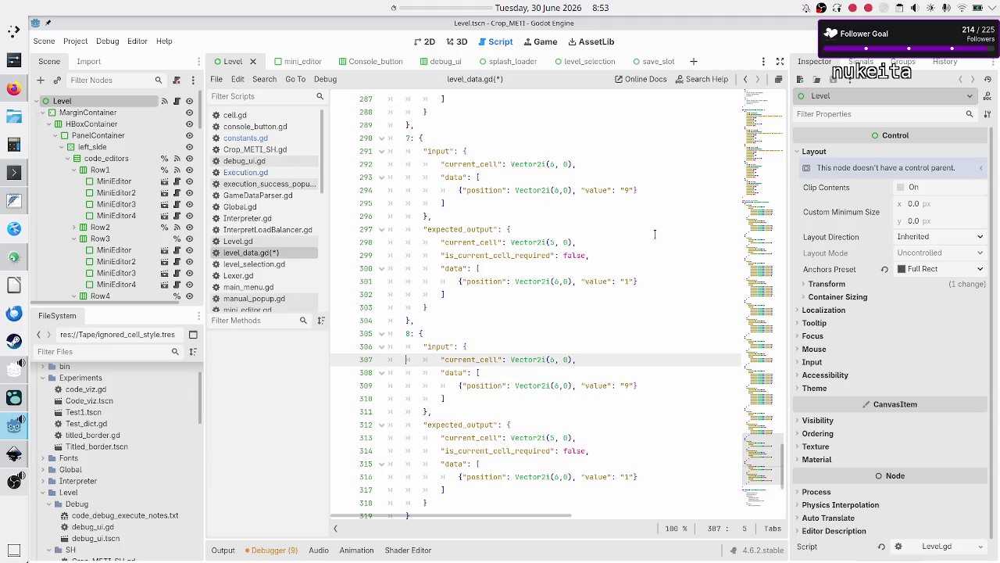
pyautogui.press('End')
pyautogui.press('Left')
pyautogui.press('Left')
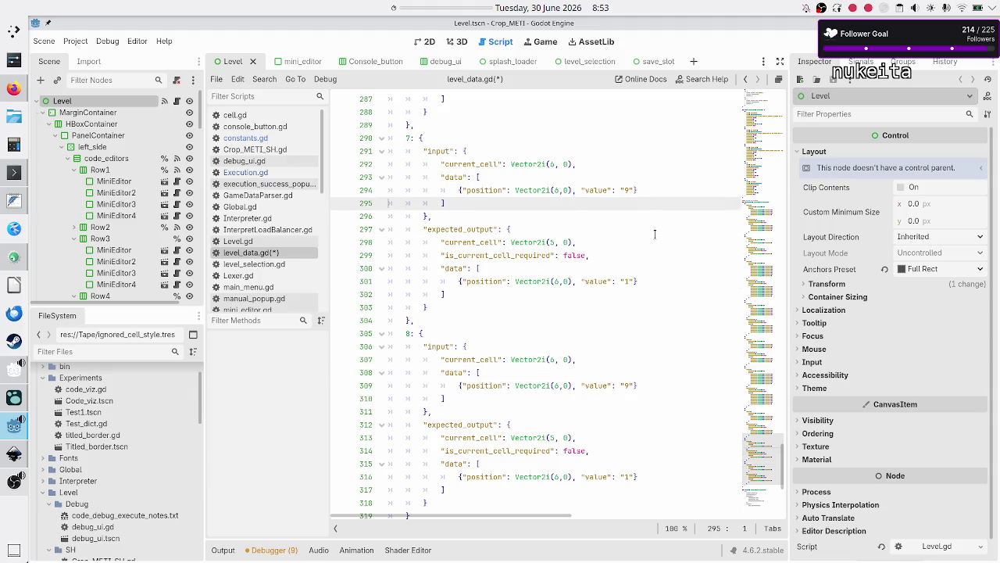
pyautogui.press('BackSpace')
pyautogui.write('0')
pyautogui.press('Down')
pyautogui.press('Down')
pyautogui.press('Down')
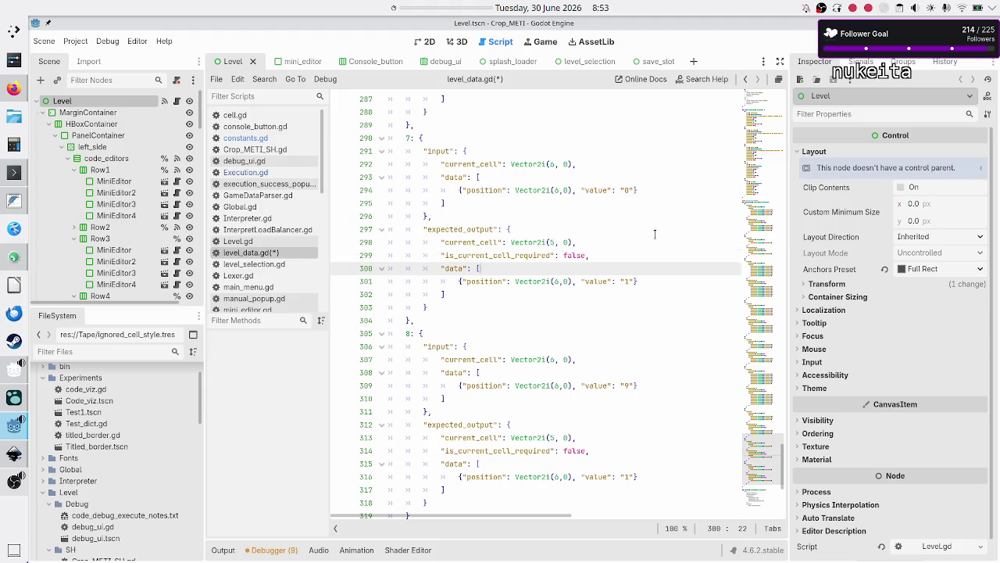
pyautogui.press('BackSpace')
pyautogui.write('0')
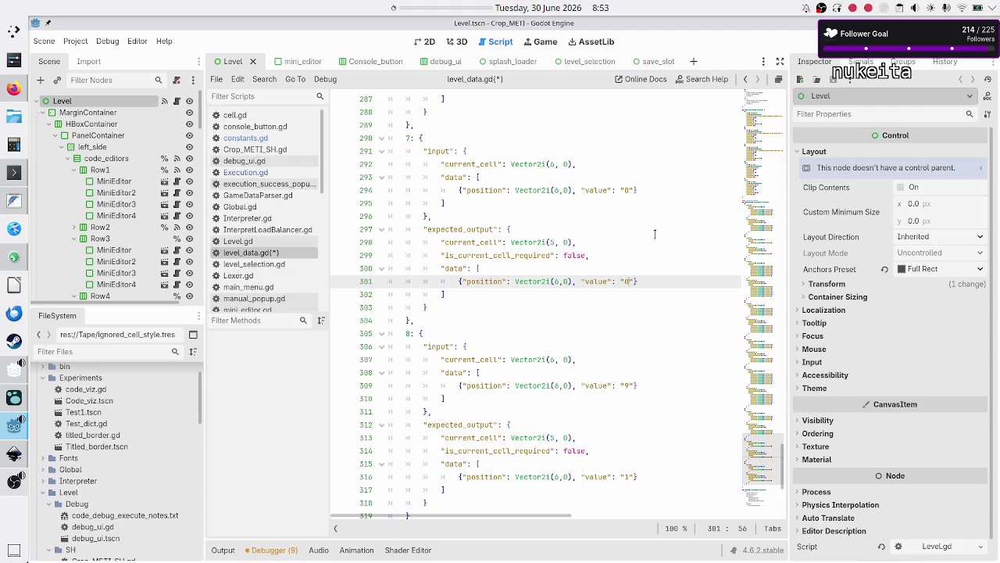
pyautogui.click(13, 89)
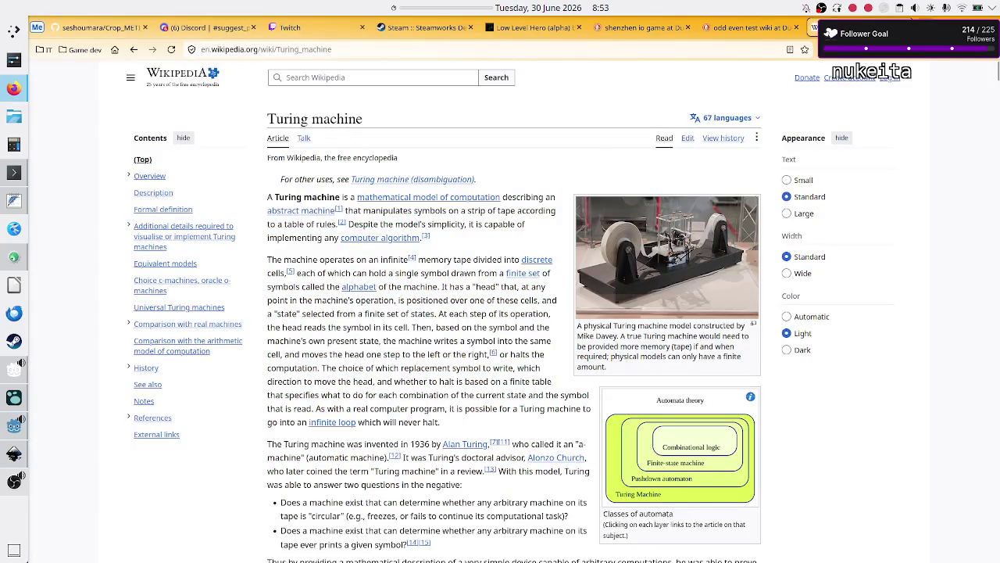
# - Search 'is zero an even number' in a new Firefox tab, then return to Godot
pyautogui.hotkey('ctrl', 't')
pyautogui.write('is zero')
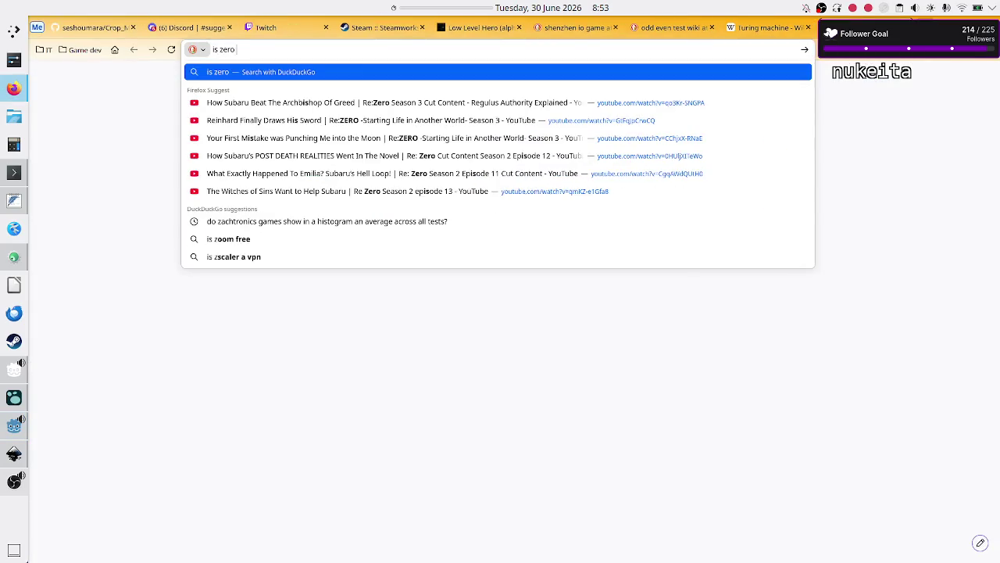
pyautogui.write(' an even number')
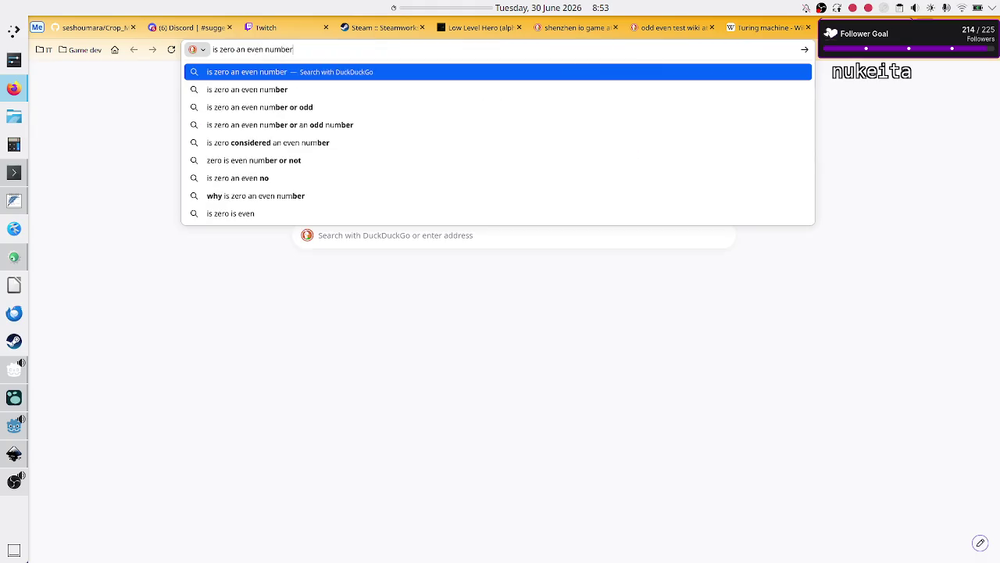
pyautogui.press('Return')
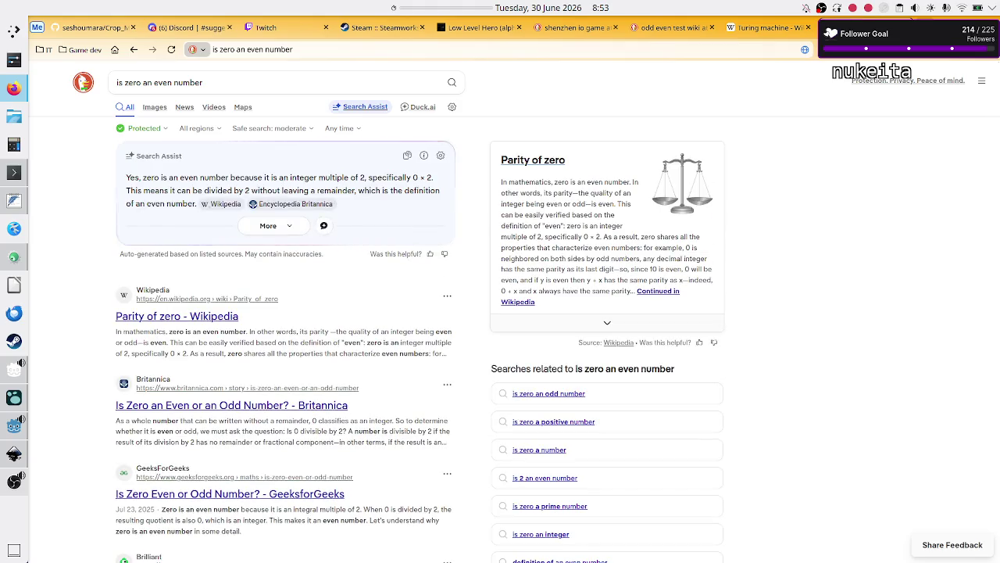
pyautogui.hotkey('alt', 'Tab')
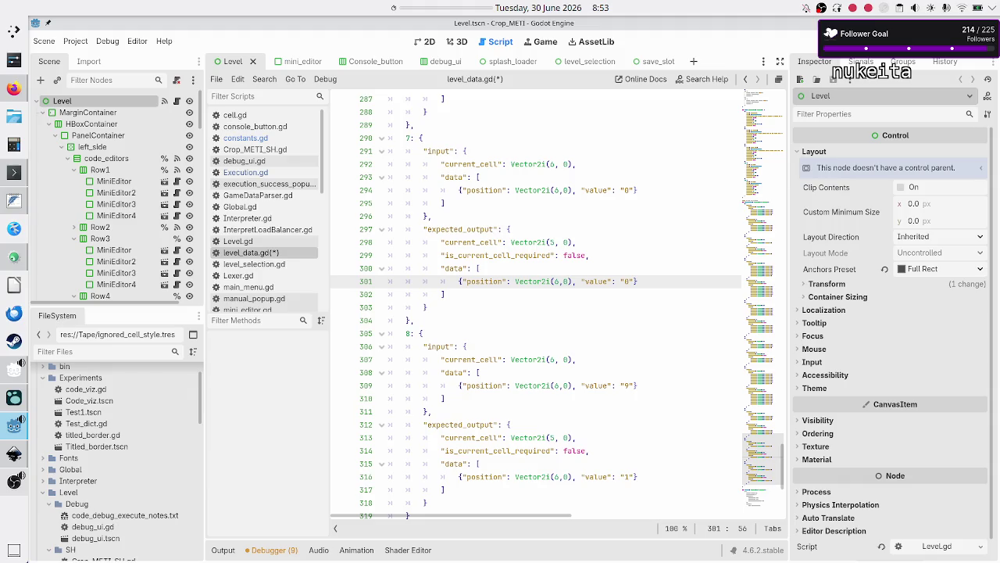
# - Change test 8's input current_cell to Vector2i(3, 0)
pyautogui.press('Down')
pyautogui.press('Down')
pyautogui.press('Down')
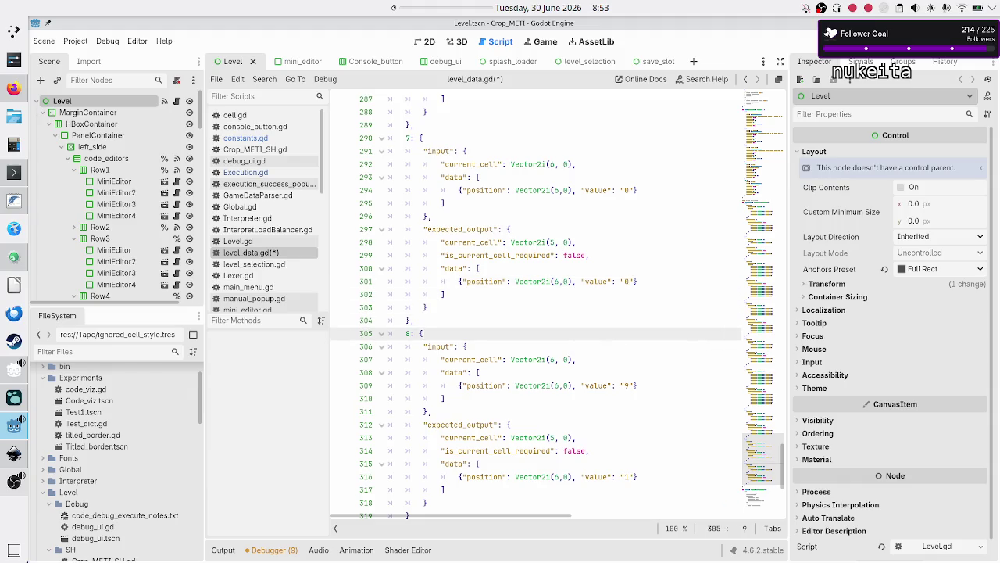
pyautogui.press('Down')
pyautogui.press('Down')
pyautogui.press('Down')
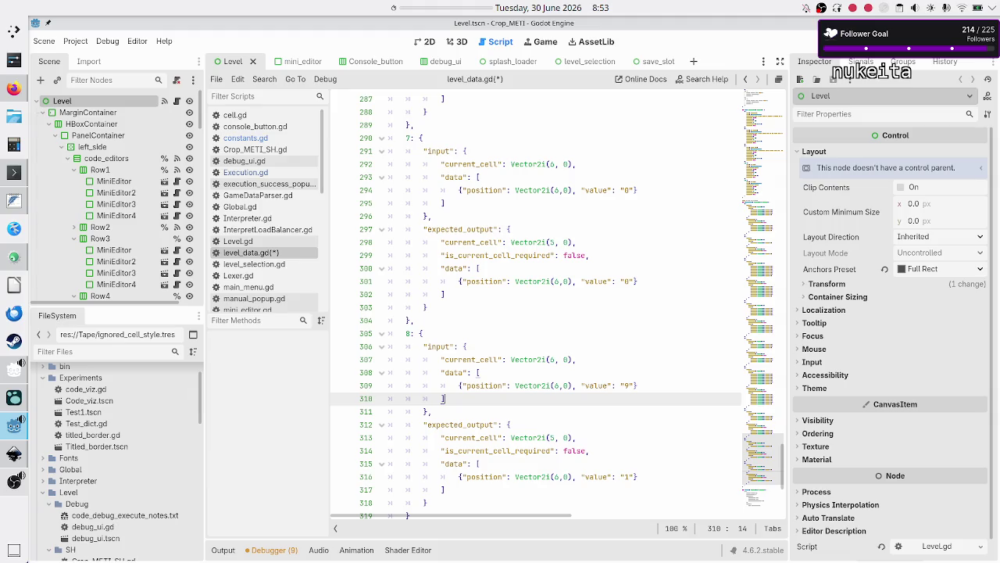
pyautogui.press('Up')
pyautogui.press('Up')
pyautogui.press('Up')
pyautogui.press('End')
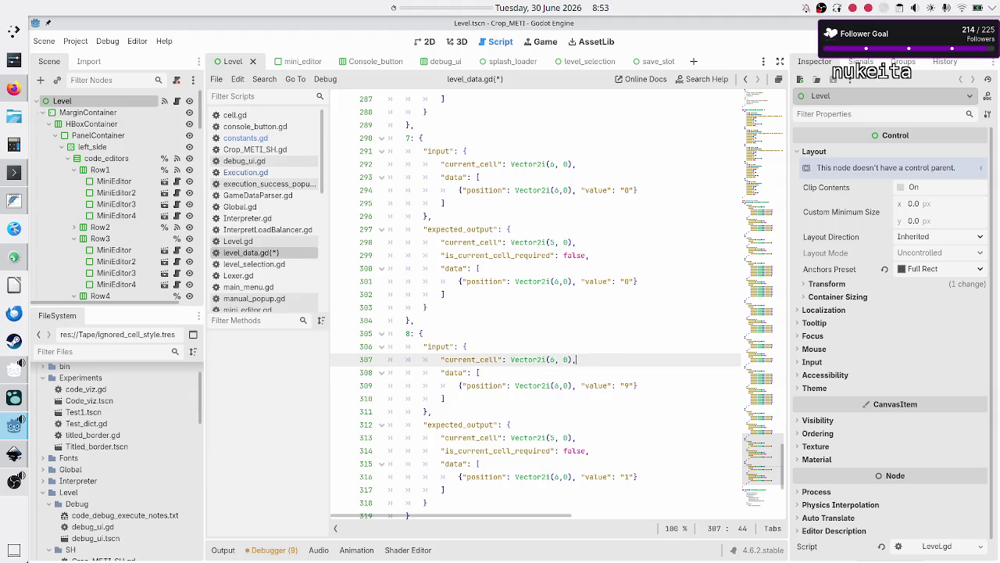
pyautogui.click(554, 360)
pyautogui.press('BackSpace')
pyautogui.write('2')
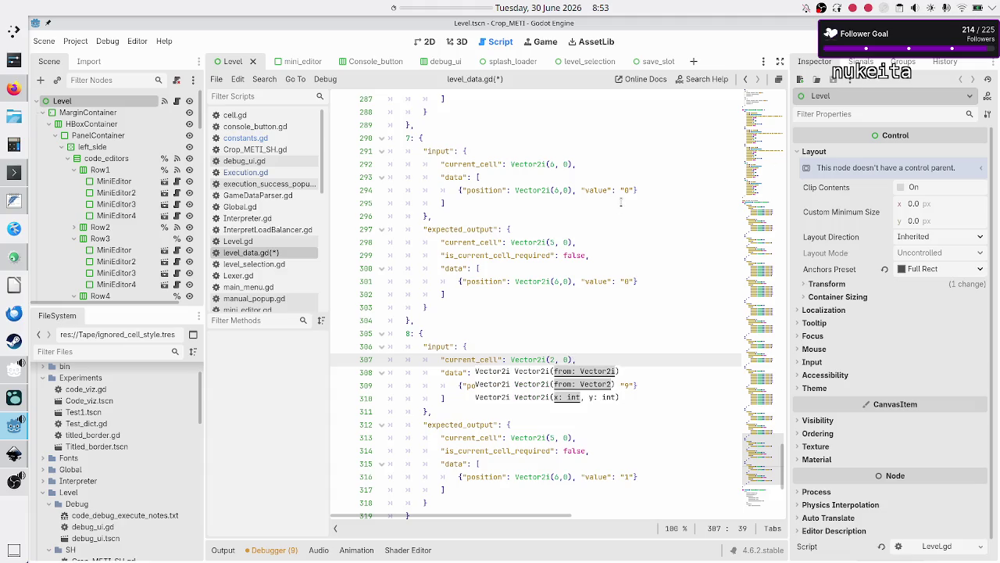
pyautogui.scroll(4, 621, 202)
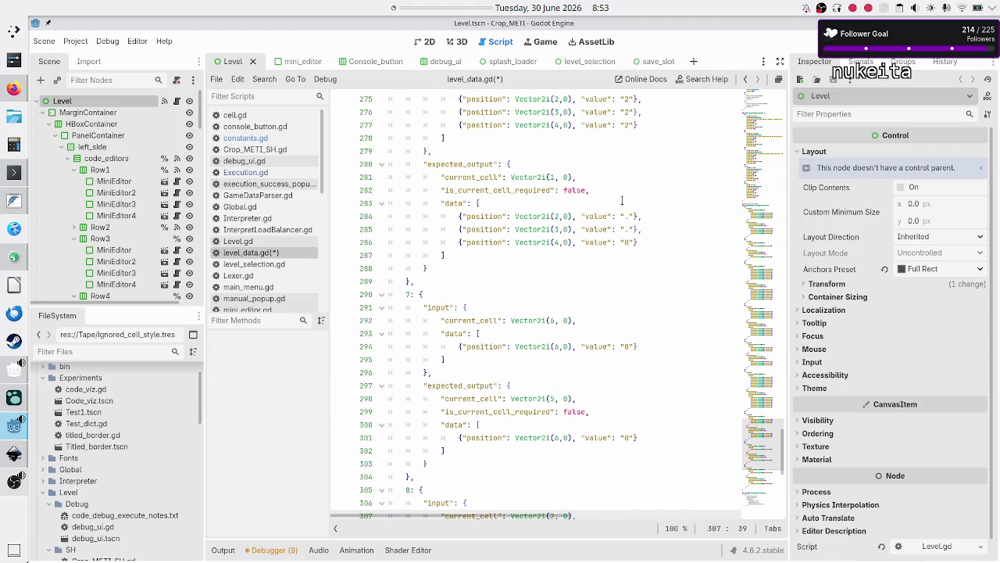
pyautogui.scroll(-7, 622, 201)
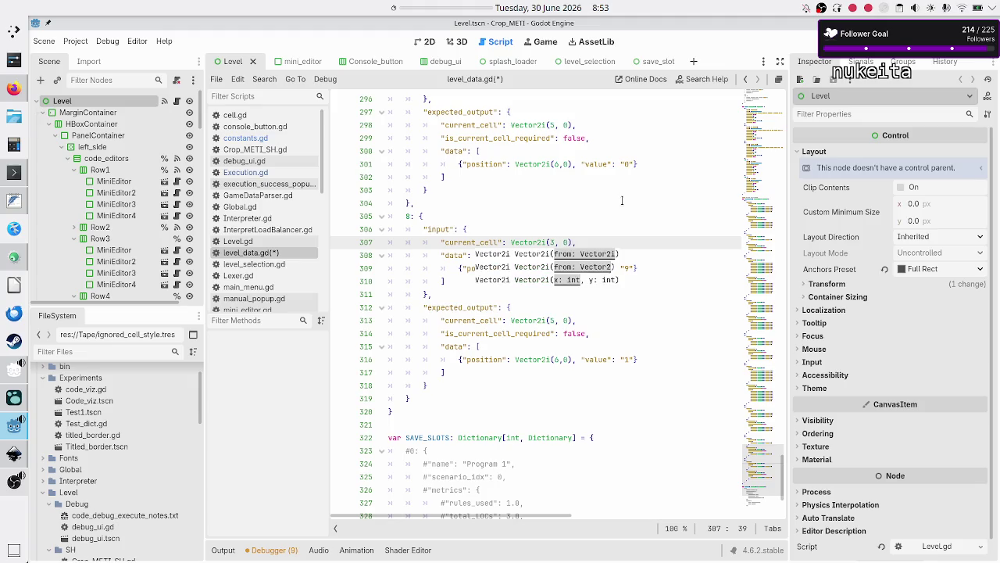
pyautogui.press('Escape')
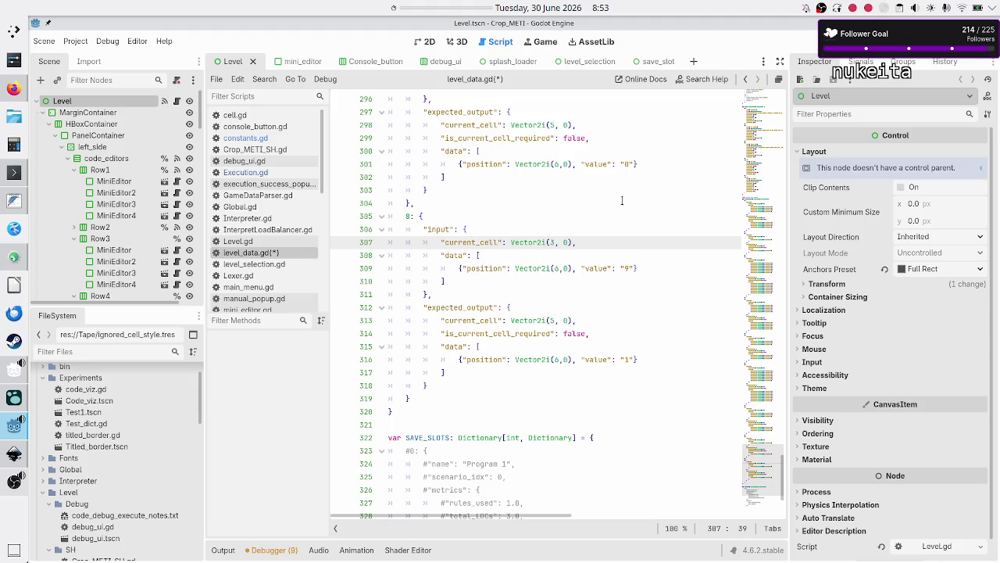
# - Change test 8's expected_output current_cell to Vector2i(2, 0)
pyautogui.press('Down')
pyautogui.press('Down')
pyautogui.press('Down')
pyautogui.press('BackSpace')
pyautogui.write('2')
pyautogui.press('Up')
pyautogui.press('Up')
pyautogui.press('Up')
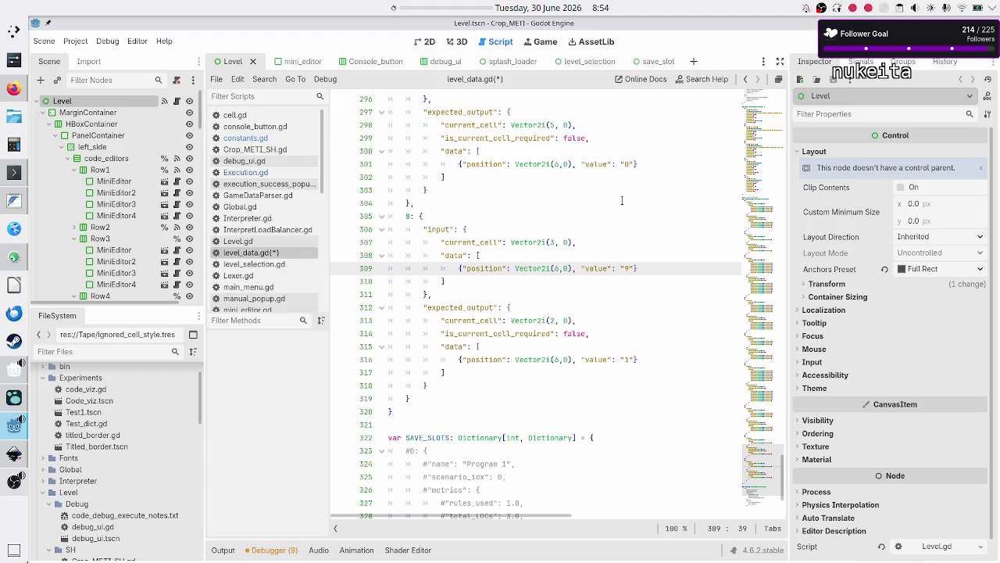
# - Copy test 8's expected_output data entry on line 316 and paste five copies below it
pyautogui.press('Down')
pyautogui.press('Down')
pyautogui.press('Down')
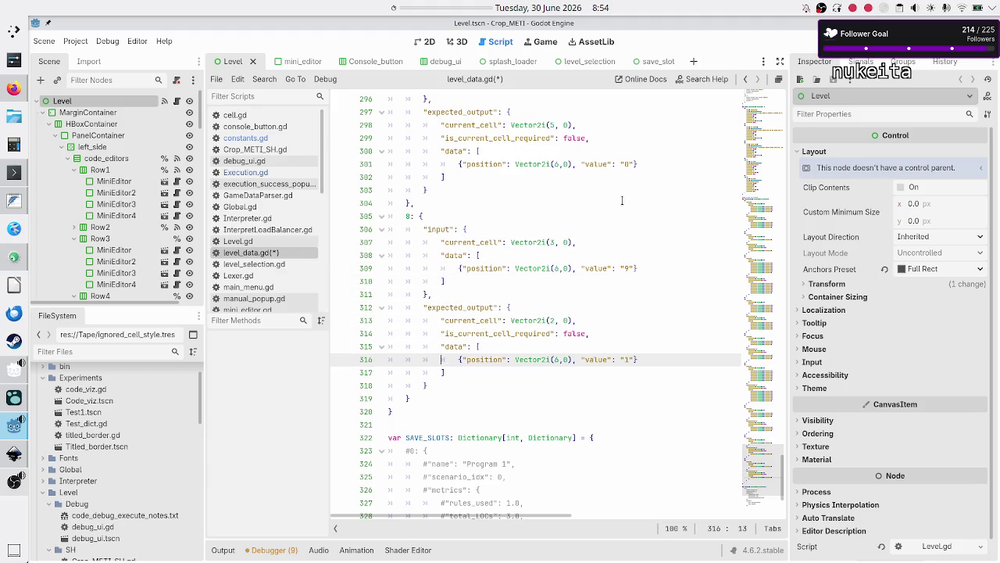
pyautogui.hotkey('shift', 'Down')
pyautogui.hotkey('shift', 'Left')
pyautogui.hotkey('shift', 'Left')
pyautogui.hotkey('shift', 'Left')
pyautogui.hotkey('ctrl', 'c')
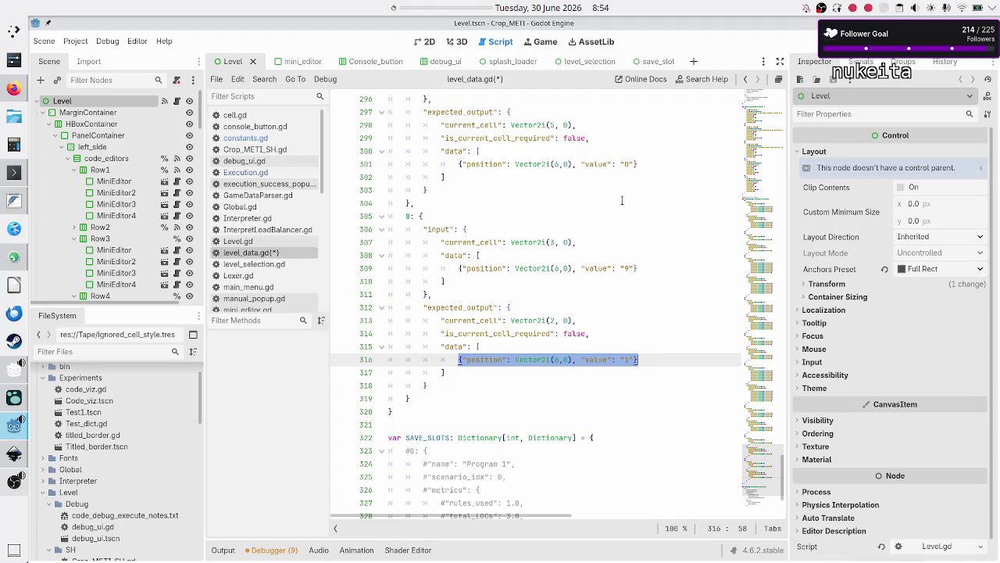
pyautogui.press('Right')
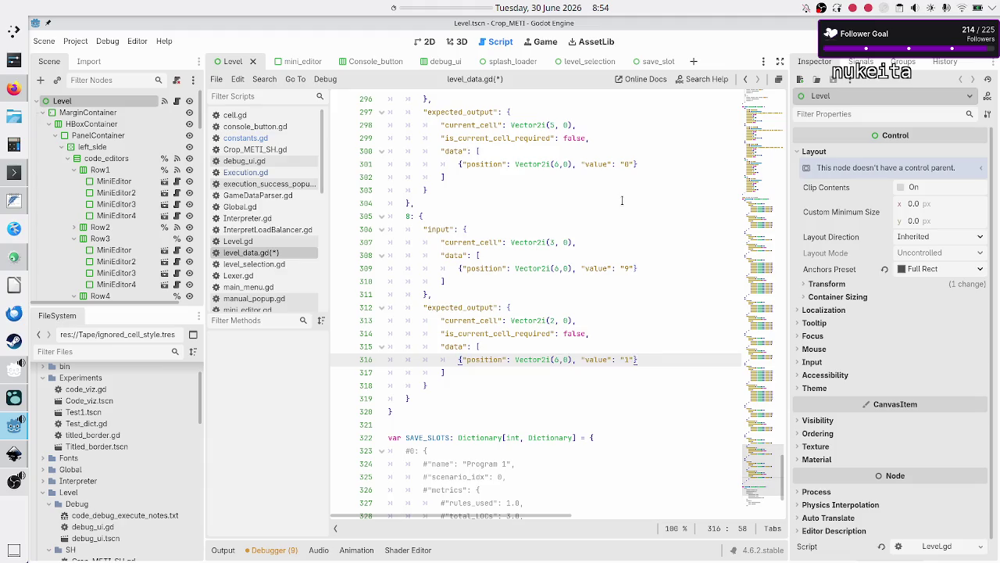
pyautogui.press('Return')
pyautogui.hotkey('ctrl', 'v')
pyautogui.press('Return')
pyautogui.hotkey('ctrl', 'v')
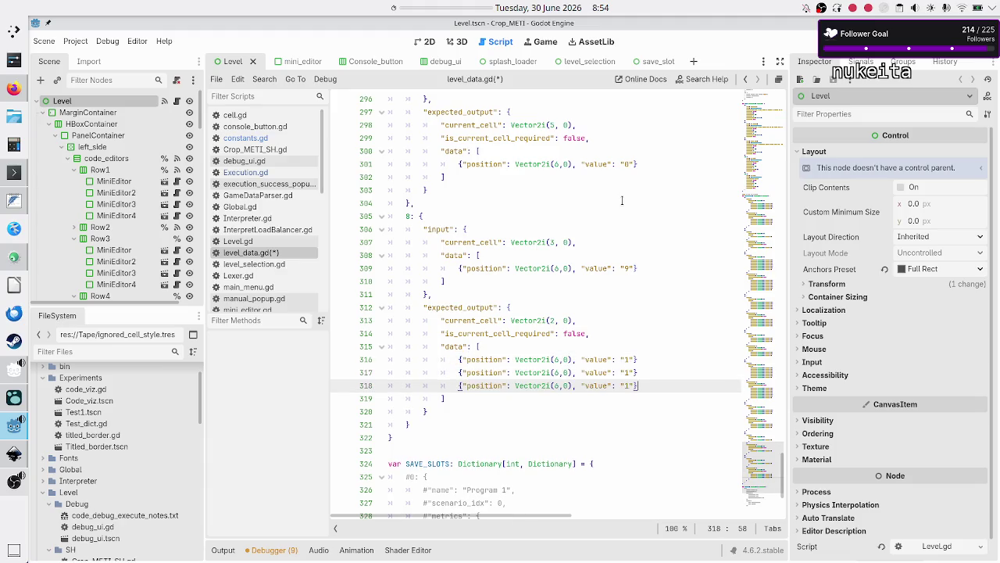
pyautogui.press('Return')
pyautogui.hotkey('ctrl', 'v')
pyautogui.press('Return')
pyautogui.hotkey('ctrl', 'v')
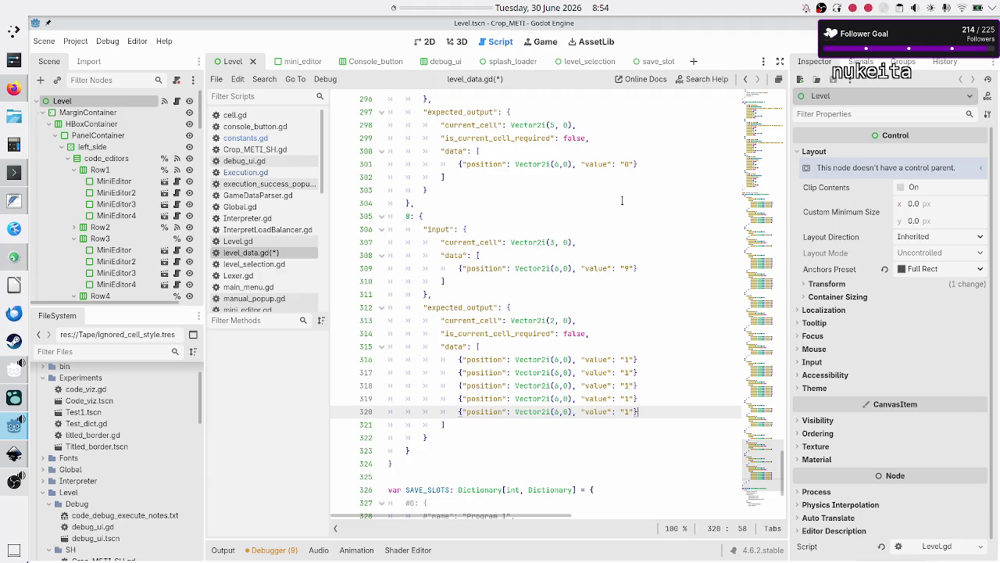
pyautogui.press('Up')
pyautogui.press('Up')
pyautogui.press('Up')
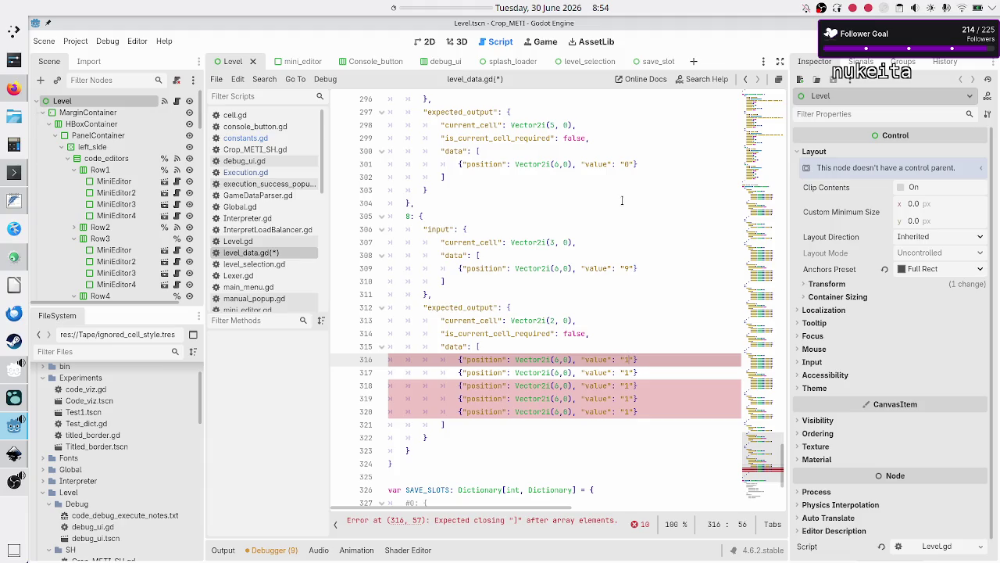
pyautogui.press('Down')
pyautogui.press('Down')
pyautogui.press('Down')
pyautogui.press('End')
pyautogui.press('Return')
pyautogui.hotkey('ctrl', 'v')
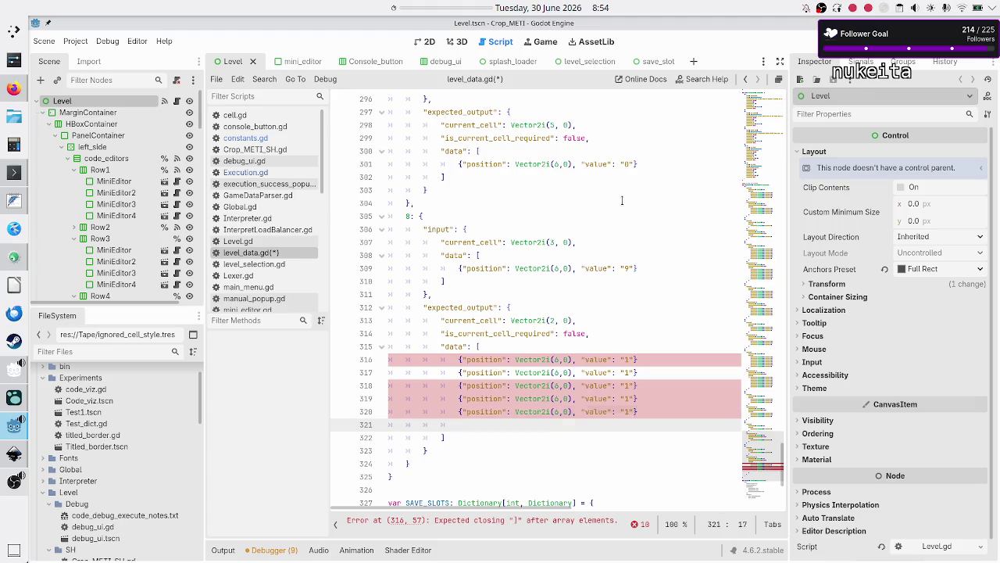
# - Add trailing commas so all data entries but the last are comma-separated
pyautogui.press('Up')
pyautogui.press('Up')
pyautogui.press('Up')
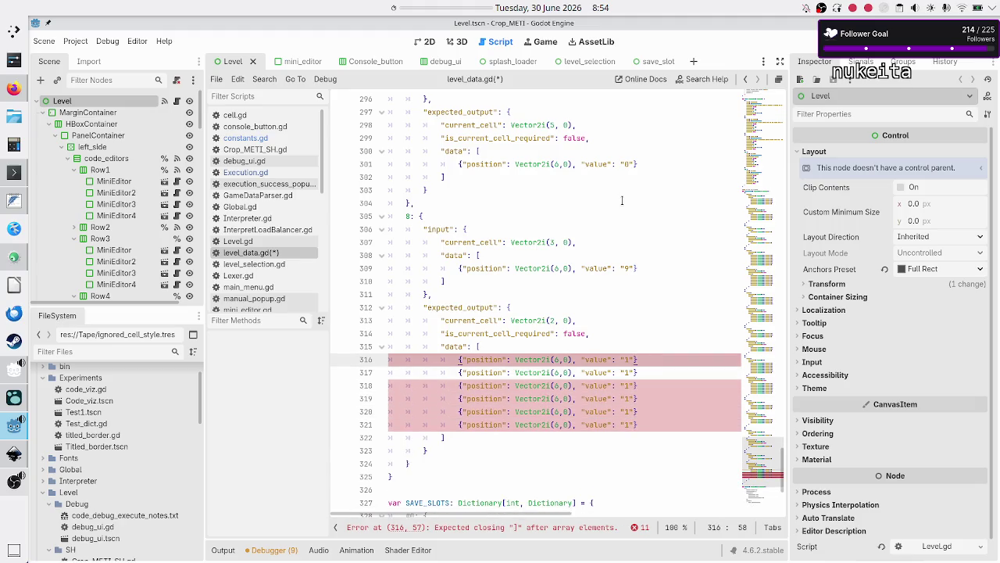
pyautogui.write(',')
pyautogui.press('Down')
pyautogui.write(',')
pyautogui.press('Down')
pyautogui.write(',')
pyautogui.press('Down')
pyautogui.write(',')
pyautogui.press('Down')
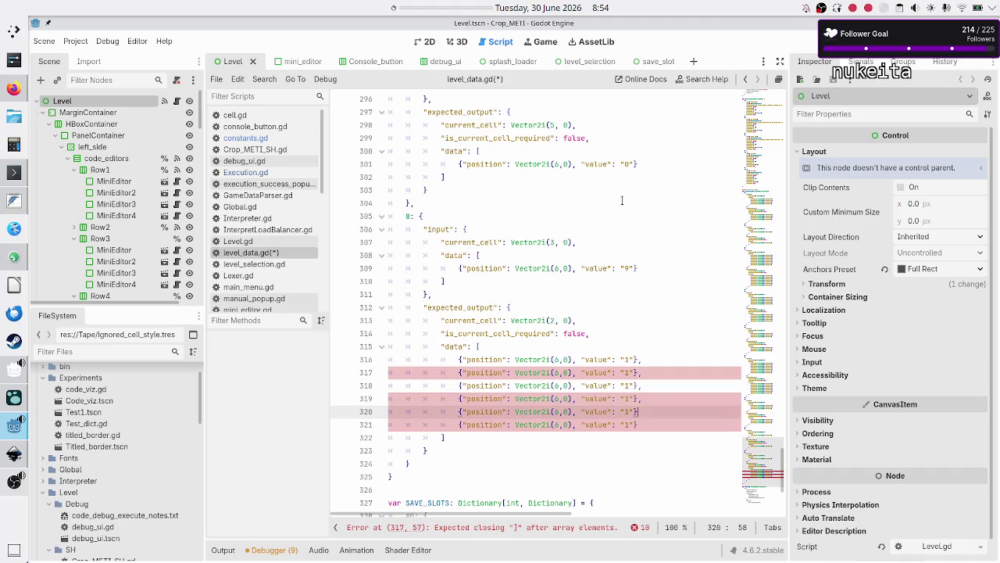
pyautogui.press('Escape')
pyautogui.press('Up')
pyautogui.press('Up')
pyautogui.press('Up')
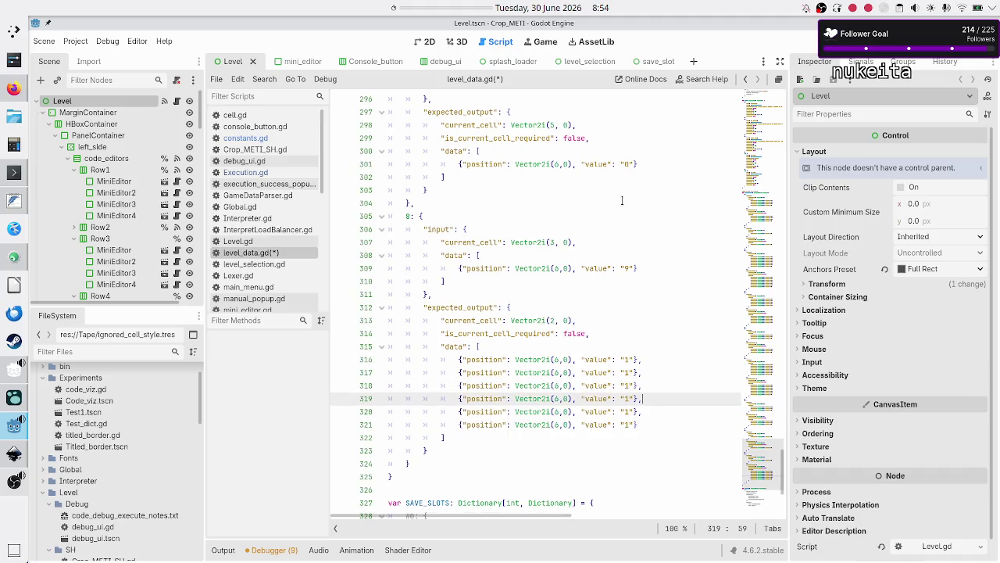
# - Change the leading expected_output entries' values from "1" to "."
pyautogui.press('Up')
pyautogui.press('Left')
pyautogui.press('BackSpace')
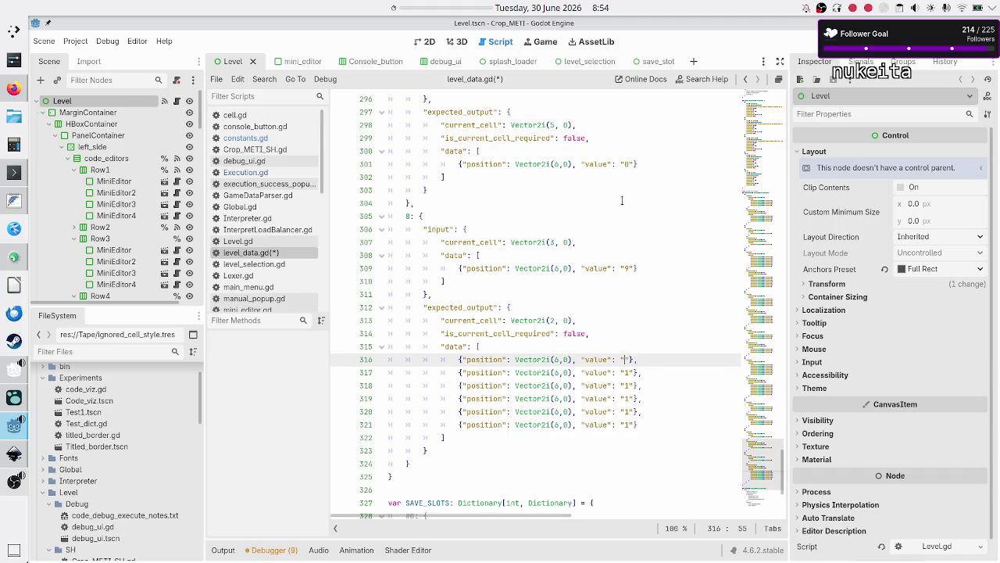
pyautogui.write('.')
pyautogui.press('Down')
pyautogui.press('Down')
pyautogui.press('BackSpace')
pyautogui.write('.')
pyautogui.press('Down')
pyautogui.press('BackSpace')
pyautogui.write('.')
pyautogui.press('Down')
pyautogui.press('BackSpace')
pyautogui.write('.')
pyautogui.press('Down')
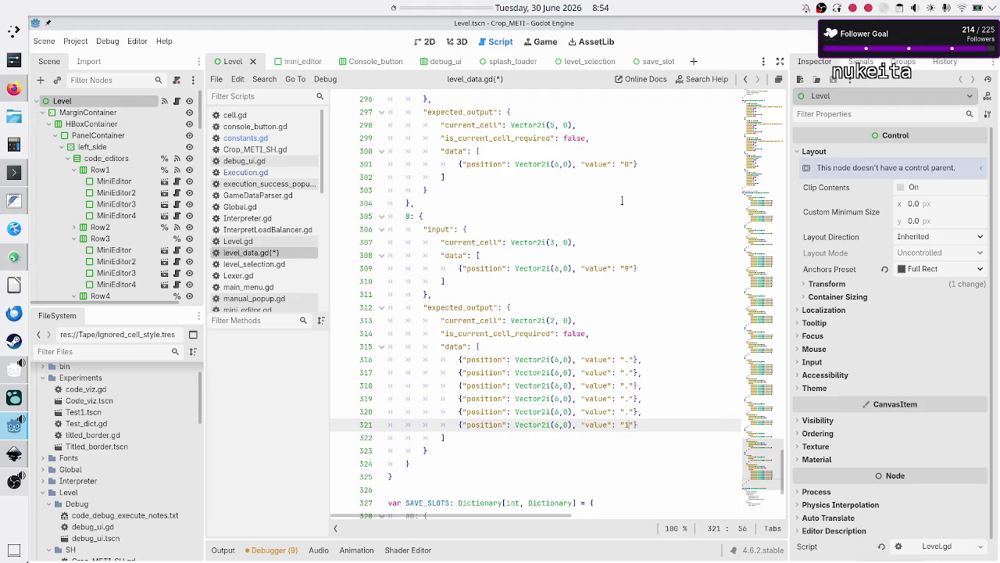
# - Renumber the expected_output entries' x coordinates to 2, 3, 4, 5 and 7
pyautogui.press('Up')
pyautogui.press('Up')
pyautogui.press('Up')
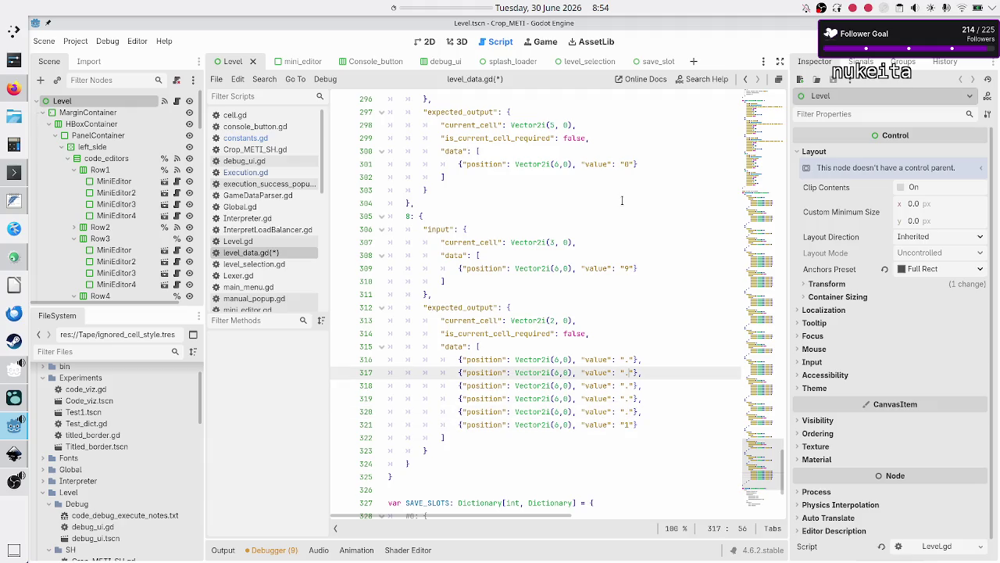
pyautogui.press('Up')
pyautogui.press('Left')
pyautogui.press('Left')
pyautogui.press('Left')
pyautogui.press('Left')
pyautogui.press('Left')
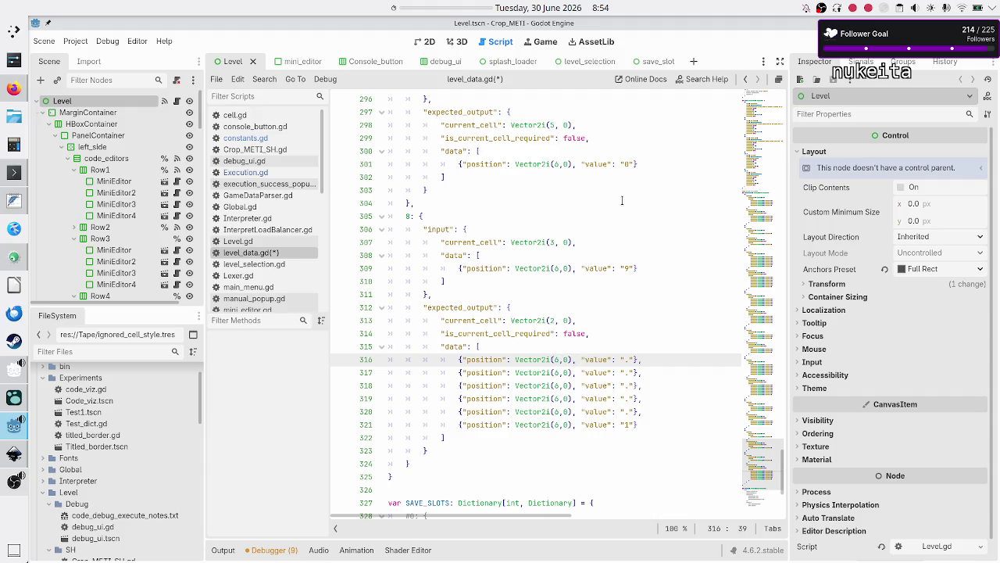
pyautogui.press('Delete')
pyautogui.write('2')
pyautogui.press('Down')
pyautogui.press('BackSpace')
pyautogui.write('3')
pyautogui.press('Down')
pyautogui.press('BackSpace')
pyautogui.write('4')
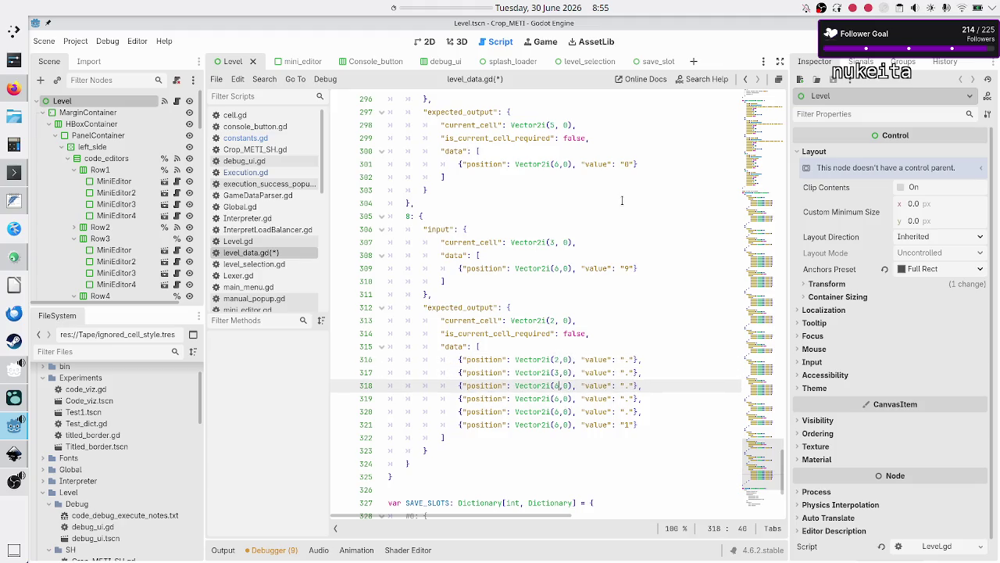
pyautogui.press('Down')
pyautogui.press('BackSpace')
pyautogui.write('5')
pyautogui.press('Down')
pyautogui.press('Down')
pyautogui.press('BackSpace')
pyautogui.write('7')
pyautogui.press('Up')
pyautogui.press('Up')
pyautogui.press('Up')
# - Review the first four expected_output entries against the input data above
pyautogui.press('Up')
pyautogui.press('Up')
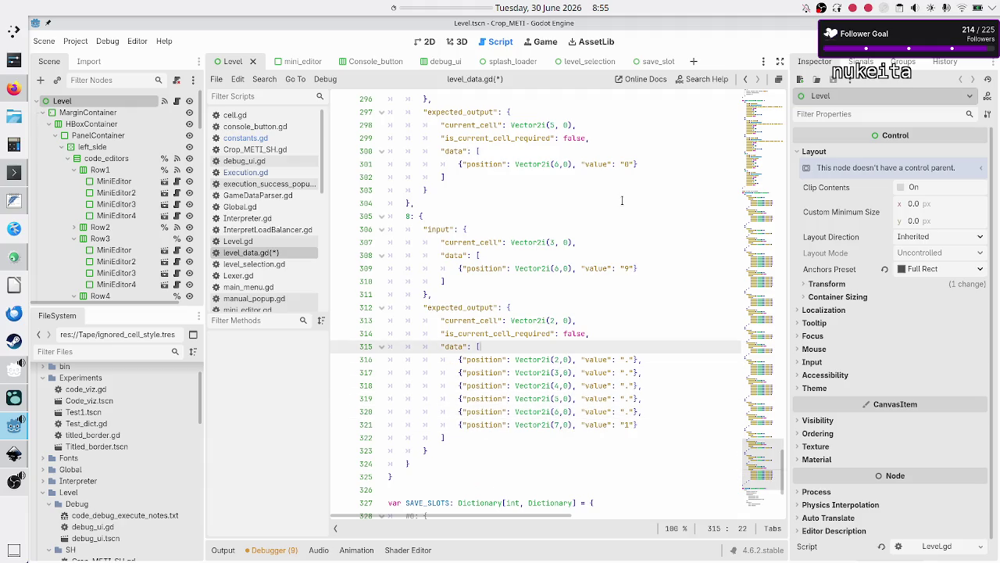
pyautogui.press('Up')
pyautogui.press('Up')
pyautogui.press('Up')
pyautogui.press('Down')
pyautogui.press('Down')
pyautogui.press('Down')
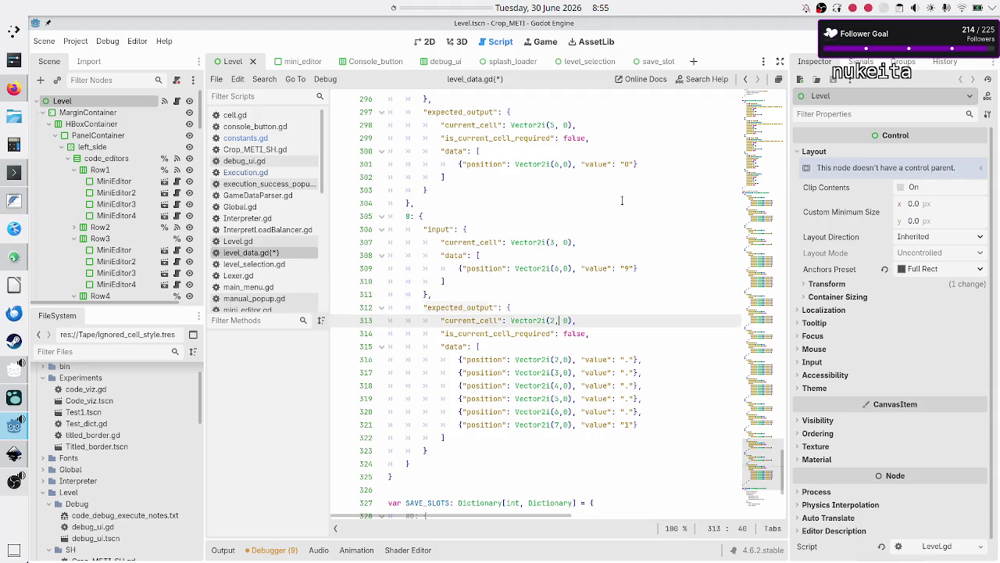
pyautogui.press('Down')
pyautogui.press('Home')
pyautogui.press('Left')
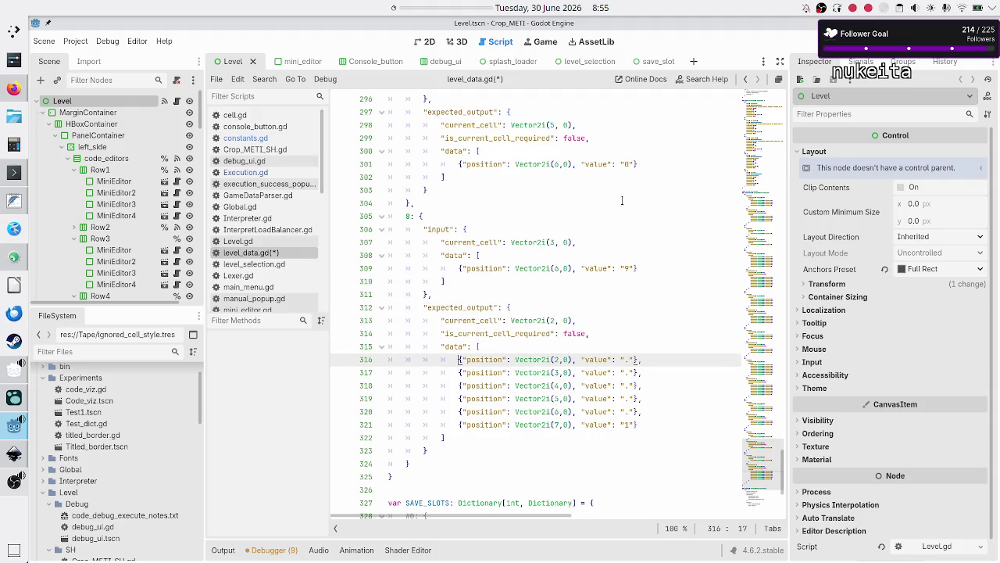
pyautogui.hotkey('shift', 'Down')
pyautogui.hotkey('shift', 'Down')
pyautogui.hotkey('shift', 'Down')
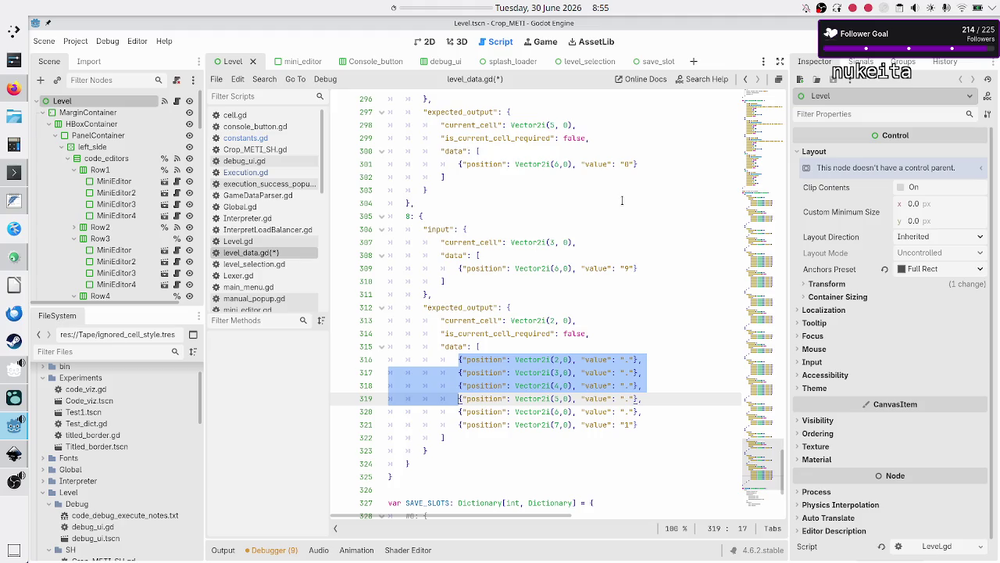
pyautogui.press('Up')
pyautogui.press('Up')
pyautogui.press('Up')
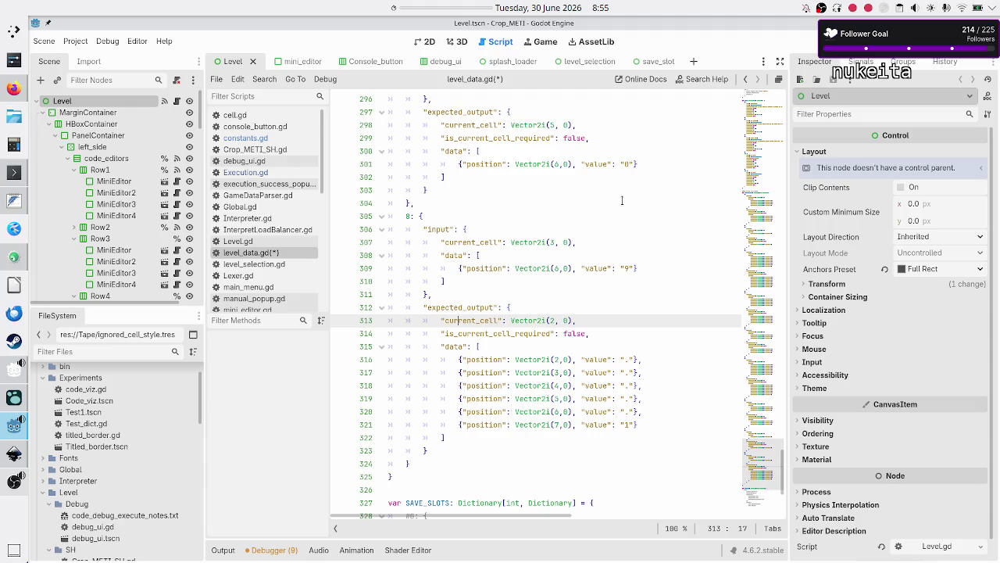
pyautogui.press('Up')
pyautogui.press('Up')
pyautogui.press('Up')
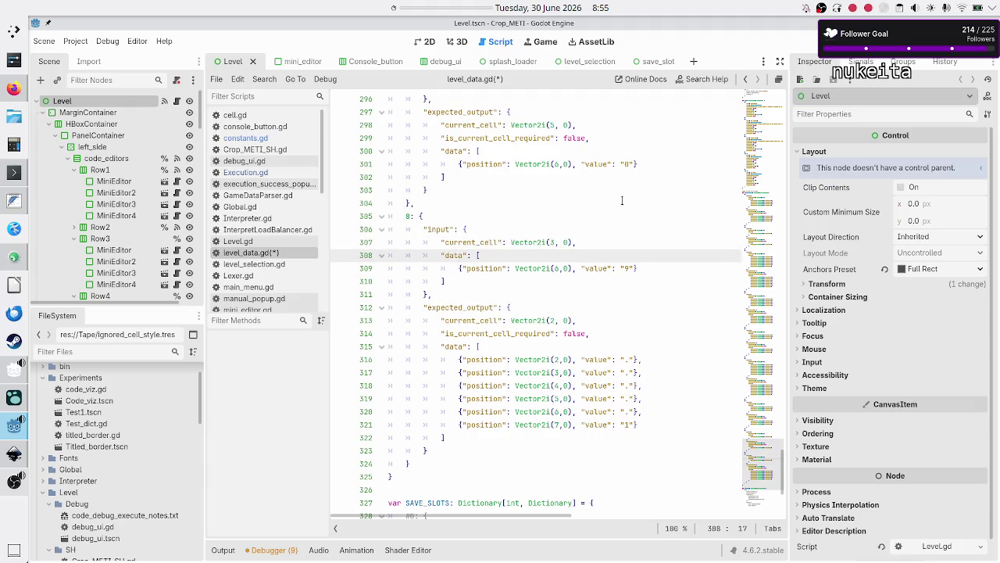
pyautogui.press('Down')
pyautogui.press('Down')
pyautogui.press('Down')
pyautogui.press('Right')
pyautogui.press('Right')
pyautogui.press('Right')
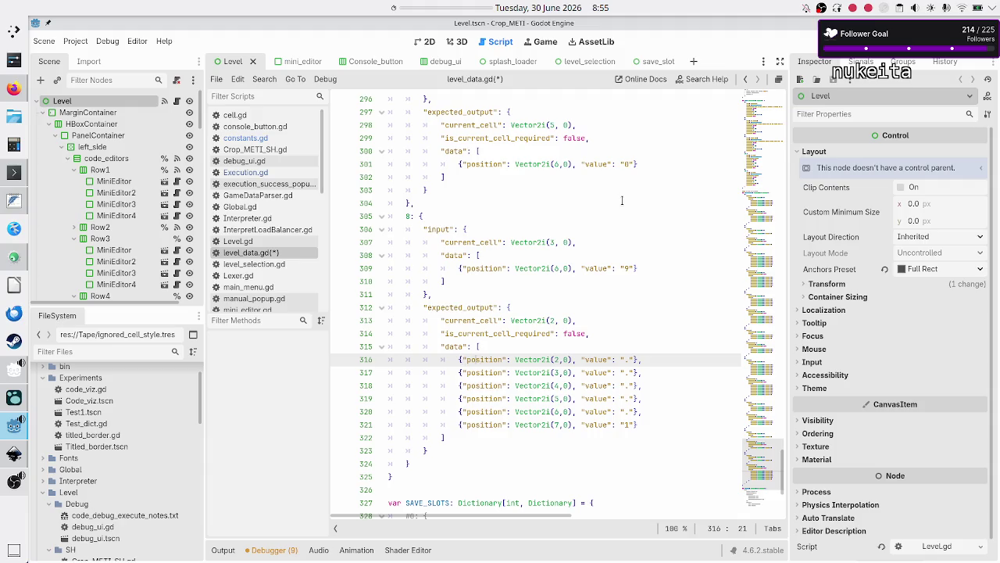
pyautogui.press('Right')
# - Correct the remaining x coordinates to 4, 5 and 8 so positions run (3,0)–(8,0)
pyautogui.press('Down')
pyautogui.press('BackSpace')
pyautogui.write('4')
pyautogui.press('Down')
pyautogui.press('BackSpace')
pyautogui.write('5')
pyautogui.press('Down')
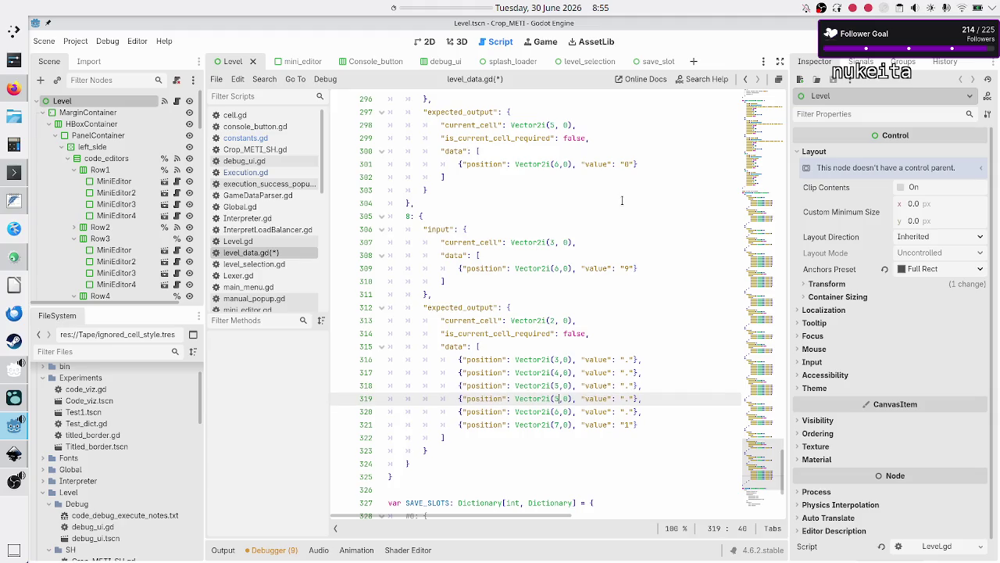
pyautogui.press('Down')
pyautogui.press('Down')
pyautogui.press('BackSpace')
pyautogui.write('8')
pyautogui.press('Up')
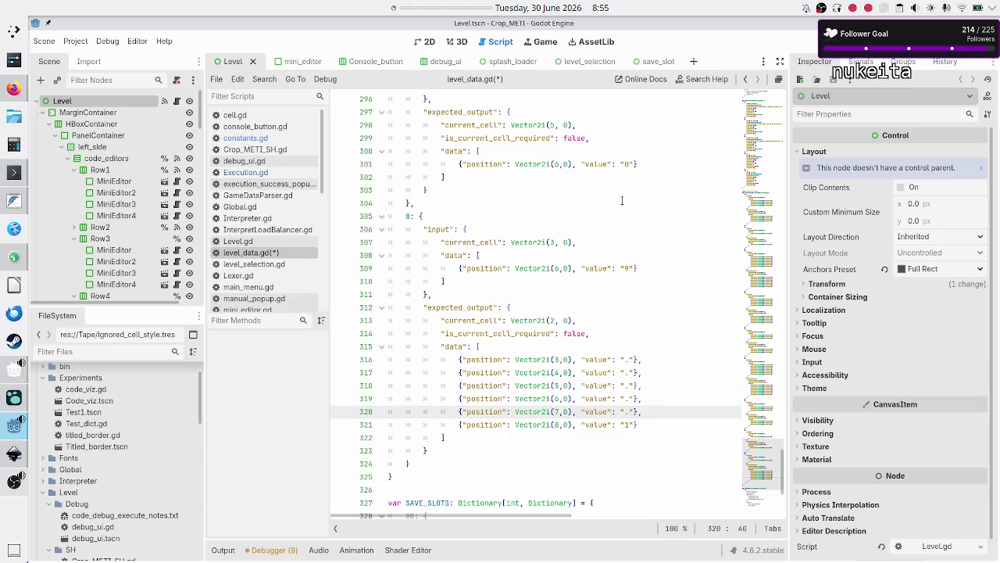
pyautogui.press('Up')
pyautogui.press('Up')
pyautogui.press('Up')
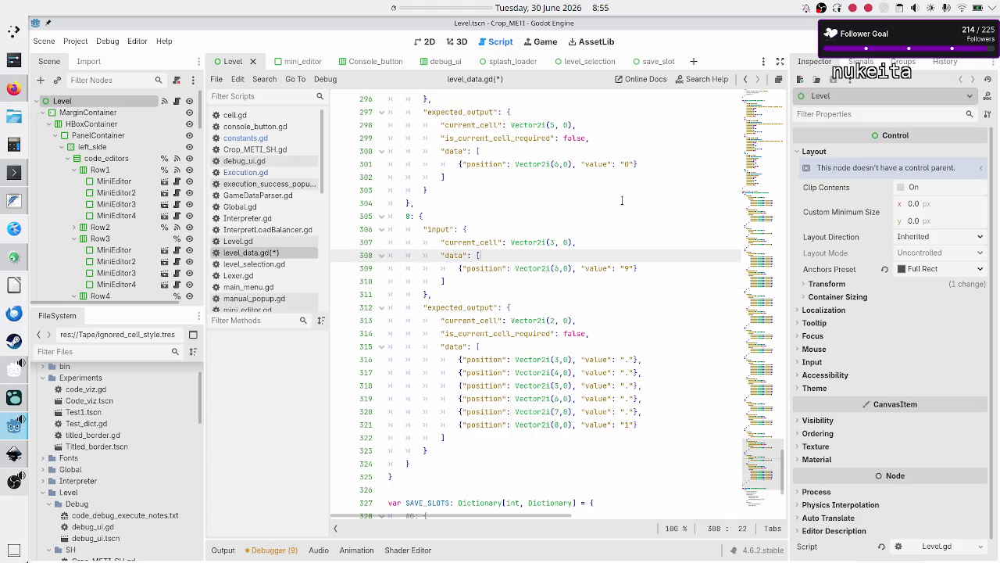
pyautogui.press('Down')
pyautogui.press('Home')
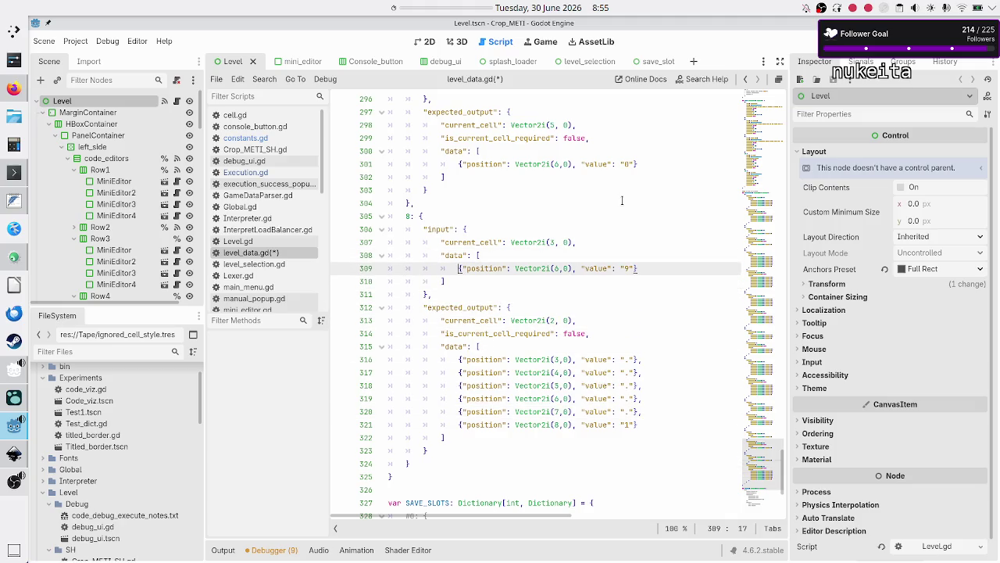
# - Replace test 8's single (6,0) input entry with copies of the six expected_output entries
pyautogui.hotkey('shift', 'End')
pyautogui.press('Delete')
pyautogui.press('Down')
pyautogui.press('Down')
pyautogui.press('Down')
pyautogui.press('Down')
pyautogui.press('Down')
pyautogui.press('Down')
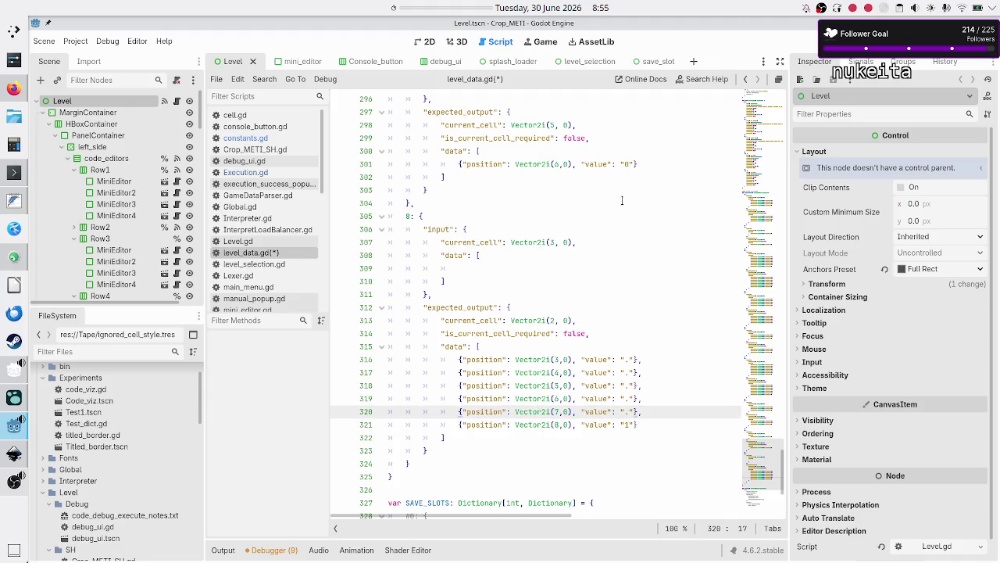
pyautogui.press('Down')
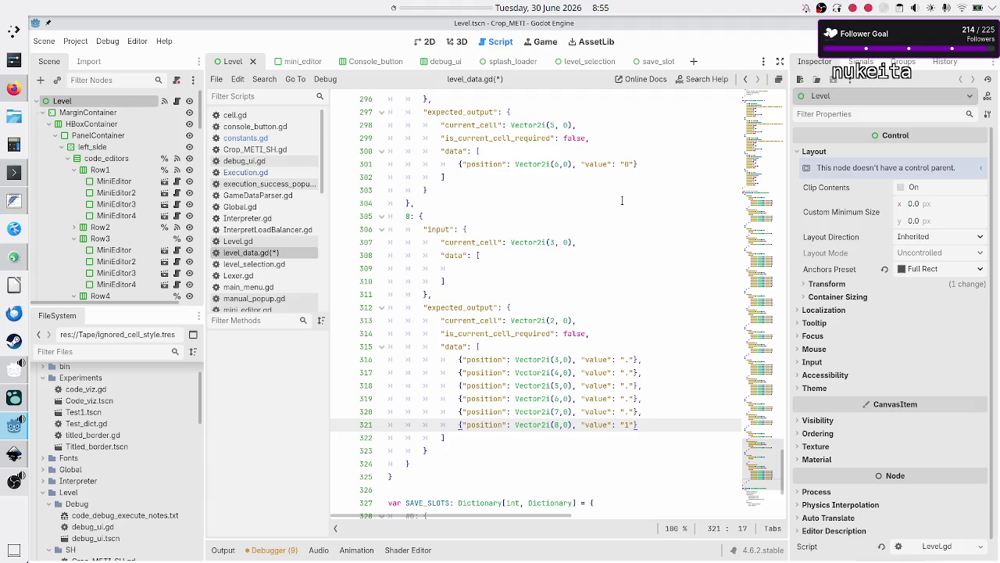
pyautogui.press('Up')
pyautogui.press('Up')
pyautogui.press('Up')
pyautogui.hotkey('shift', 'Down')
pyautogui.hotkey('shift', 'Down')
pyautogui.hotkey('shift', 'Down')
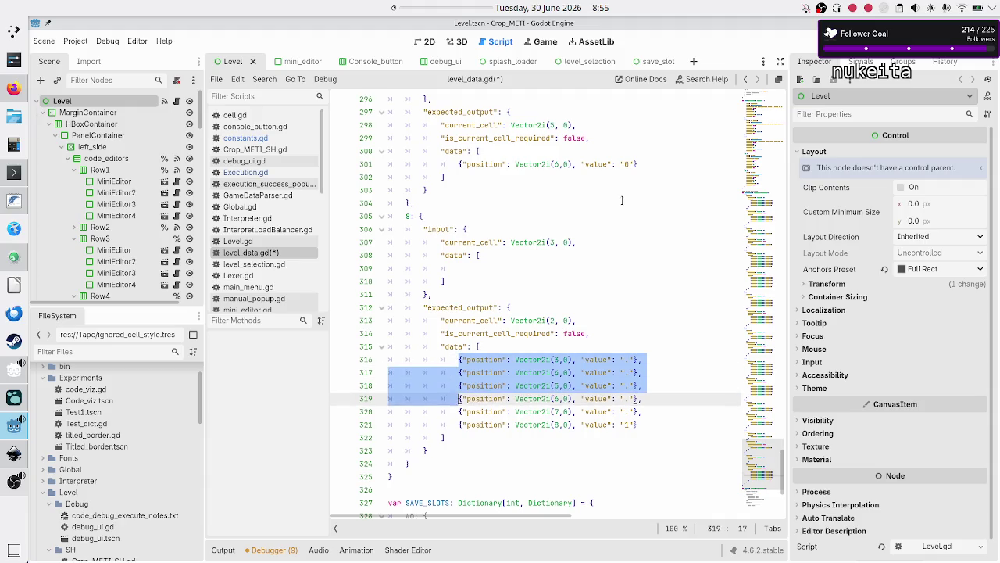
pyautogui.hotkey('shift', 'Down')
pyautogui.hotkey('shift', 'Down')
pyautogui.hotkey('shift', 'Down')
pyautogui.hotkey('shift', 'Left')
pyautogui.hotkey('shift', 'Left')
pyautogui.hotkey('shift', 'Left')
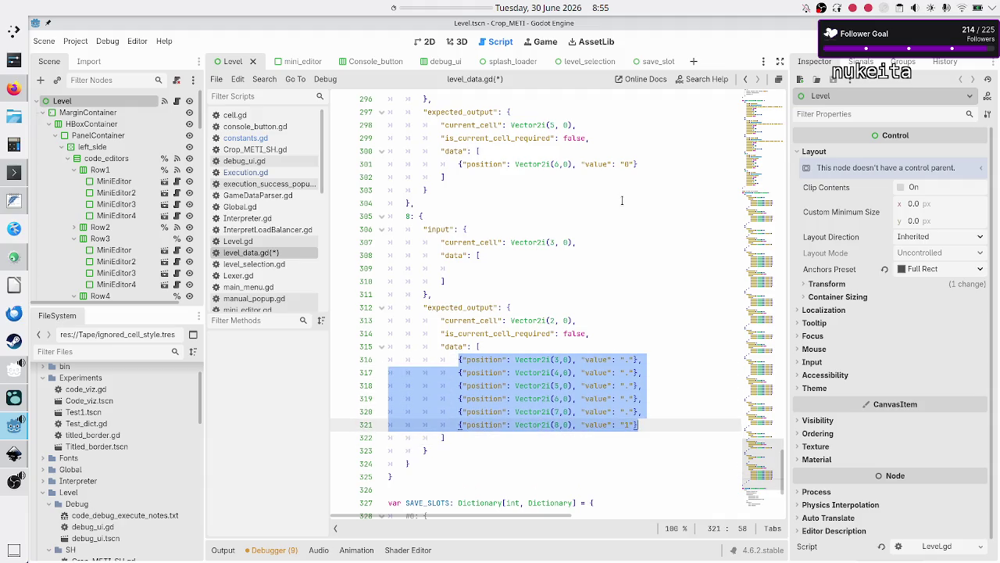
pyautogui.press('Up')
pyautogui.press('Up')
pyautogui.press('Up')
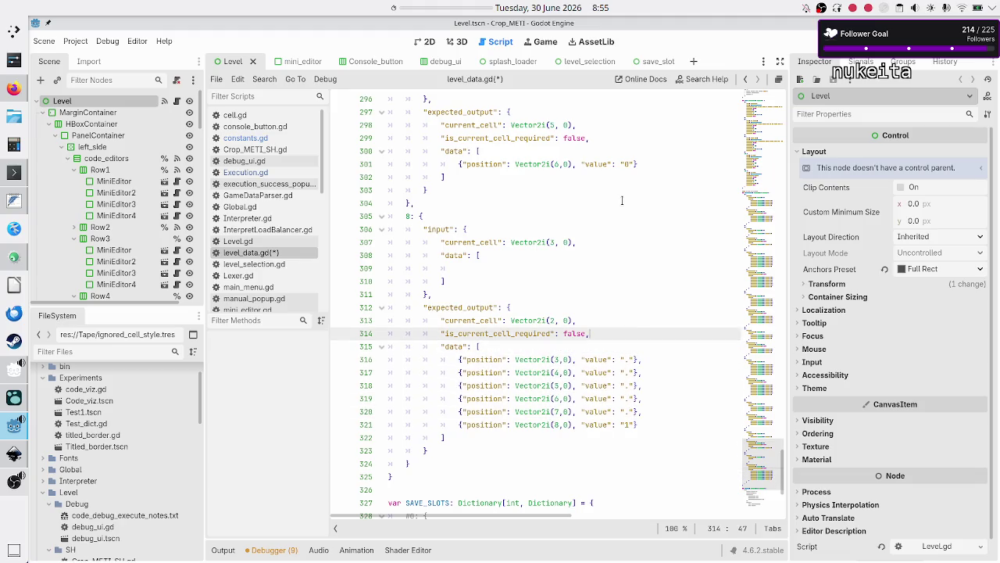
pyautogui.press('Up')
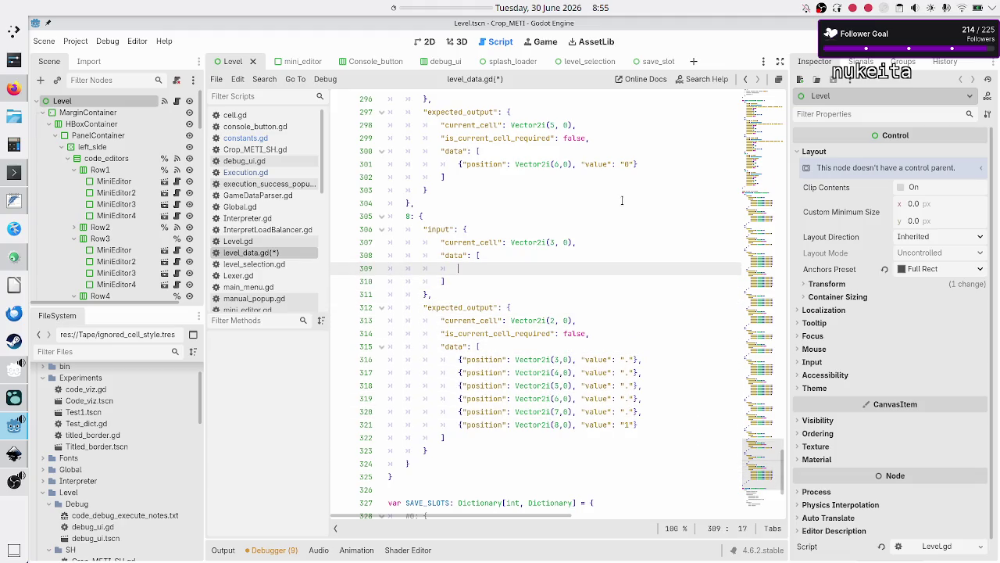
pyautogui.write('{"position": Vector2i(3,0), "value": "."}, \t\t\t\t{"position": Vector2i(4,0), "value": "."}, \t\t\t\t{"position": Vector2i(5,0), "value": "."}, \t\t\t\t{"position": Vector2i(6,0), "value": "."}, \t\t\t\t{"position": Vector2i(7,0), "value": "."}, \t\t\t\t{"position": Vector2i(8,0), "value": "1"}')
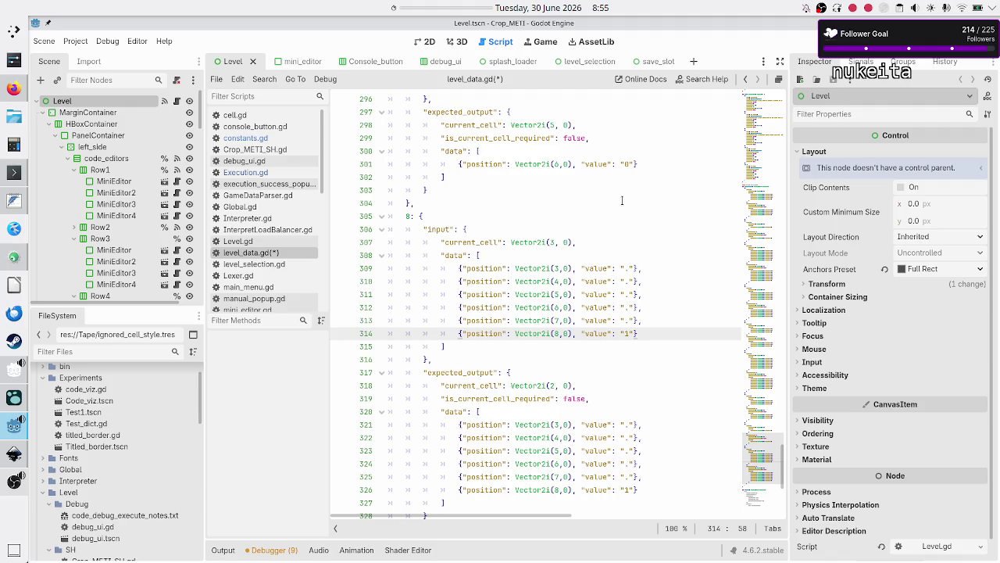
# - Clear the values of the six input cells (3,0)–(8,0) to empty strings
pyautogui.press('Up')
pyautogui.press('Up')
pyautogui.press('Up')
pyautogui.press('Left')
pyautogui.press('Left')
pyautogui.press('BackSpace')
pyautogui.press('Down')
pyautogui.press('BackSpace')
pyautogui.press('Down')
pyautogui.press('BackSpace')
pyautogui.press('Down')
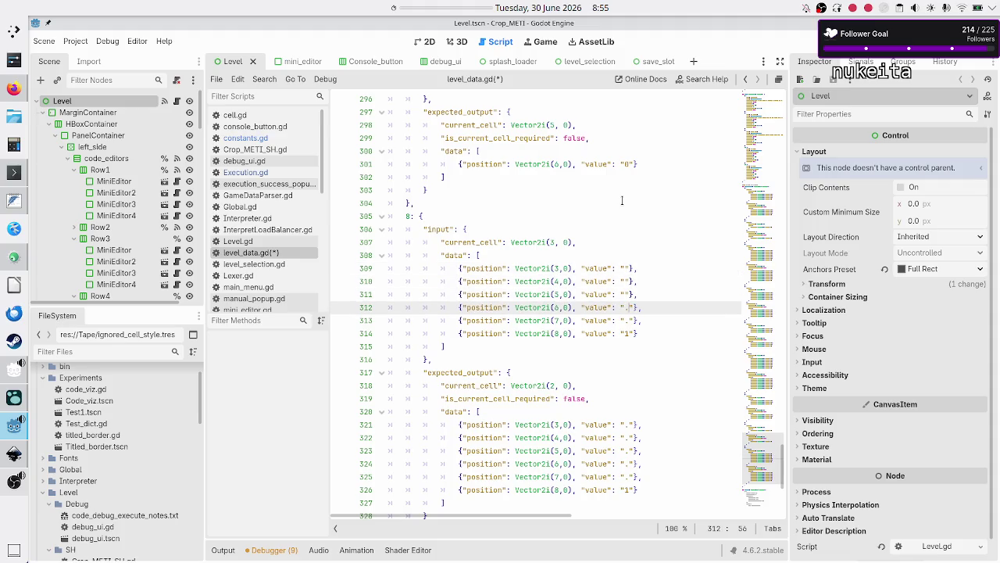
pyautogui.press('BackSpace')
pyautogui.press('Down')
pyautogui.press('BackSpace')
pyautogui.press('Down')
pyautogui.press('BackSpace')
pyautogui.write('"')
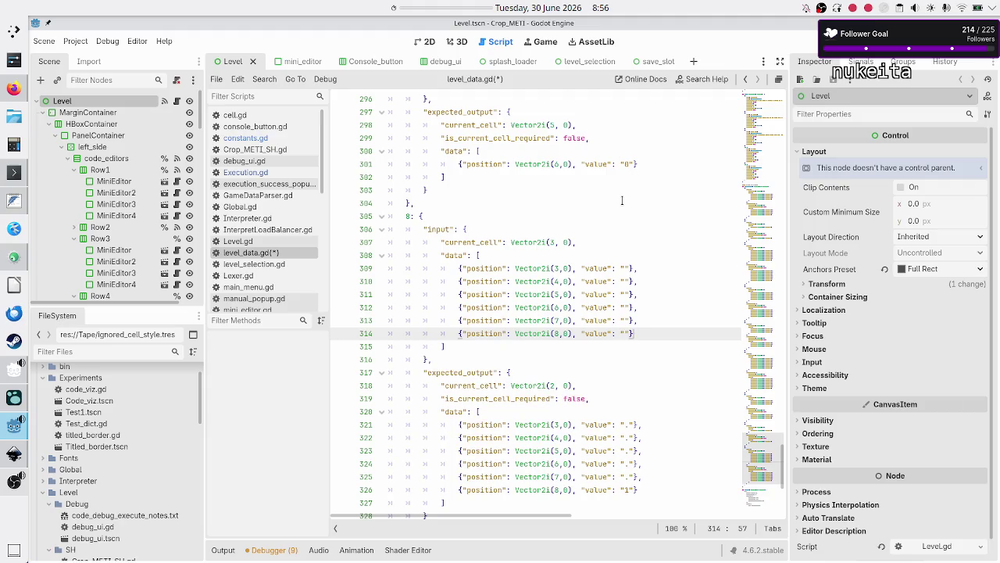
# - Save level_data.gd
pyautogui.press('Up')
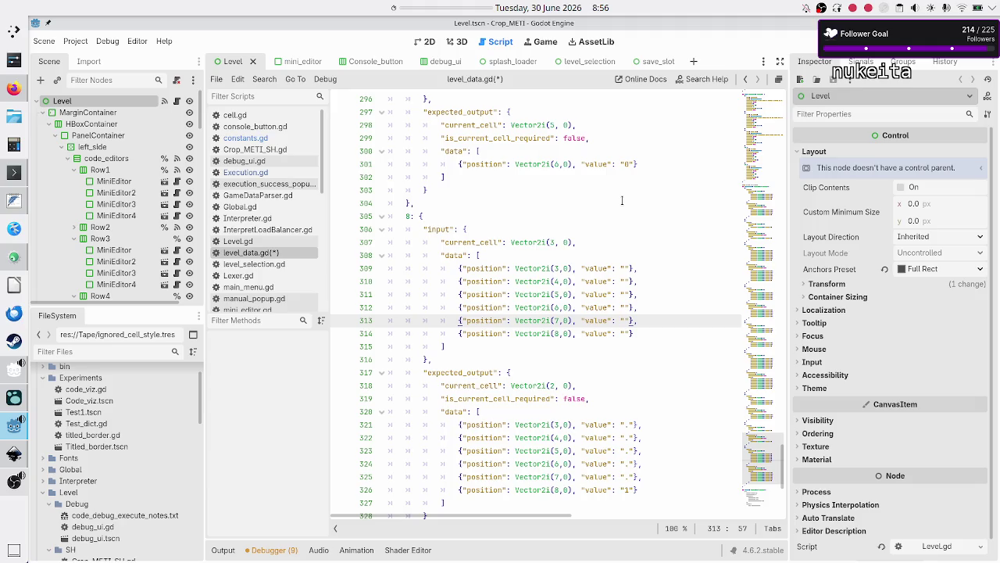
pyautogui.press('Down')
pyautogui.hotkey('ctrl', 's')
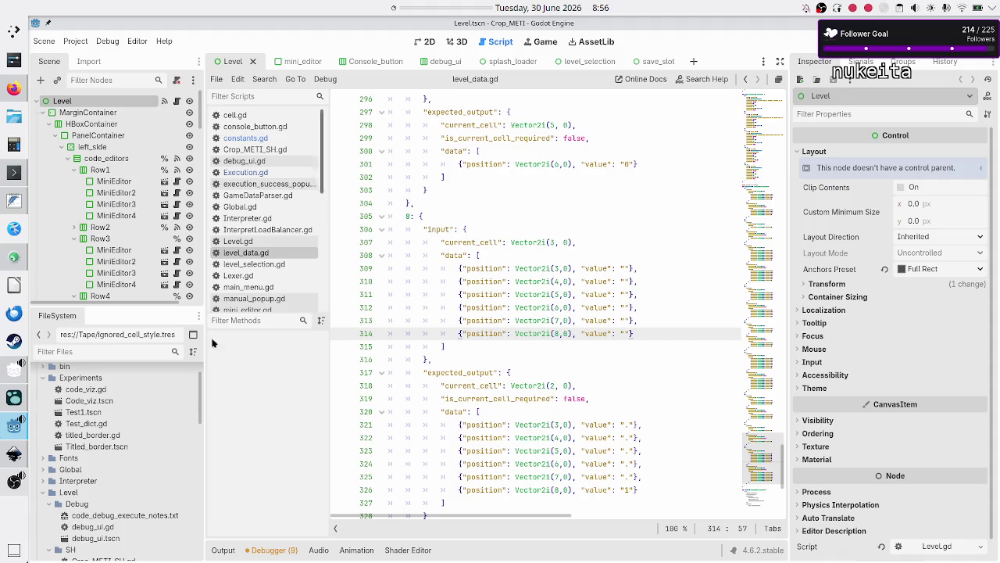
# - Mute and then unmute the microphone in OBS Studio, returning to Godot
pyautogui.click(14, 481)
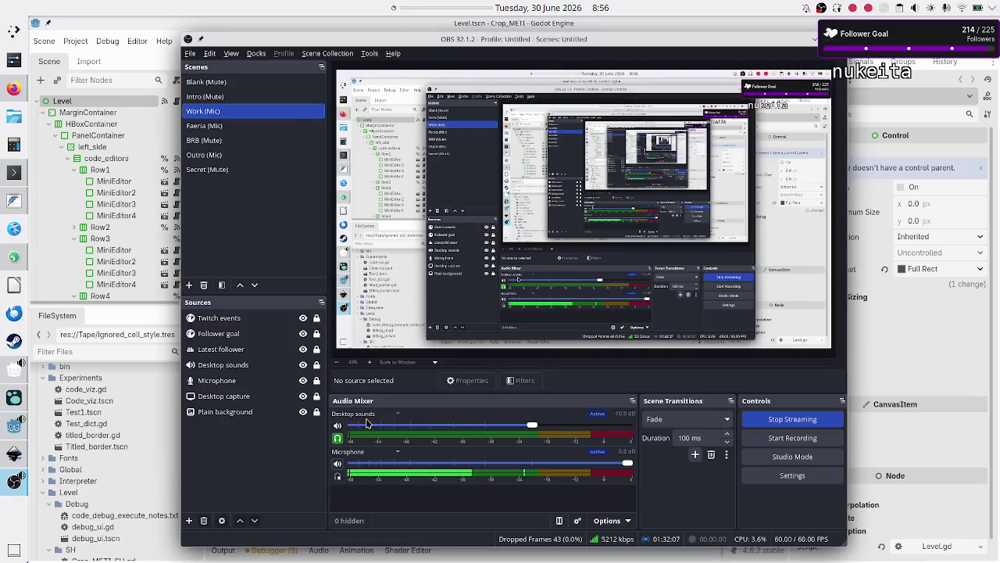
pyautogui.click(337, 463)
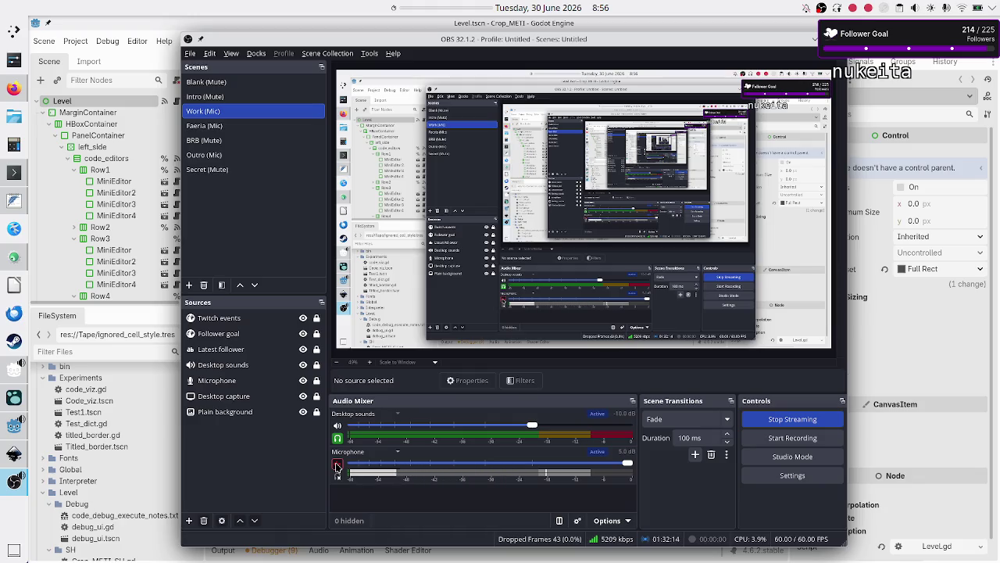
pyautogui.click(336, 467)
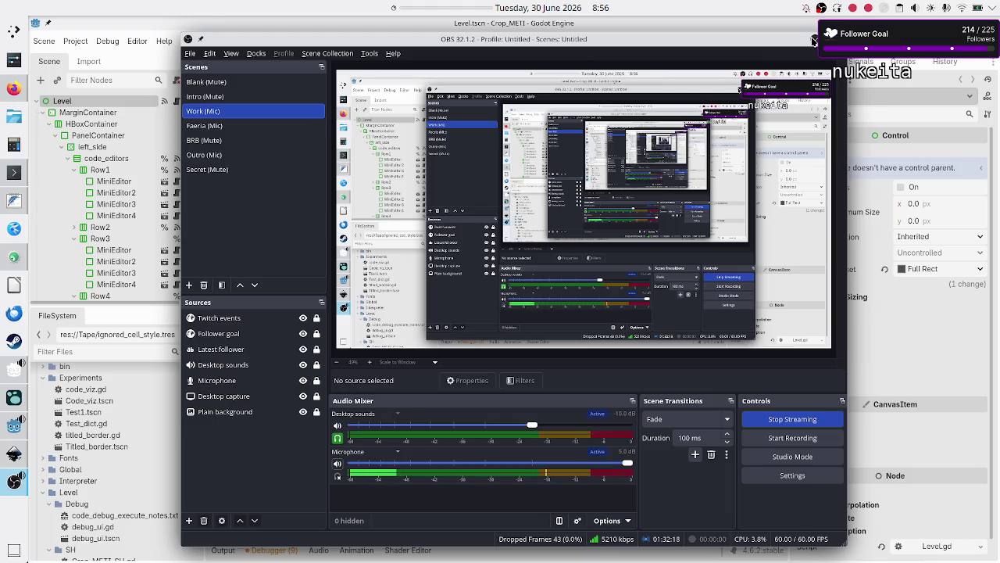
pyautogui.hotkey('alt', 'Tab')
# - Enter test 8's input values 9, 7, 5, 3, 1, 9 on lines 309–314
pyautogui.click(644, 261)
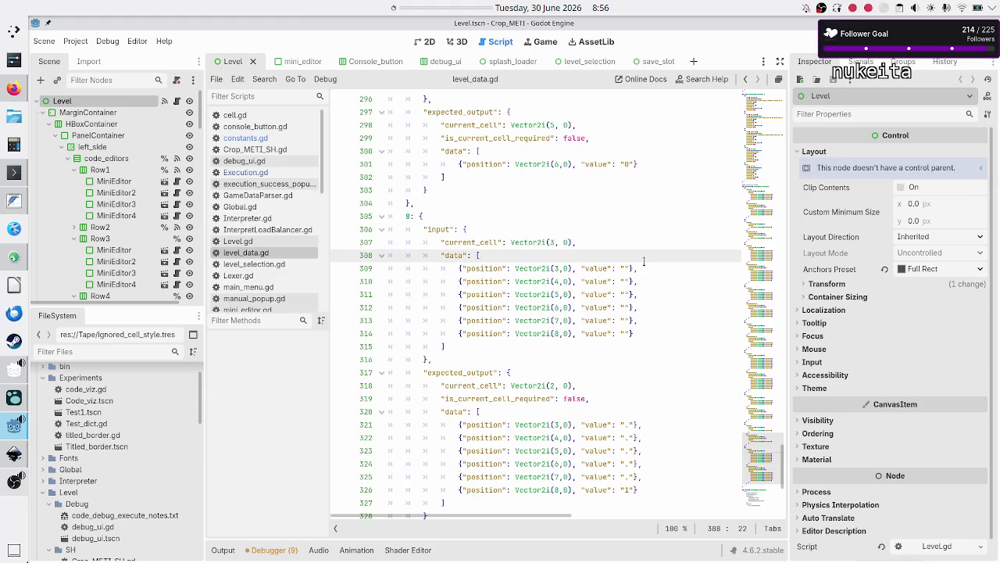
pyautogui.press('Down')
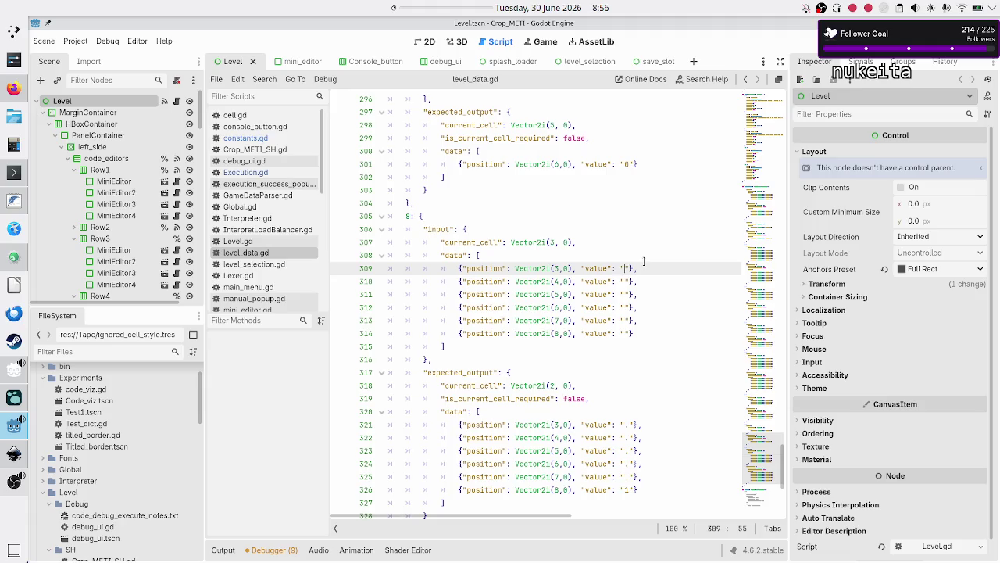
pyautogui.write('9')
pyautogui.press('Down')
pyautogui.write('7')
pyautogui.press('Down')
pyautogui.write('5')
pyautogui.press('Down')
pyautogui.write('3')
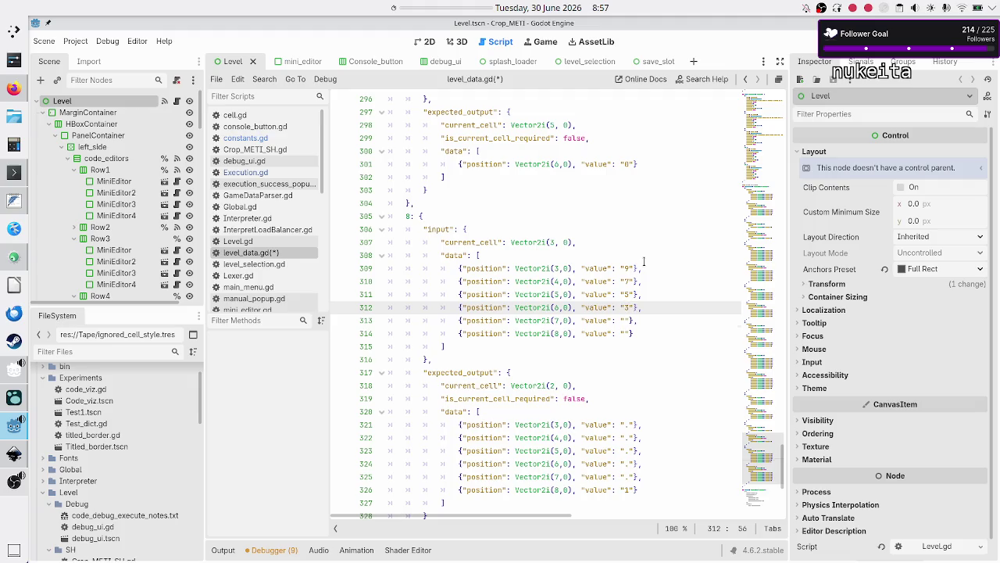
pyautogui.press('Down')
pyautogui.press('Left')
pyautogui.write('1')
pyautogui.press('Down')
pyautogui.press('Left')
pyautogui.write('9')
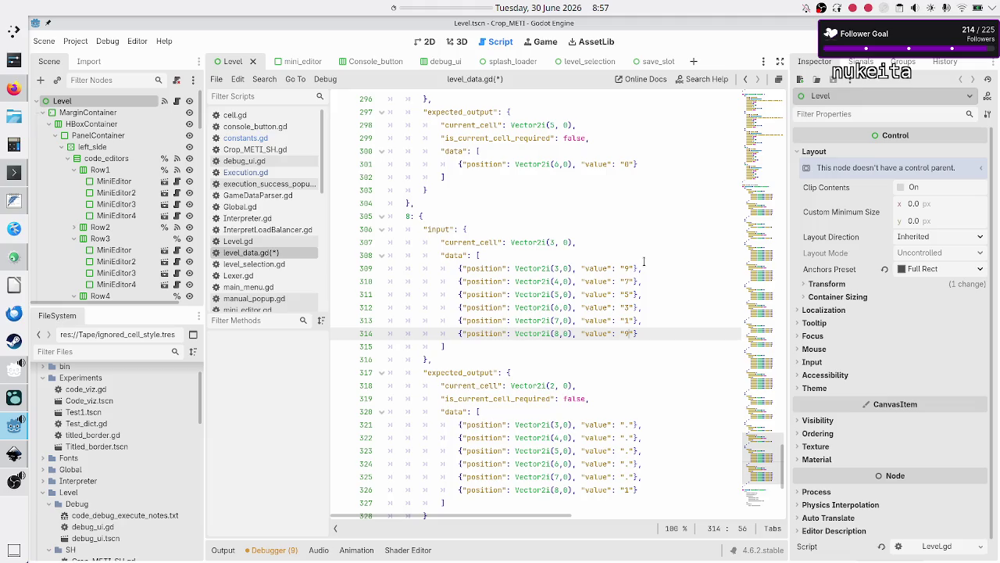
# - Save level_data.gd
pyautogui.press('Up')
pyautogui.press('Up')
pyautogui.press('Up')
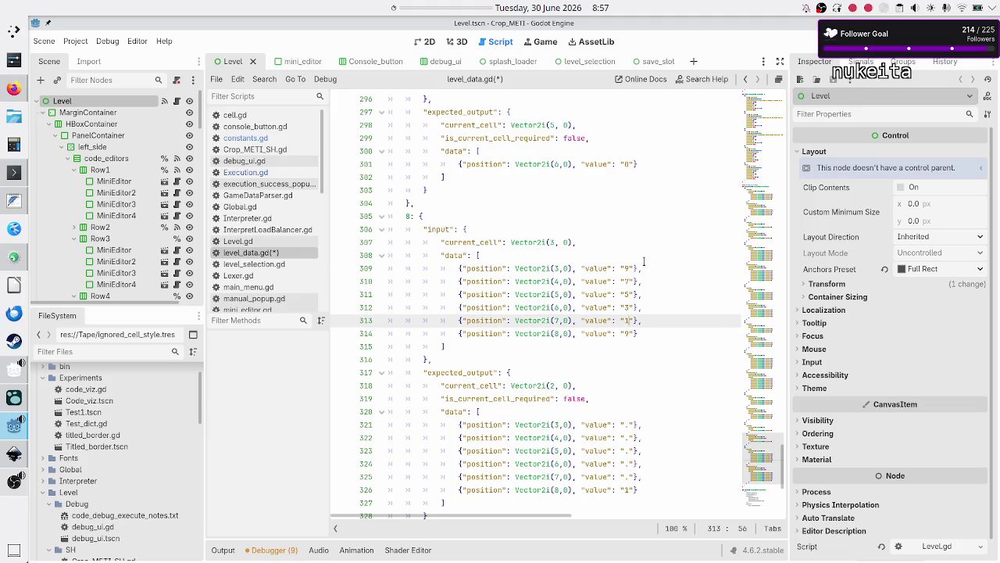
pyautogui.press('Up')
pyautogui.press('Up')
pyautogui.press('Up')
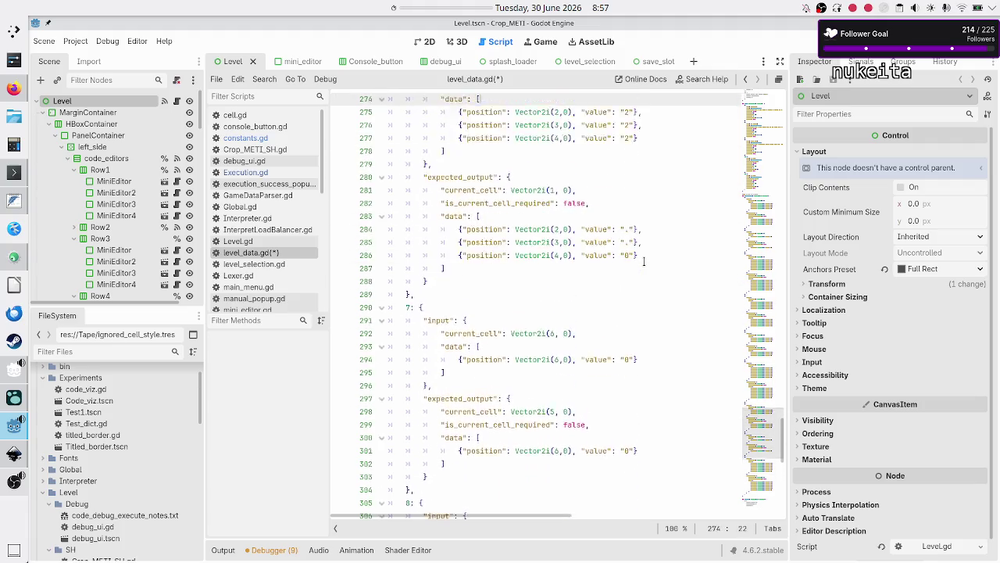
pyautogui.press('Up')
pyautogui.press('Up')
pyautogui.press('Up')
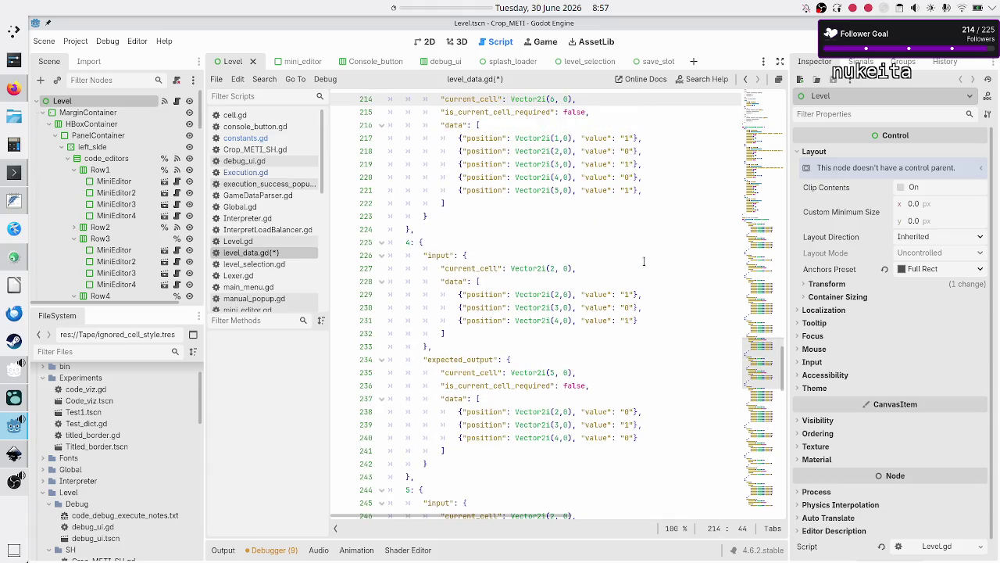
pyautogui.hotkey('ctrl', 's')
# - Scroll up to the CATEGORIES section and look through the category entries
pyautogui.scroll(20, 597, 213)
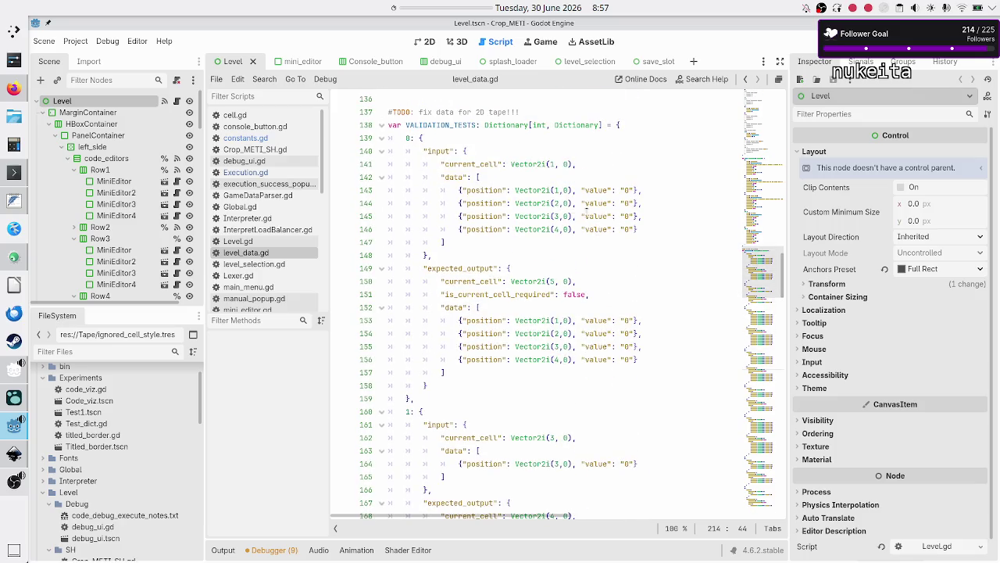
pyautogui.scroll(14, 545, 199)
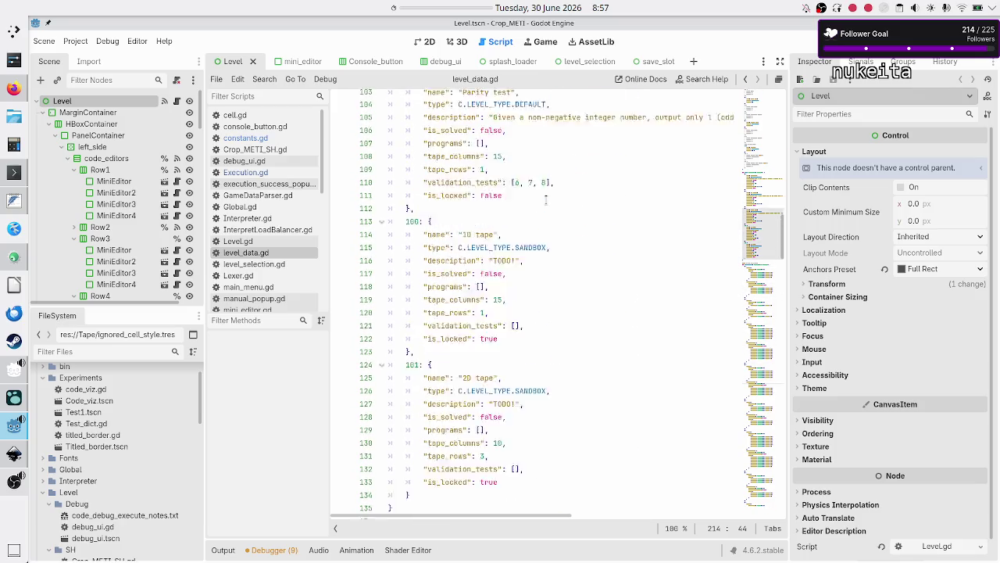
pyautogui.scroll(1, 545, 200)
pyautogui.hscroll(1, 546, 199)
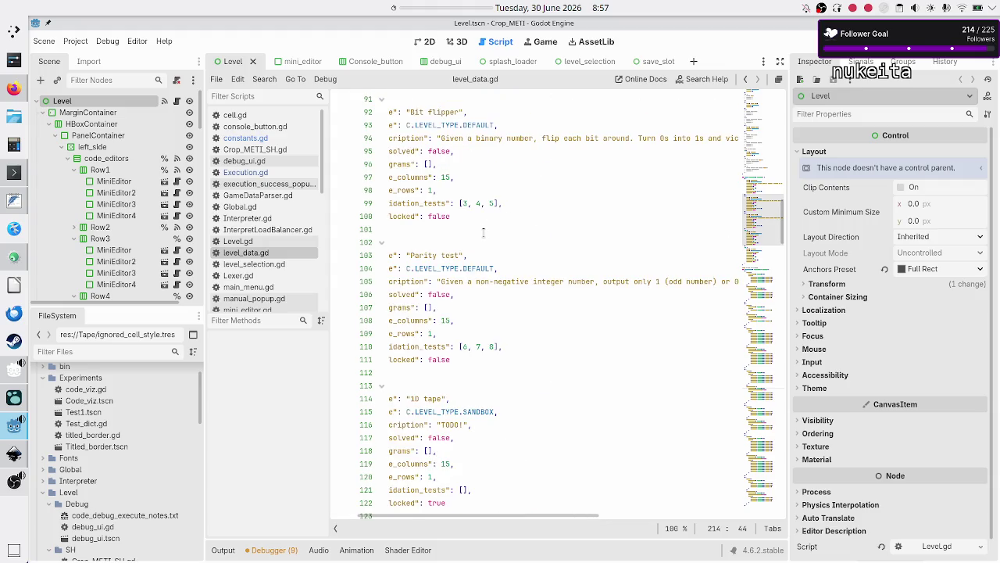
pyautogui.hscroll(-1, 484, 234)
pyautogui.scroll(20, 474, 278)
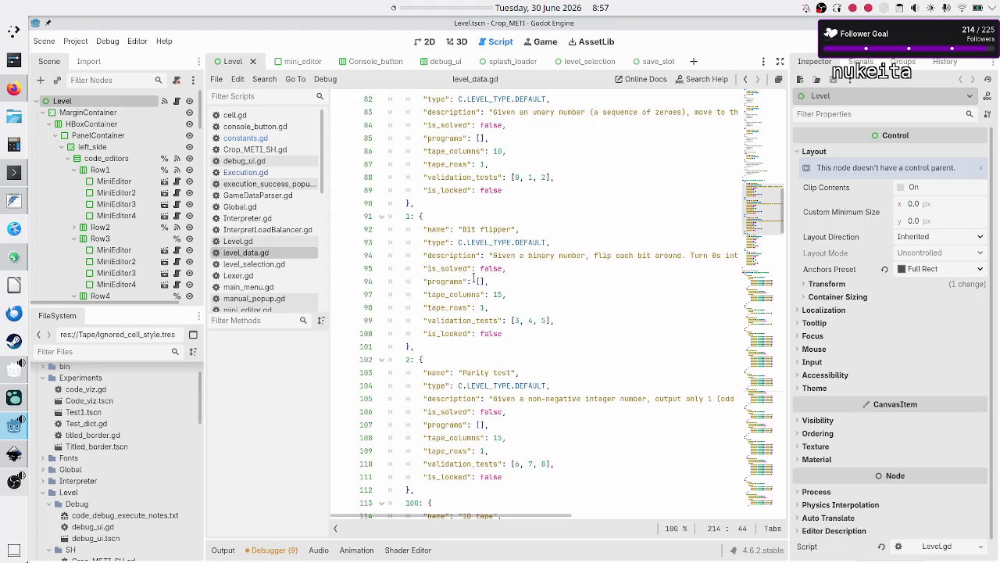
pyautogui.scroll(9, 473, 277)
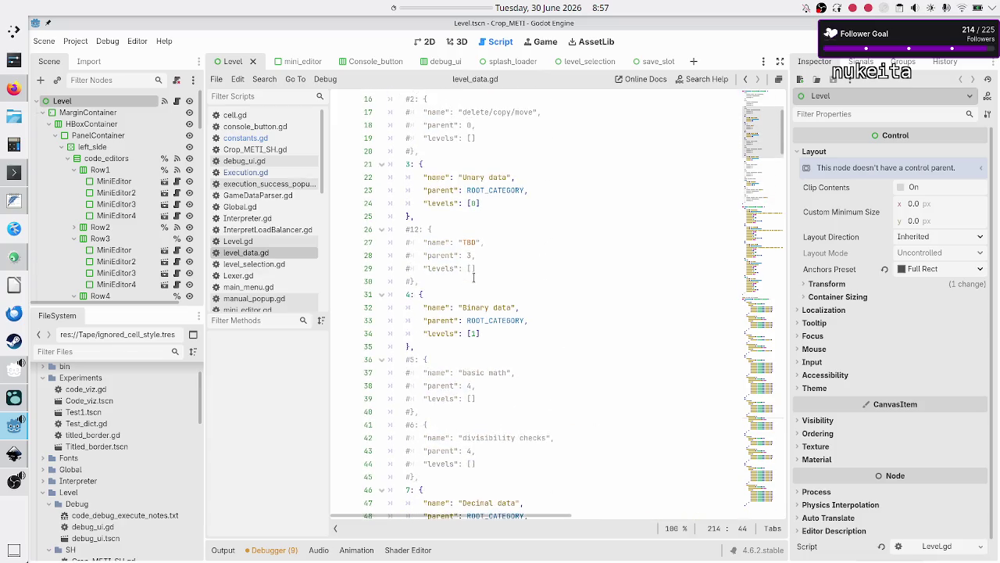
pyautogui.click(506, 231)
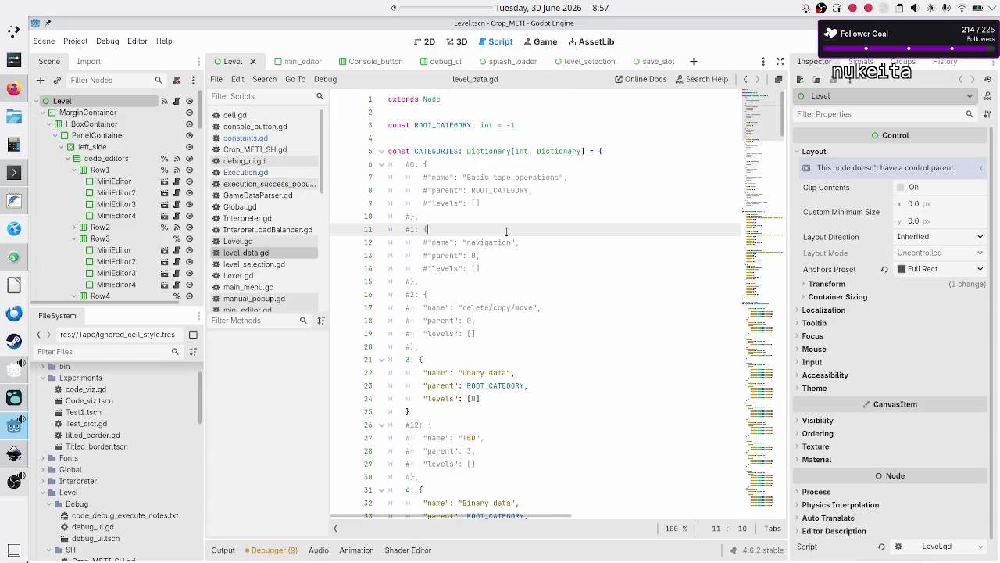
pyautogui.press('Down')
pyautogui.press('Down')
pyautogui.press('Down')
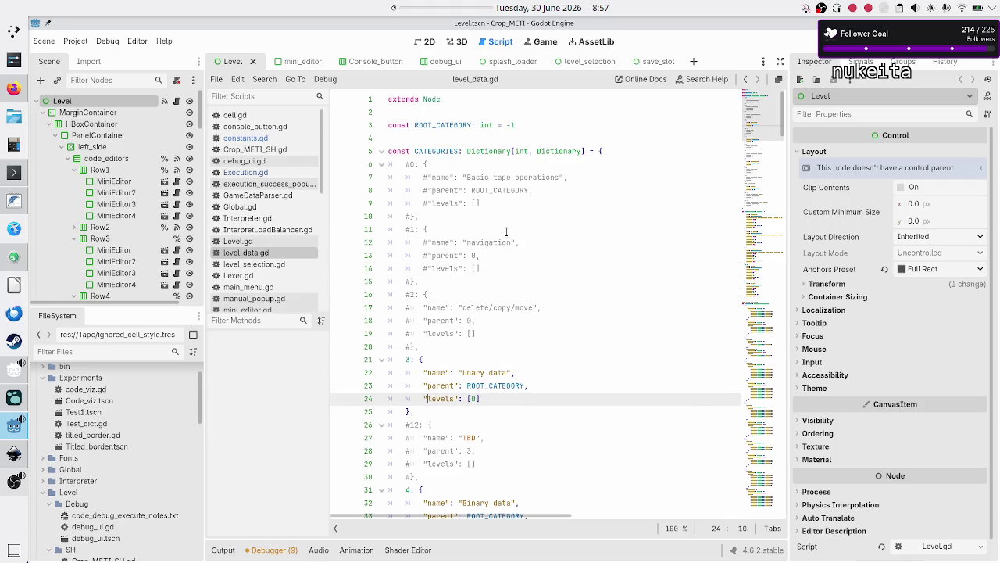
pyautogui.press('Down')
pyautogui.press('Down')
pyautogui.press('Down')
pyautogui.press('Up')
pyautogui.press('Up')
pyautogui.press('Up')
pyautogui.press('Down')
pyautogui.press('Down')
pyautogui.press('Down')
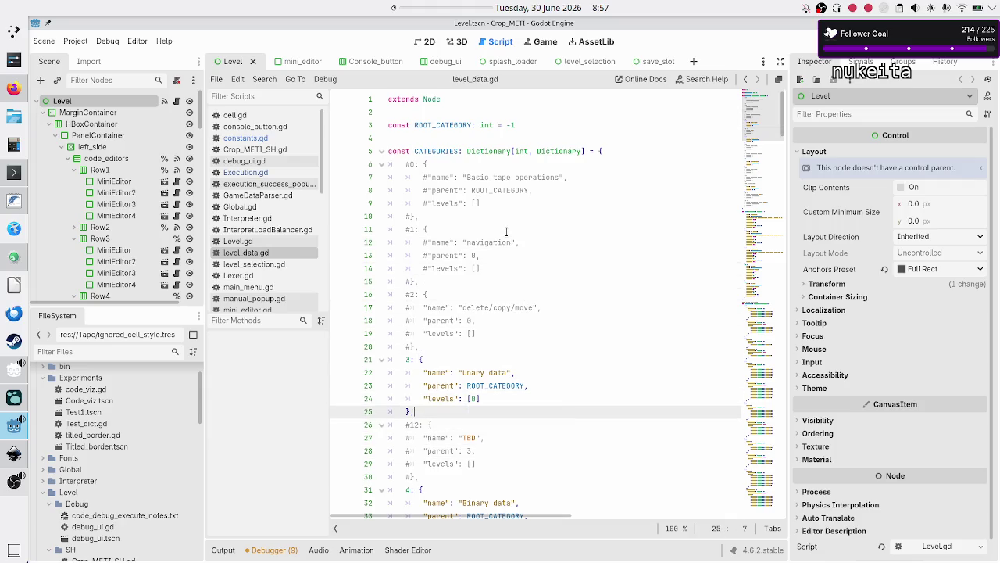
pyautogui.press('Down')
pyautogui.press('Down')
pyautogui.press('Down')
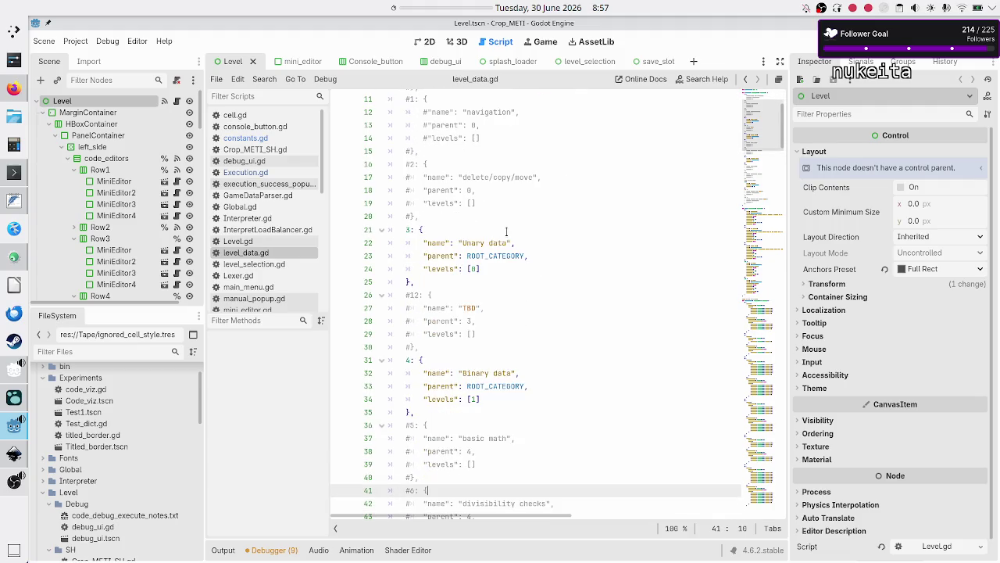
pyautogui.press('Up')
pyautogui.press('Up')
pyautogui.press('Up')
pyautogui.press('Down')
pyautogui.press('Down')
pyautogui.press('Down')
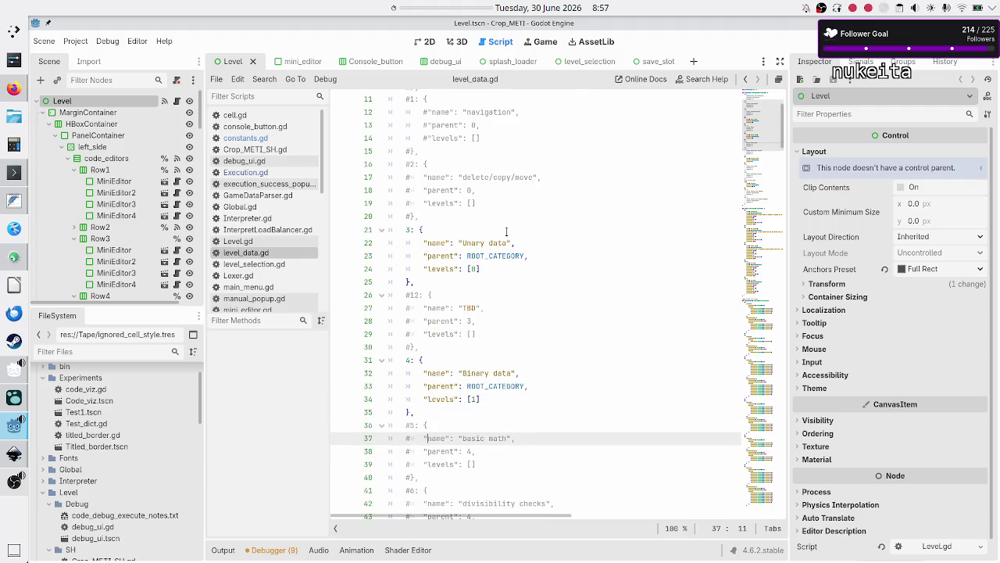
# - Add level 2 to the Decimal data levels list and run the project
pyautogui.press('Down')
pyautogui.press('Down')
pyautogui.press('Down')
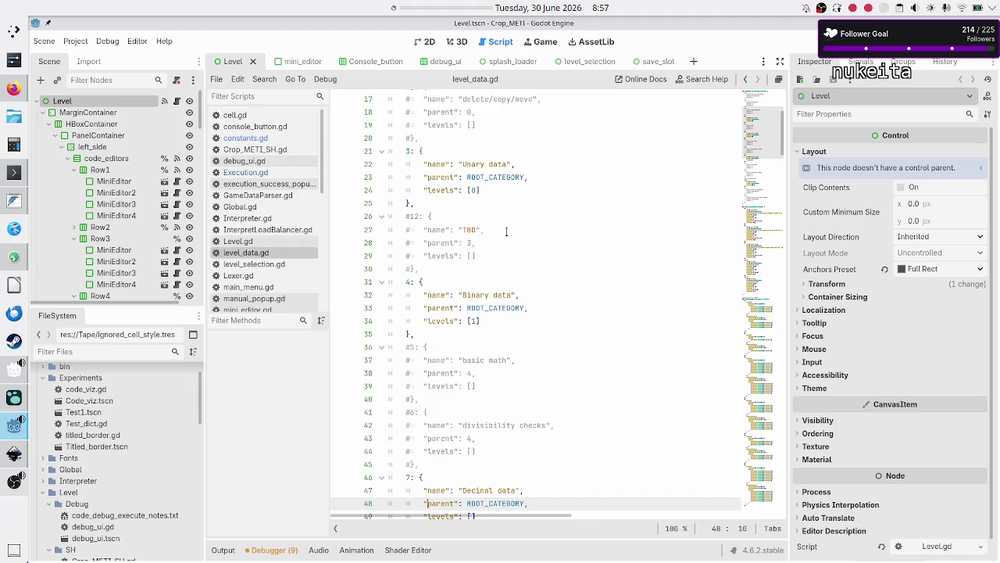
pyautogui.press('Up')
pyautogui.press('Up')
pyautogui.press('Down')
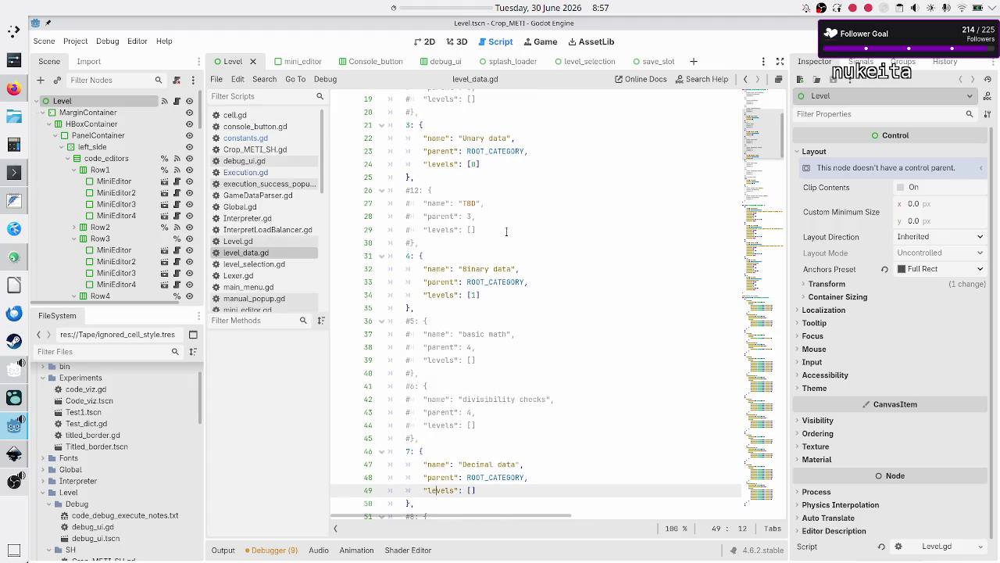
pyautogui.press('Right')
pyautogui.press('Right')
pyautogui.write('2')
pyautogui.press('F5')
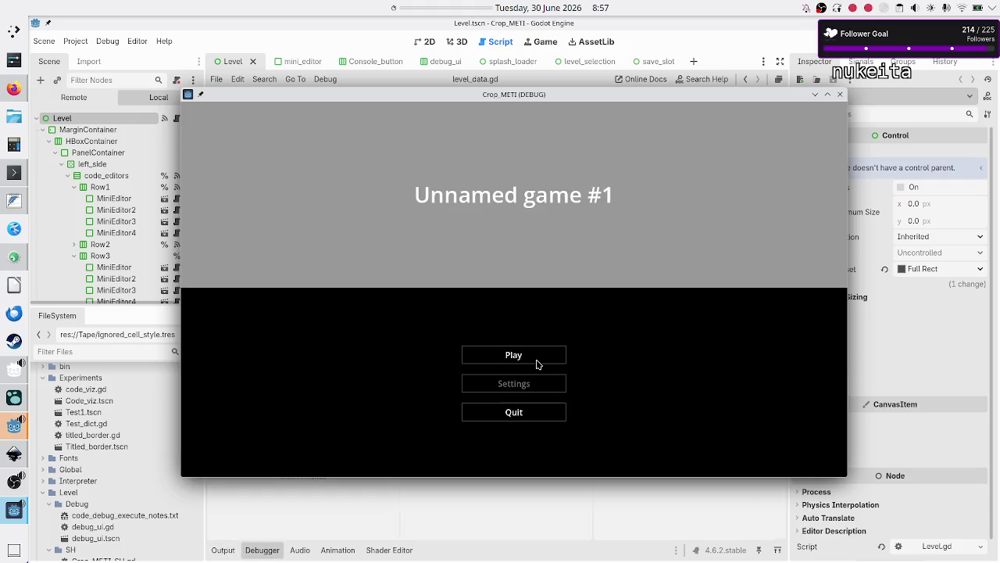
# - Start the game, close it after the level_selection.gd out-of-bounds crash, and stop debugging
pyautogui.click(536, 364)
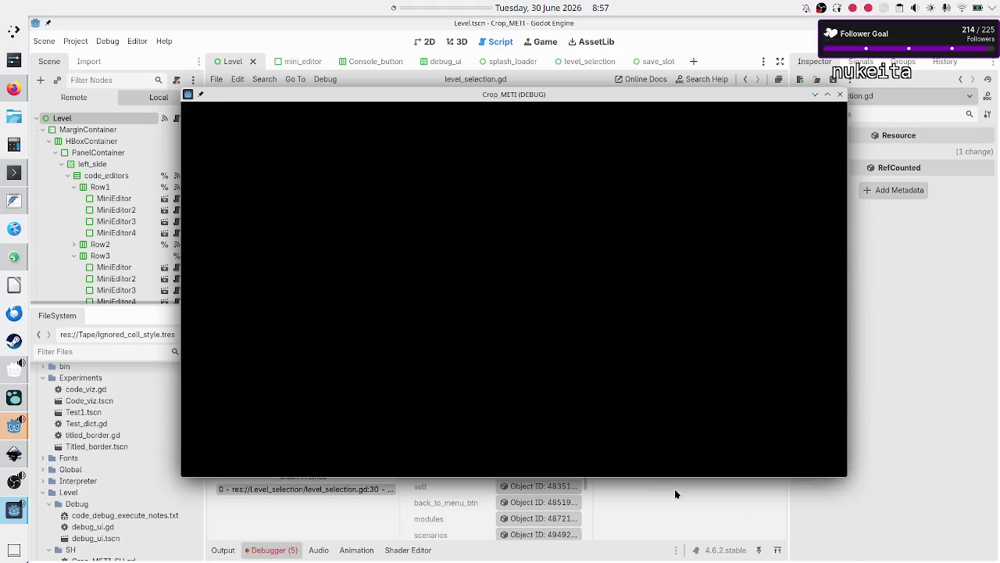
pyautogui.click(676, 493)
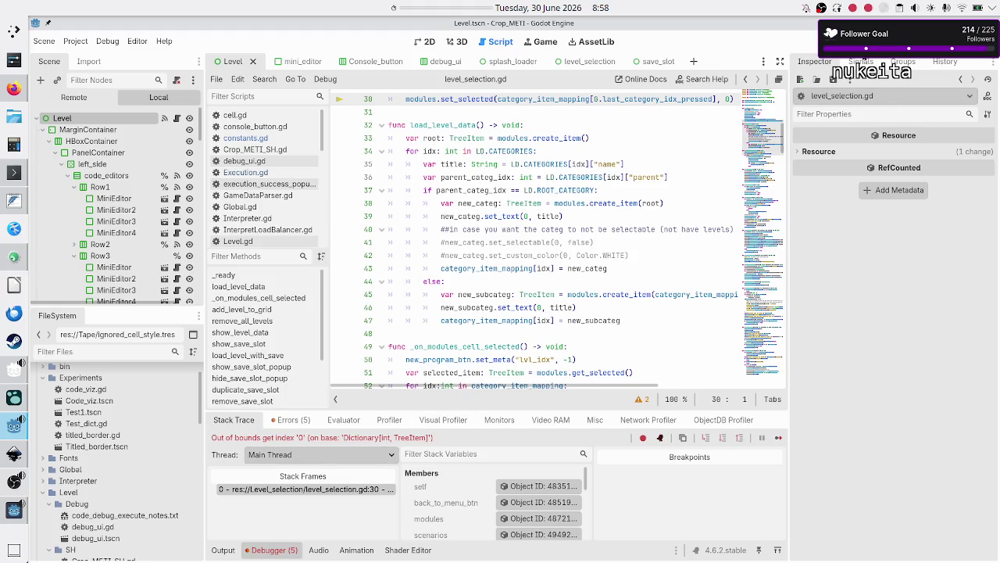
pyautogui.press('F8')
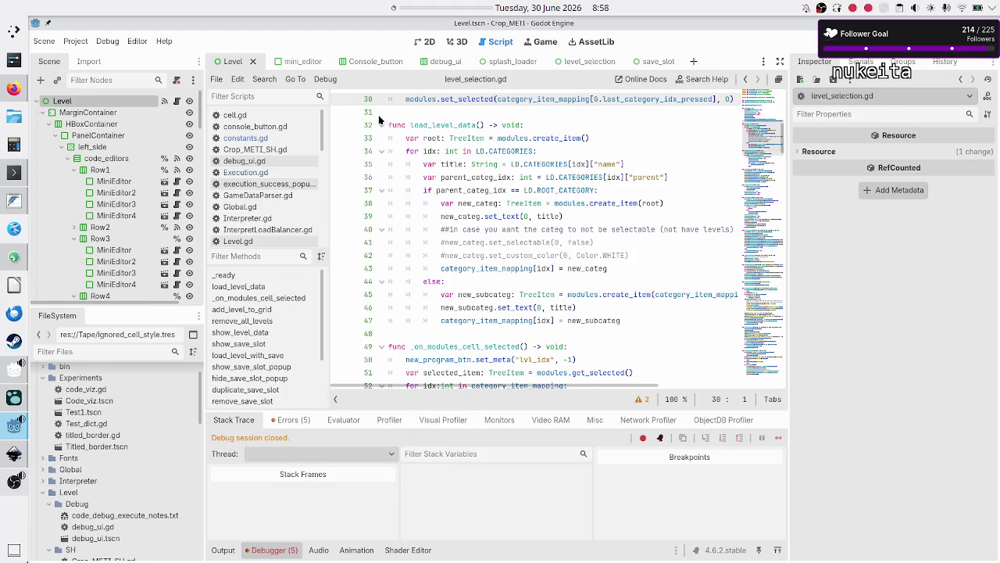
pyautogui.click(14, 172)
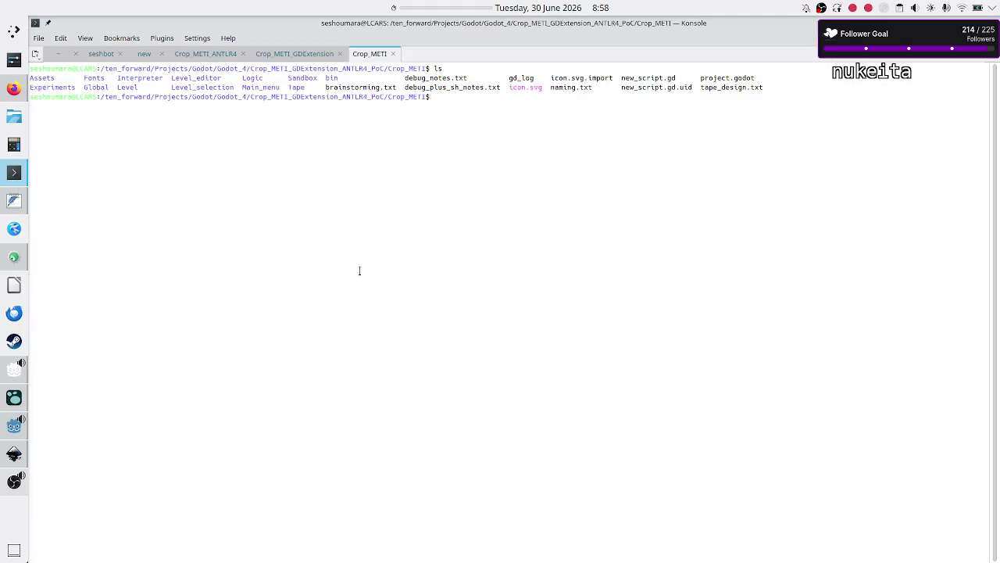
# - Delete save_data.json from ~/.local/share/godot/app_userdata/Crop_METI/ in the terminal
pyautogui.press('Return')
pyautogui.write('pushd ~/')
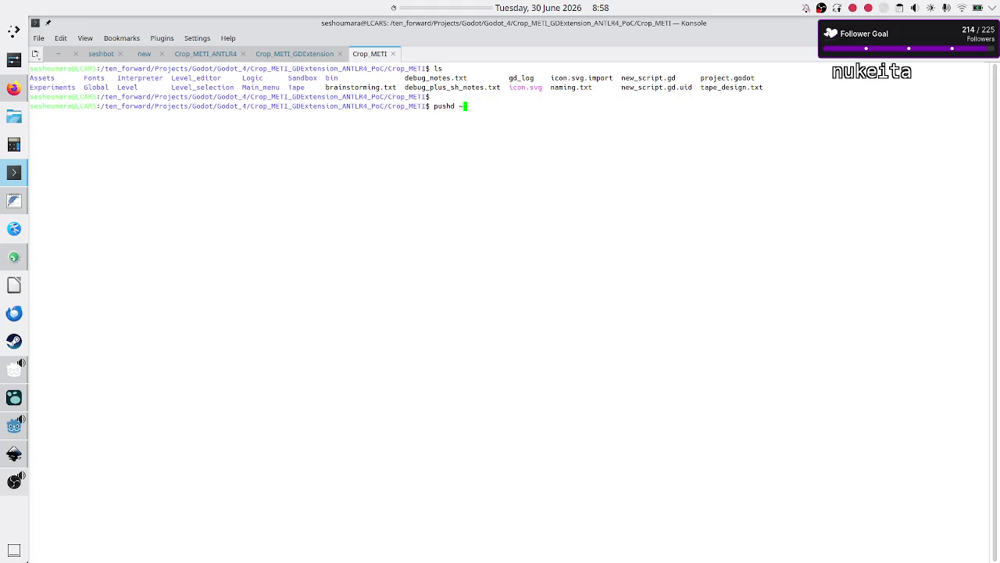
pyautogui.write('.local/sha')
pyautogui.write('re/godot/')
pyautogui.write('app_userdata/Crop_METI/')
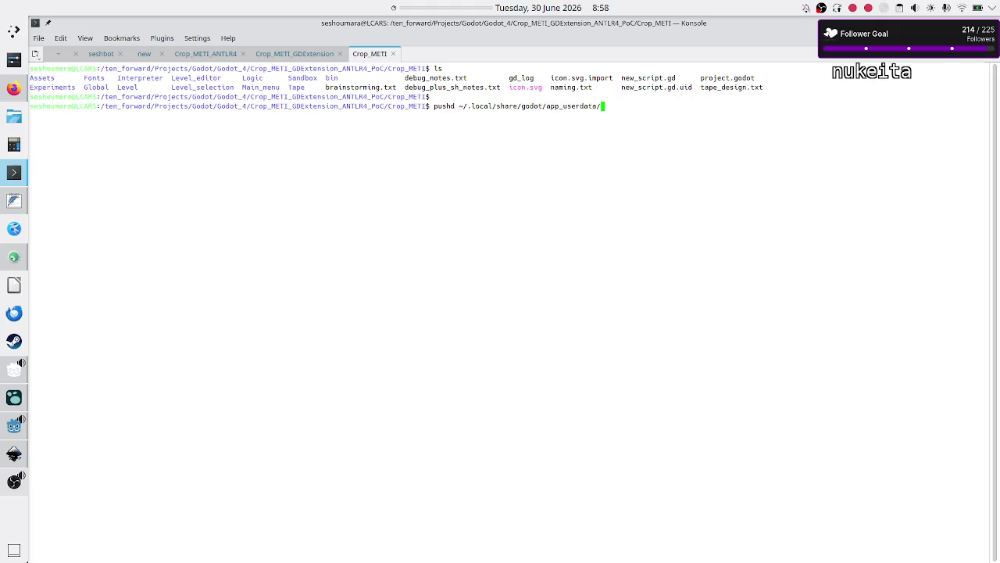
pyautogui.press('Return')
pyautogui.write('ls')
pyautogui.press('Return')
pyautogui.write('rm save_data.json')
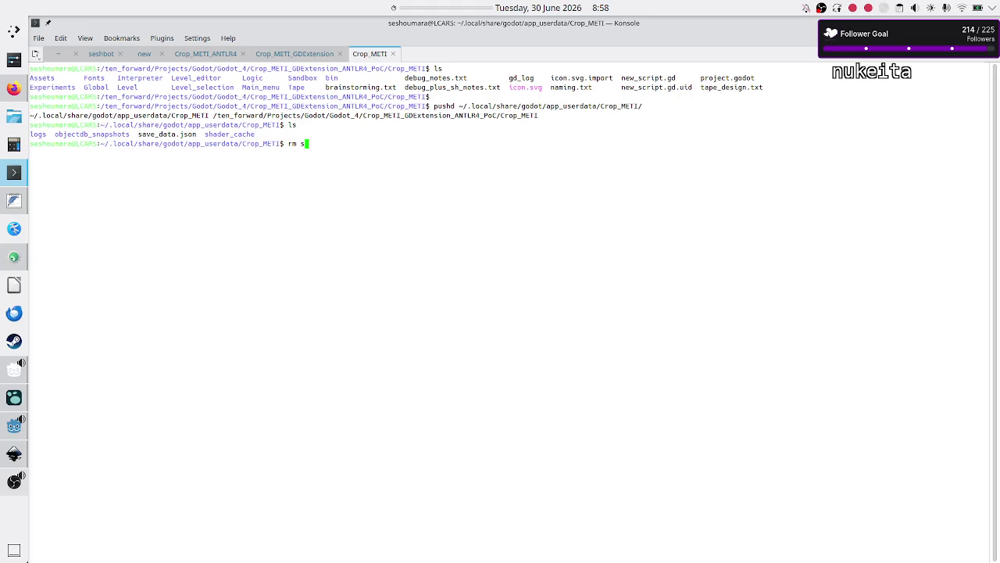
pyautogui.press('Return')
pyautogui.hotkey('alt', 'Tab')
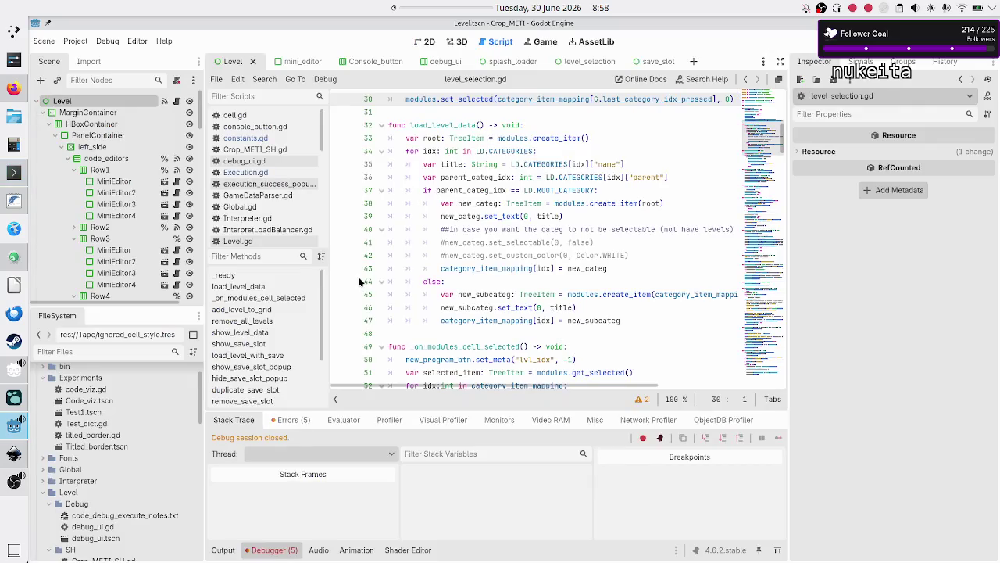
# - Run the game and inspect the crash at last_category_idx_pressed on line 30
pyautogui.press('F5')
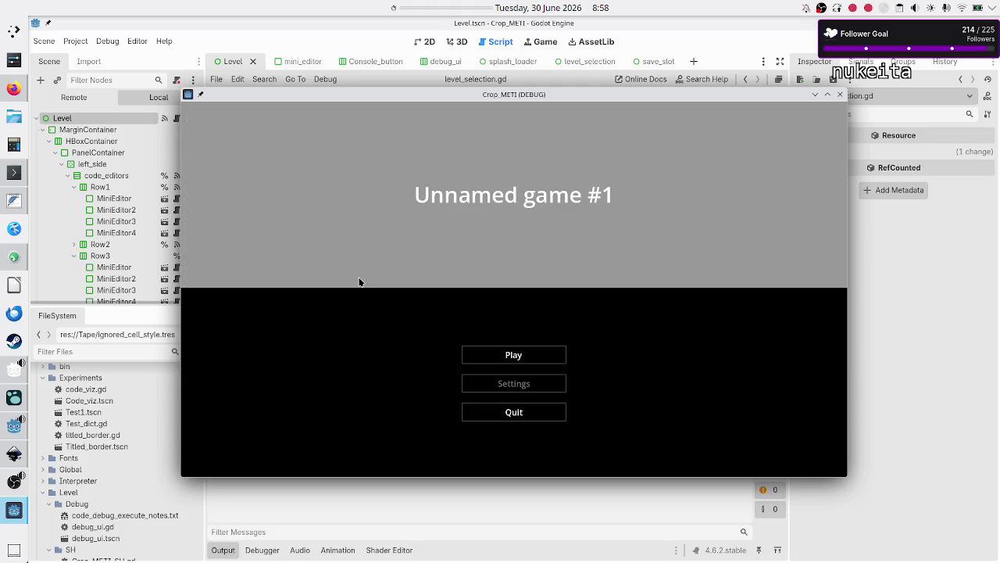
pyautogui.click(481, 352)
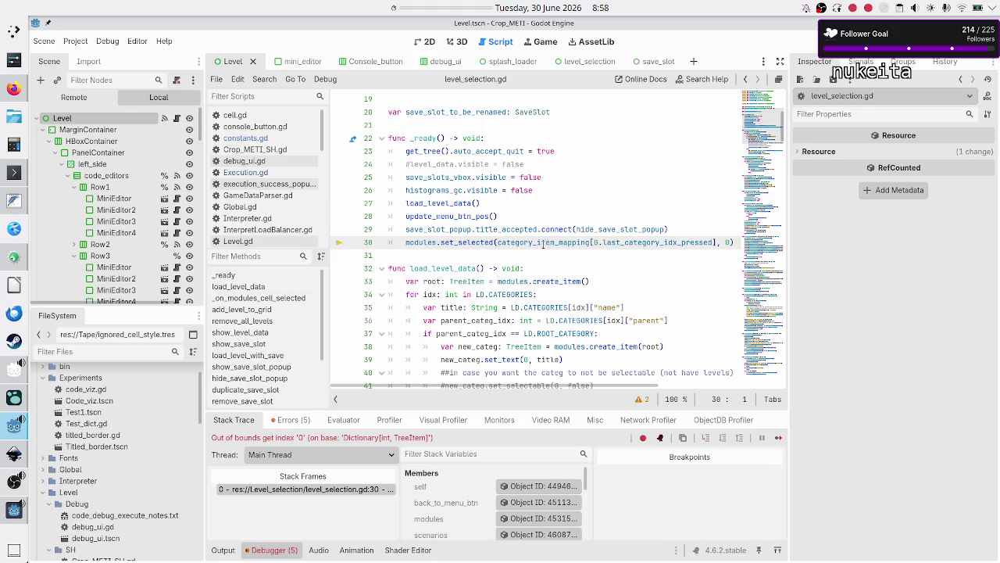
pyautogui.doubleClick(660, 242)
pyautogui.click(661, 243)
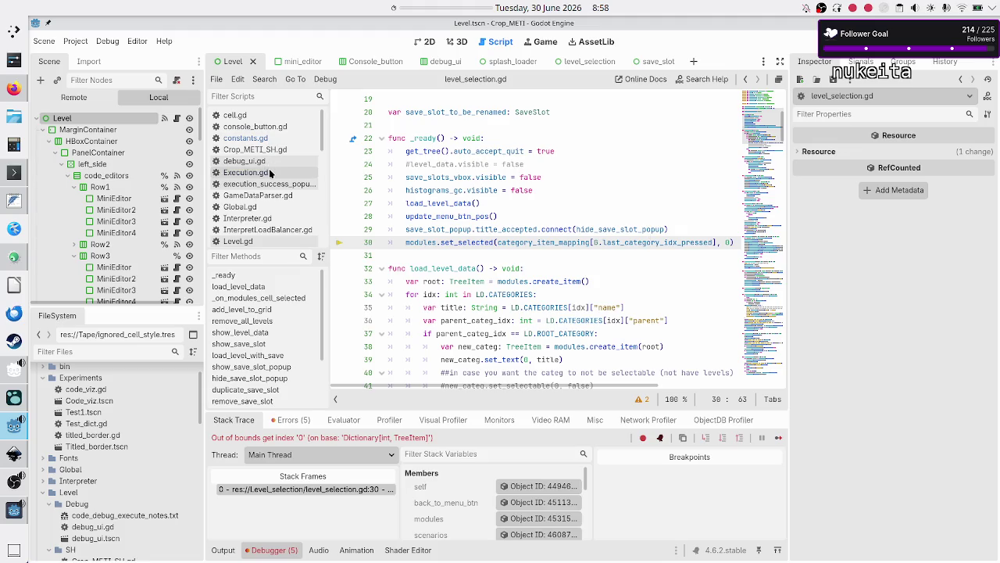
# - Review the category entries in level_data.gd and Global.gd, then stop the game
pyautogui.scroll(-3, 264, 195)
pyautogui.click(263, 203)
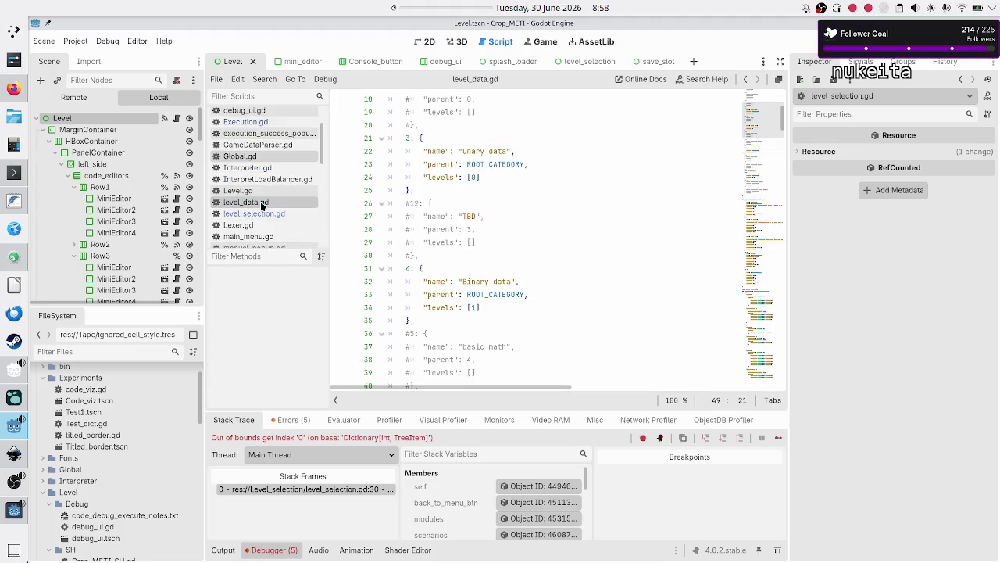
pyautogui.scroll(5, 489, 243)
pyautogui.click(518, 285)
pyautogui.press('Down')
pyautogui.press('Down')
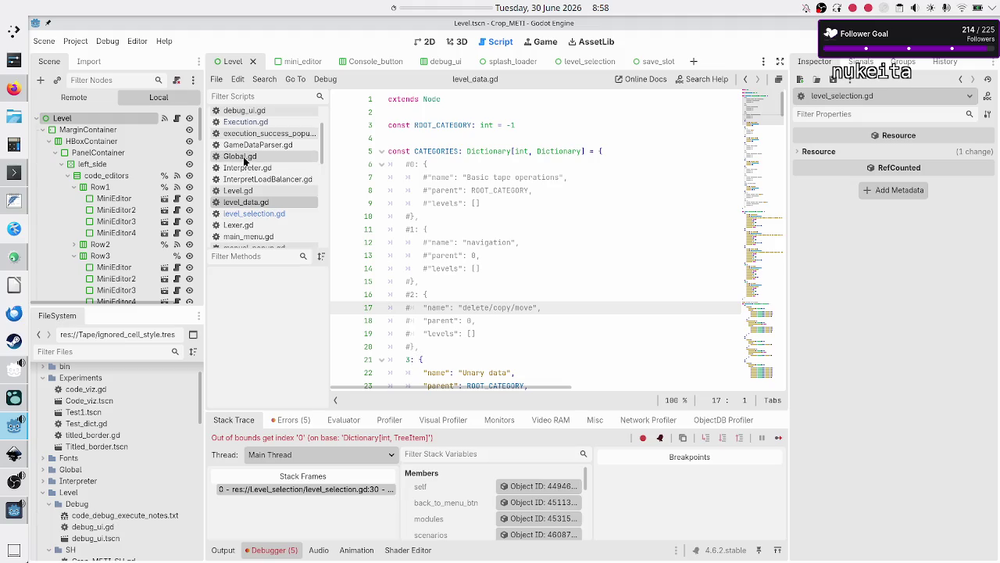
pyautogui.scroll(2, 246, 160)
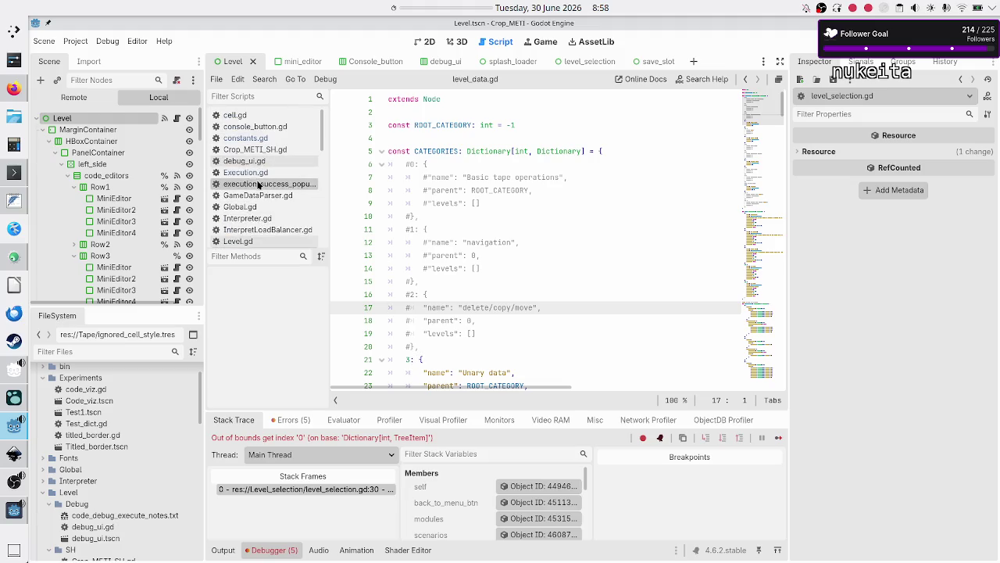
pyautogui.click(254, 207)
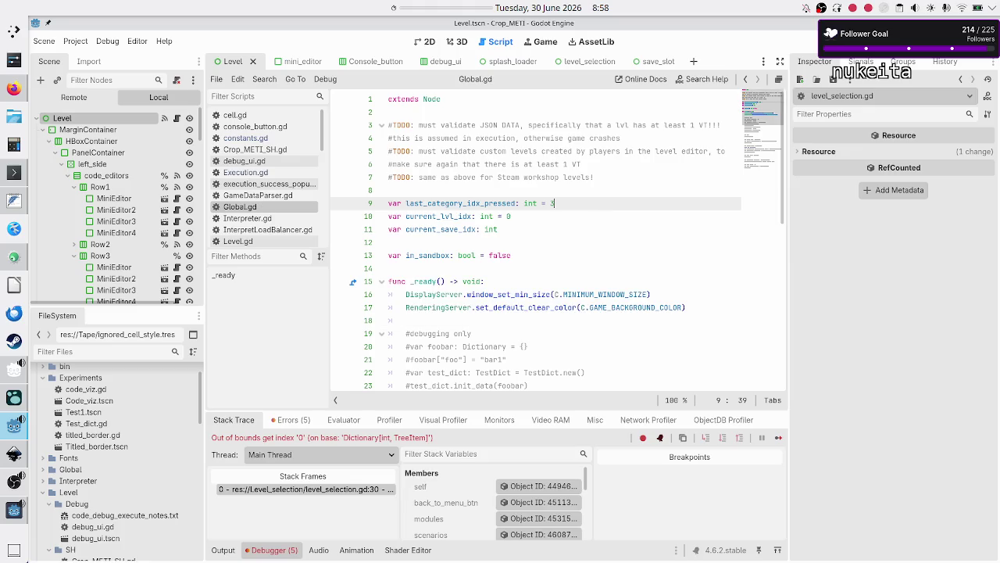
pyautogui.press('F8')
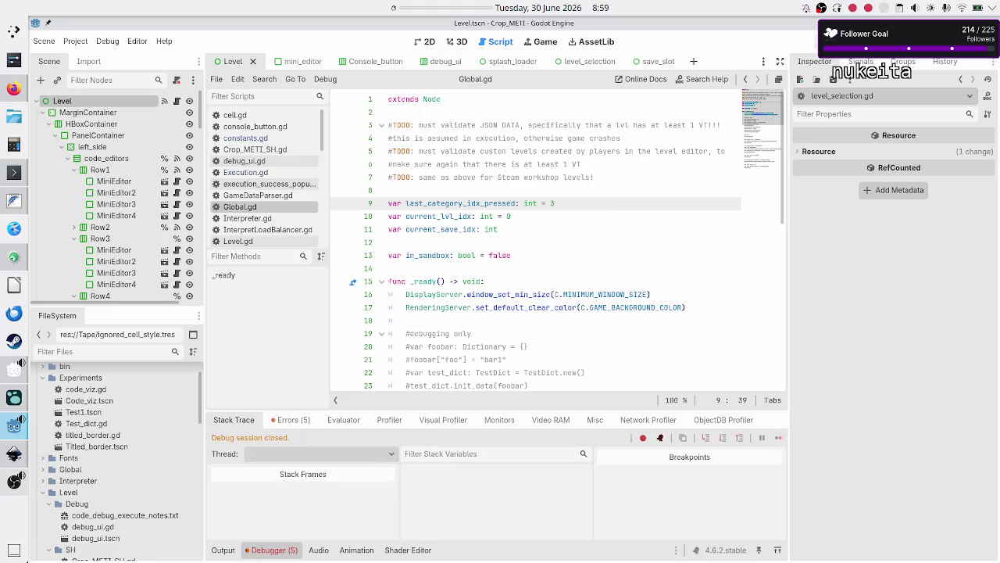
# - Relaunch the game and choose the Unary data Navigation scenario after browsing the other modules
pyautogui.press('F5')
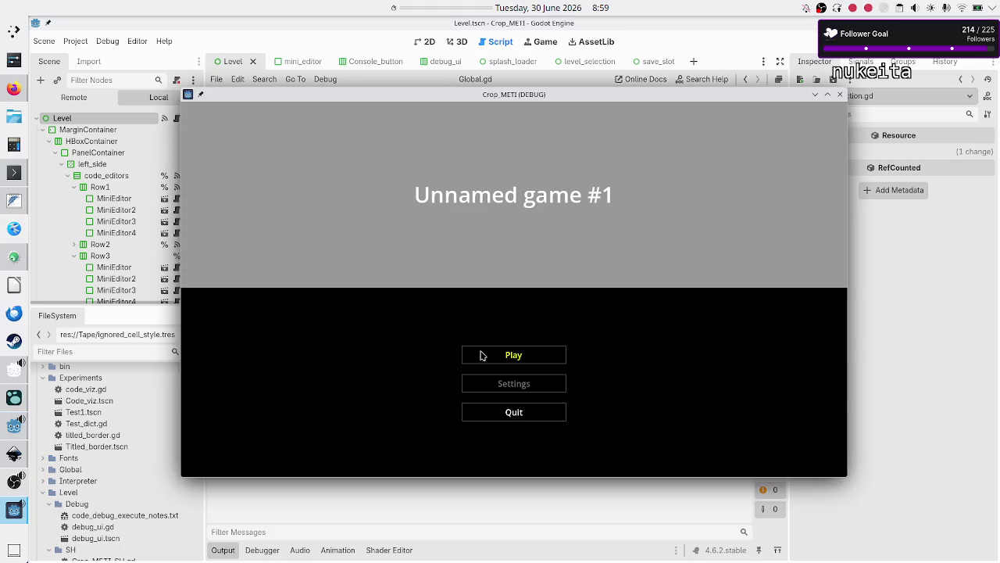
pyautogui.click(481, 355)
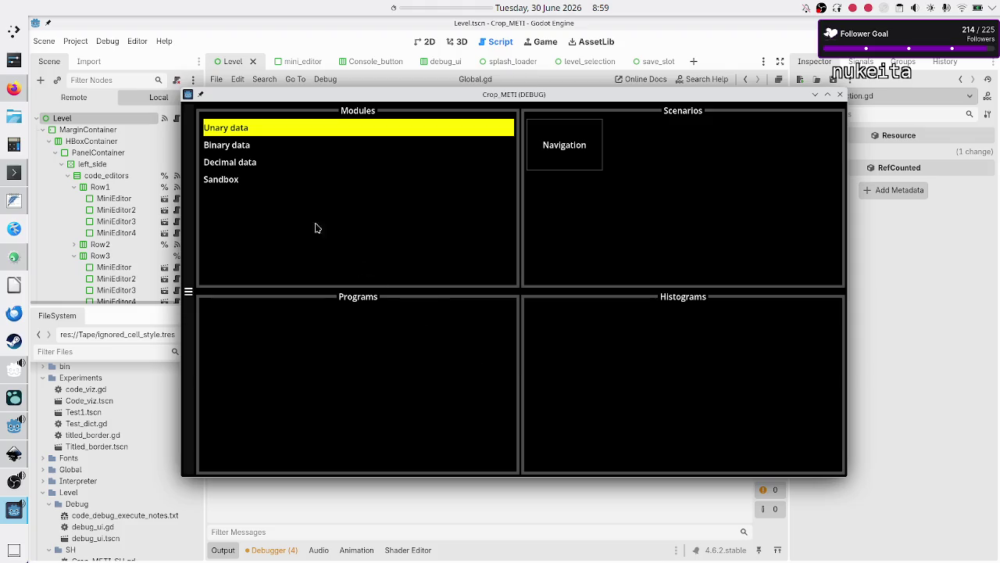
pyautogui.click(236, 147)
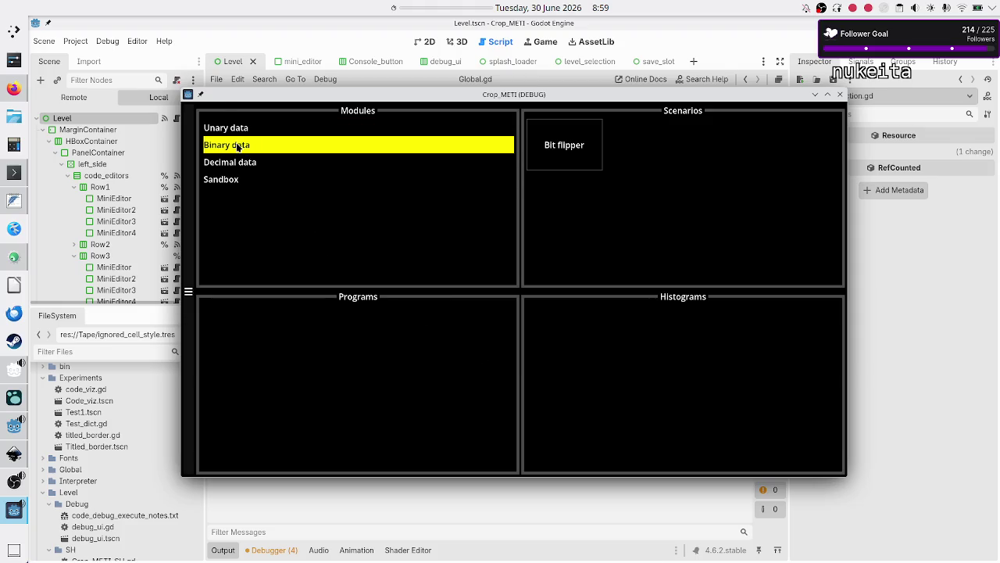
pyautogui.click(236, 164)
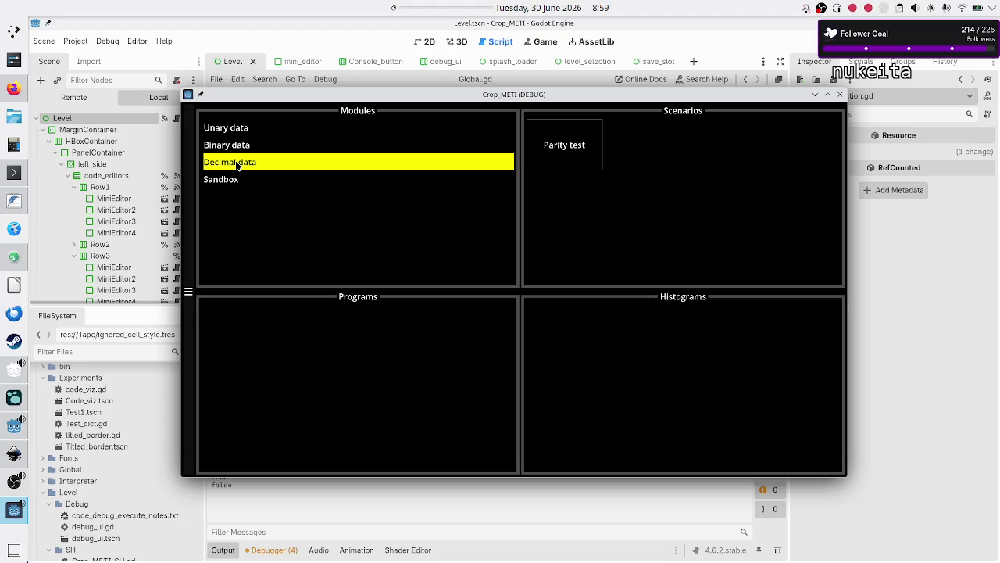
pyautogui.click(264, 132)
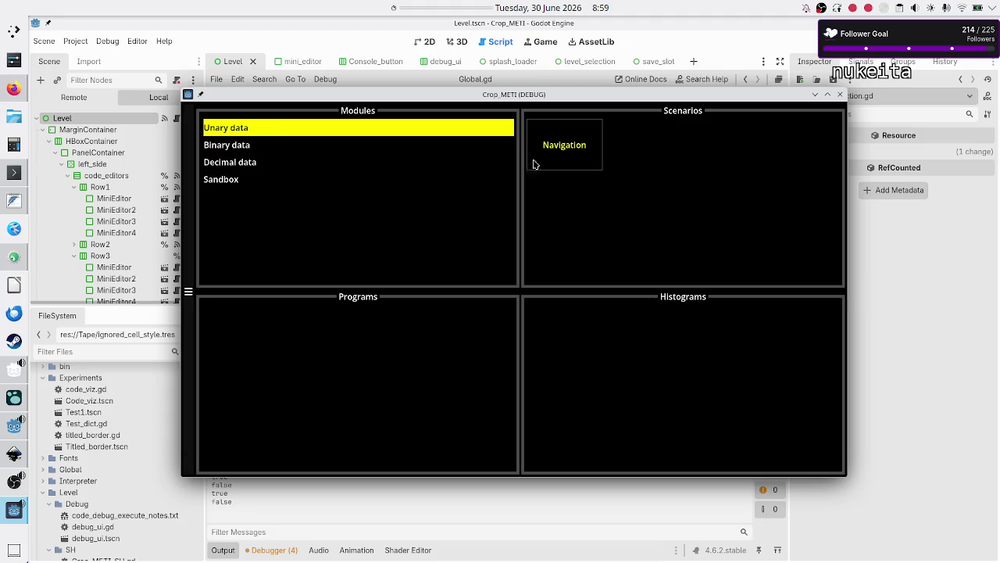
pyautogui.click(561, 146)
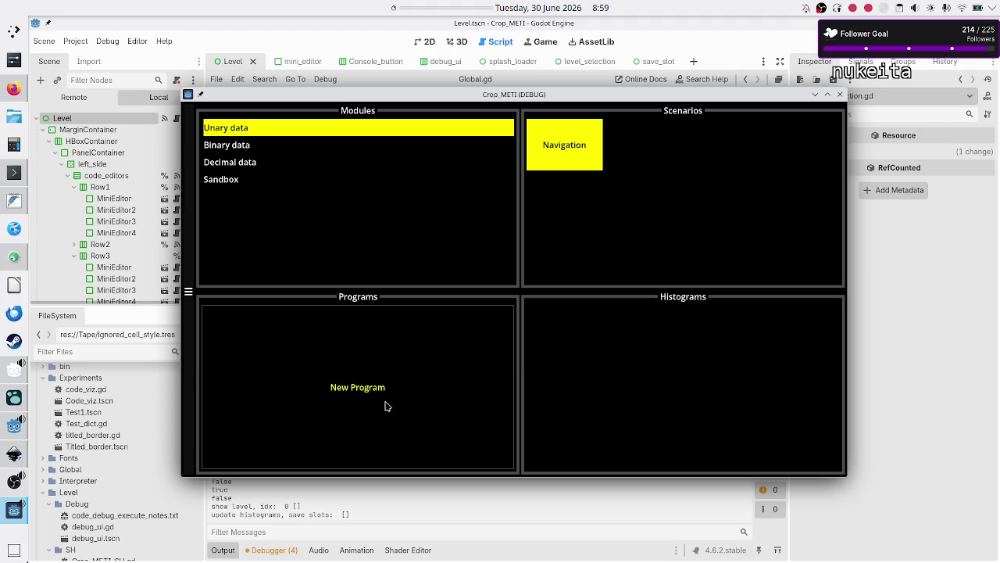
# - Create a Navigation program named 'First try' and open it
pyautogui.click(440, 370)
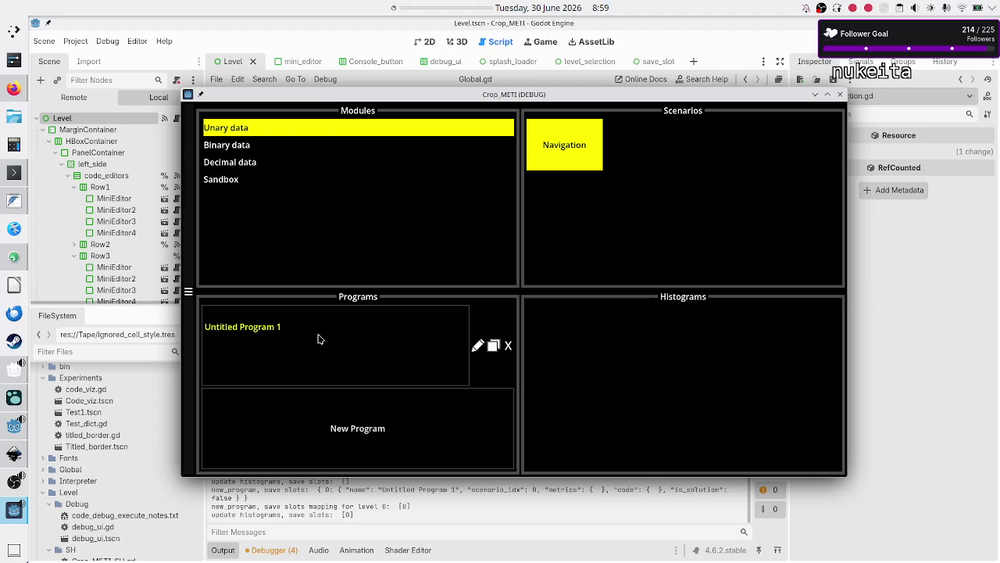
pyautogui.click(478, 347)
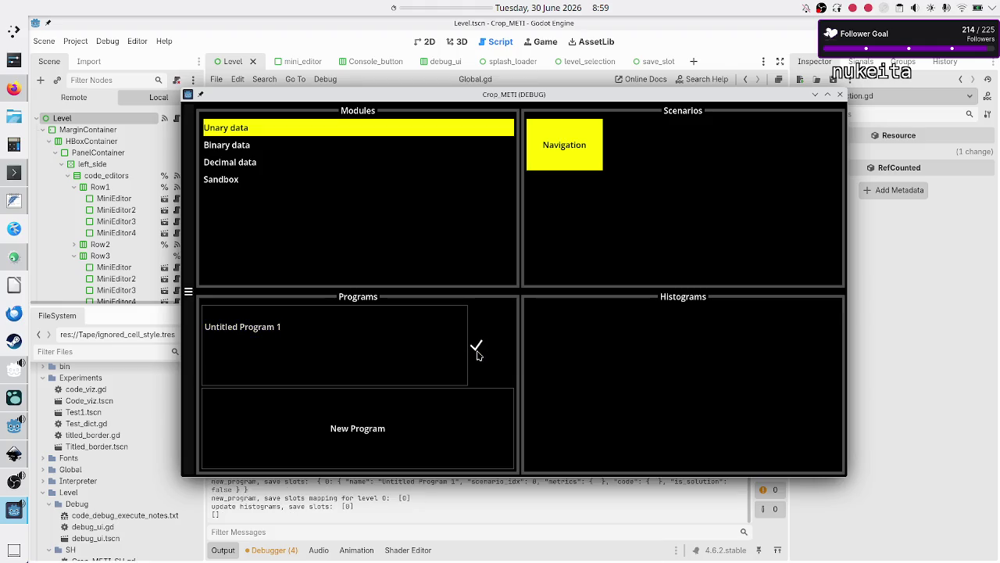
pyautogui.press('BackSpace')
pyautogui.press('BackSpace')
pyautogui.press('BackSpace')
pyautogui.write('First')
pyautogui.press('BackSpace')
pyautogui.write('try')
pyautogui.click(477, 351)
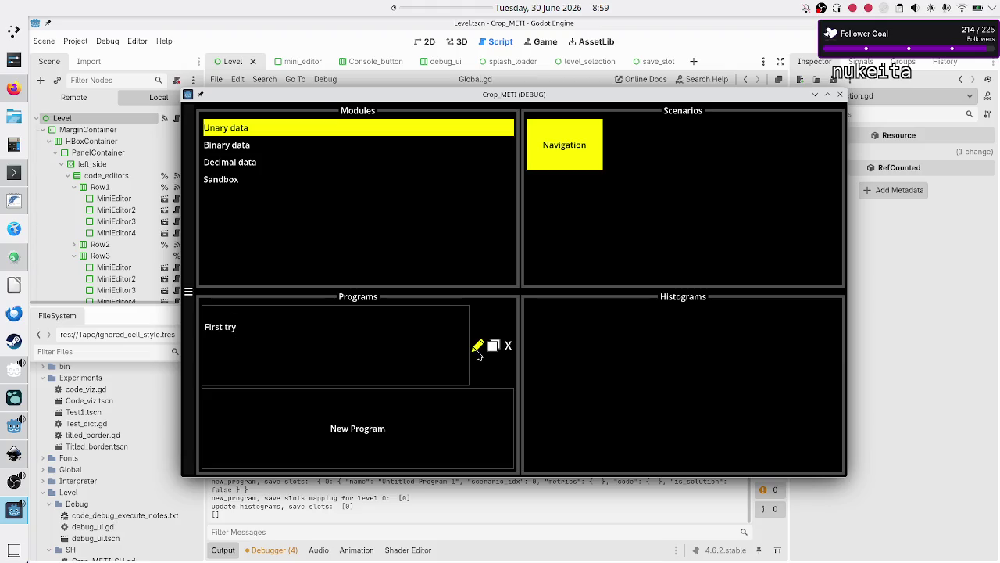
pyautogui.click(413, 344)
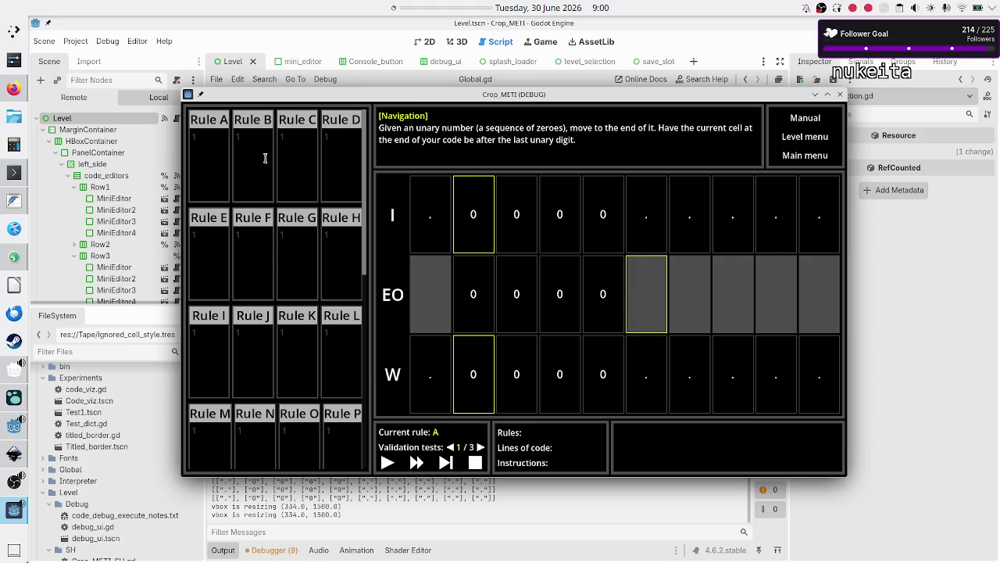
# - Write Rule A as '00R' and 'x.$', then load validation test 2/3
pyautogui.click(218, 154)
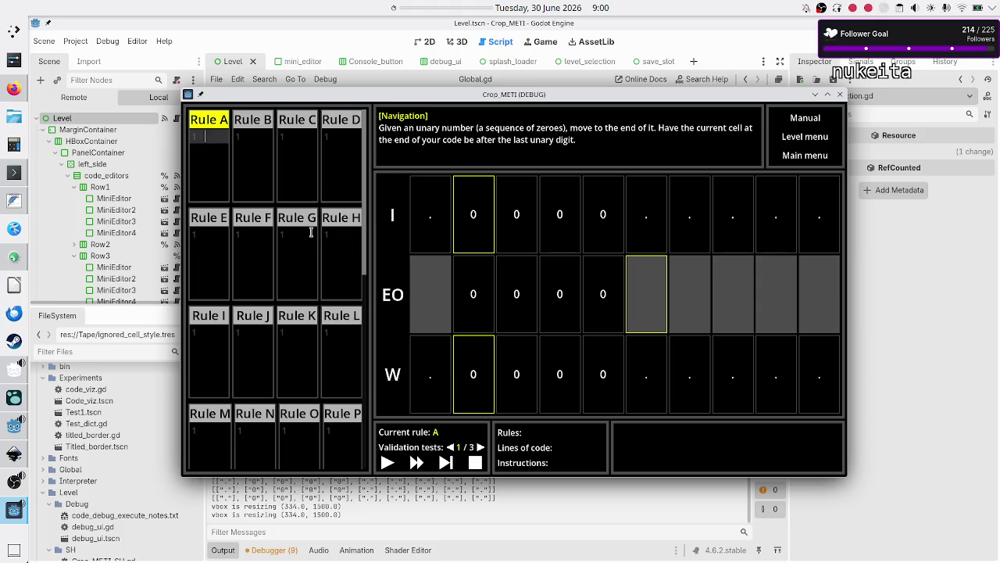
pyautogui.write('00')
pyautogui.write('R')
pyautogui.press('Return')
pyautogui.write('.')
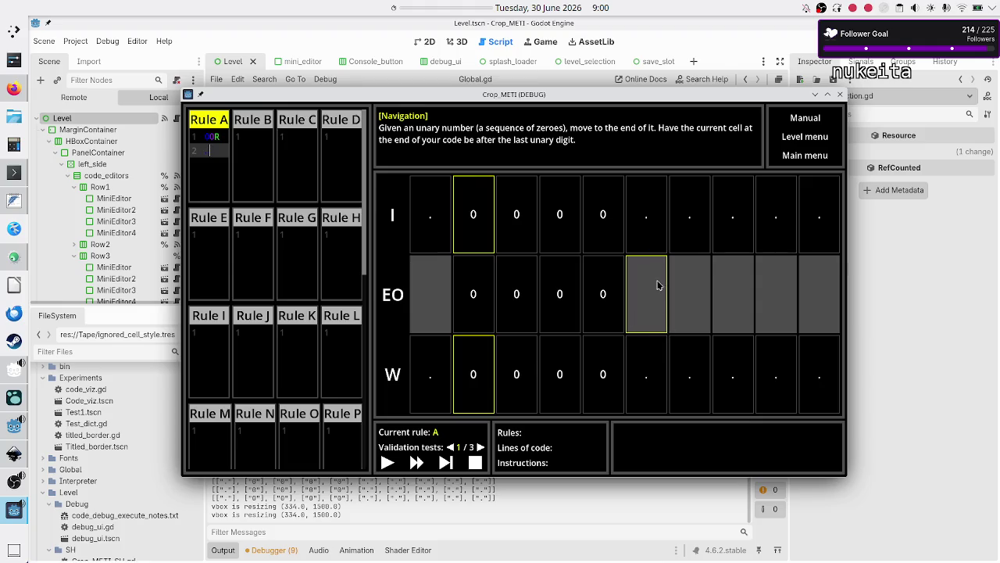
pyautogui.write('0')
pyautogui.write('$')
pyautogui.click(480, 447)
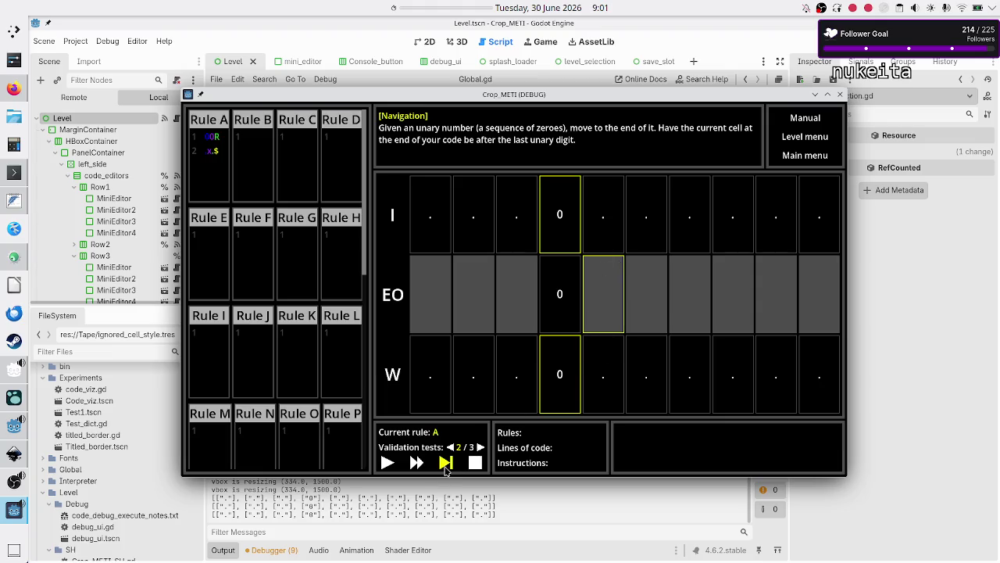
# - Step the Navigation program through validation test 1 to its terminating step
pyautogui.click(480, 448)
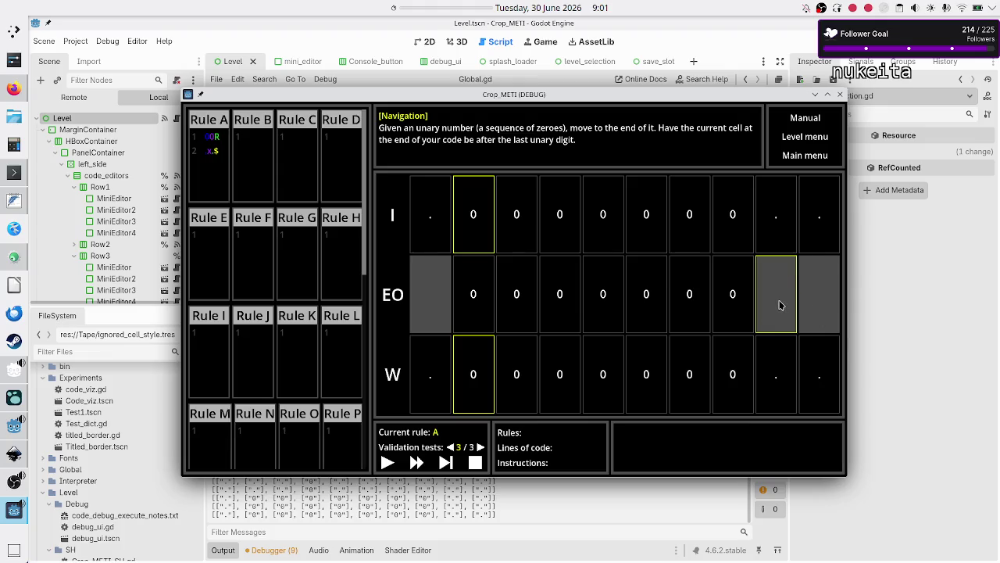
pyautogui.click(445, 462)
pyautogui.click(444, 462)
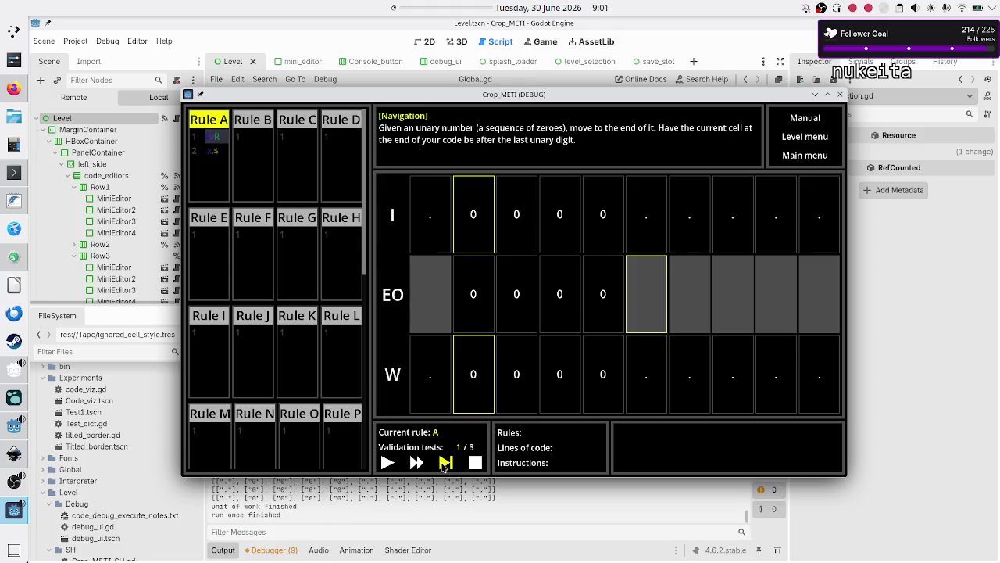
pyautogui.click(444, 463)
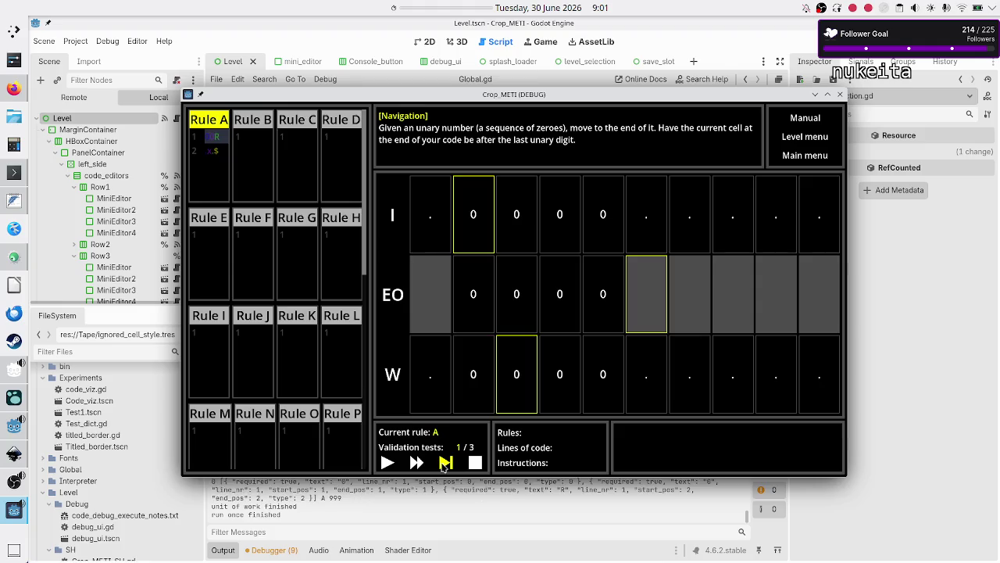
pyautogui.click(444, 463)
pyautogui.click(444, 463)
pyautogui.click(445, 462)
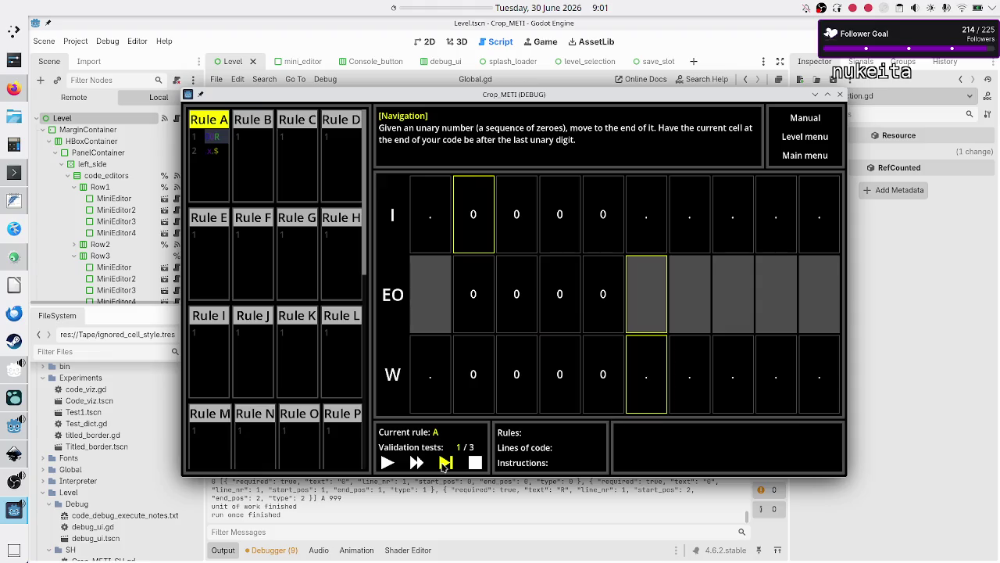
pyautogui.click(445, 463)
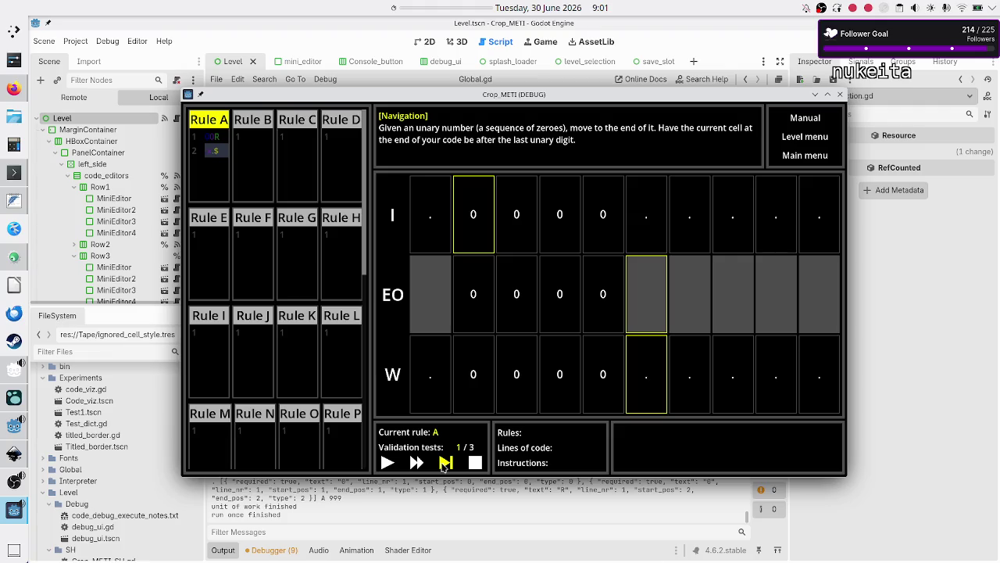
pyautogui.click(445, 463)
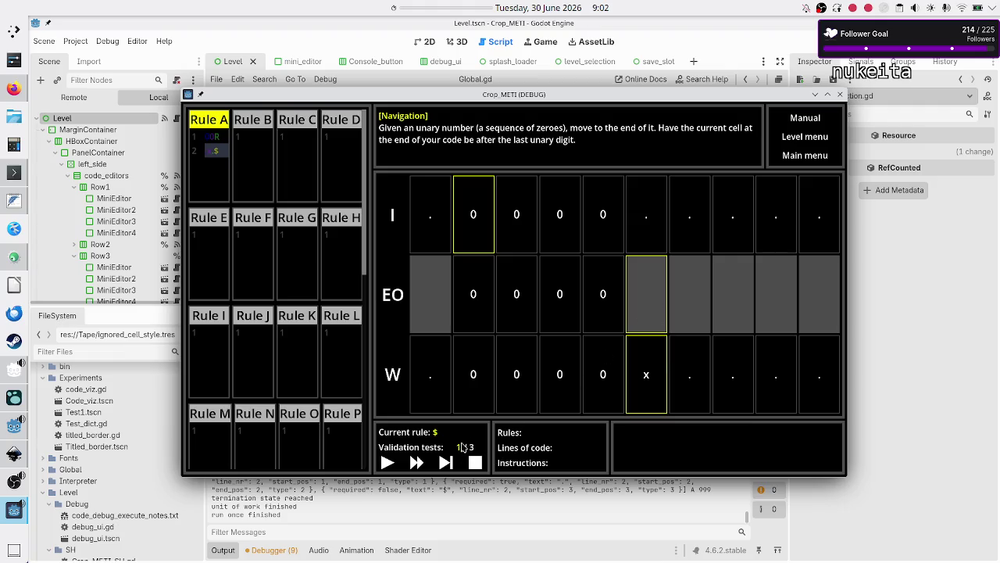
# - Step through validation tests 2 and 3 until the solved result appears: 1 rule, 2 lines, 6 instructions
pyautogui.click(445, 463)
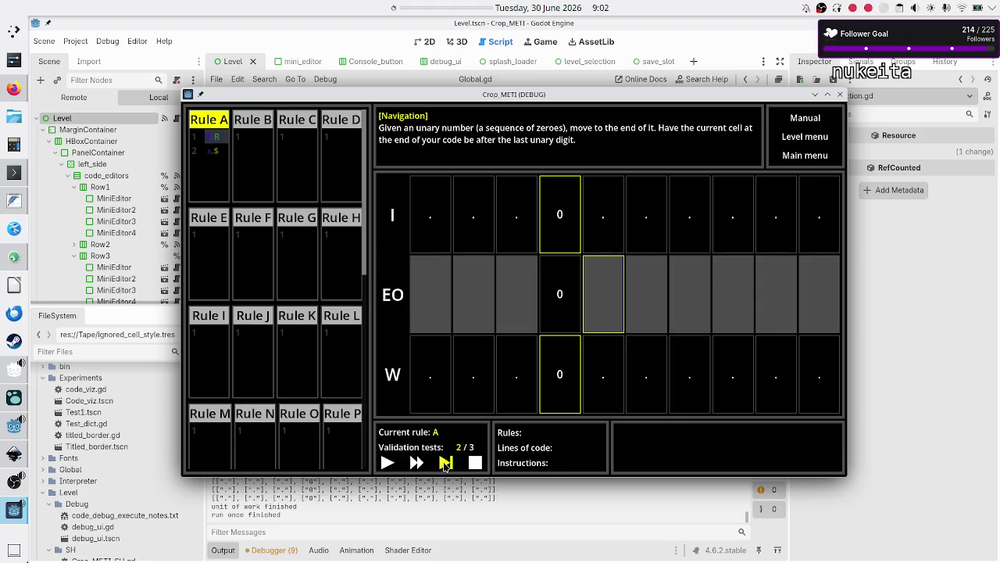
pyautogui.click(445, 463)
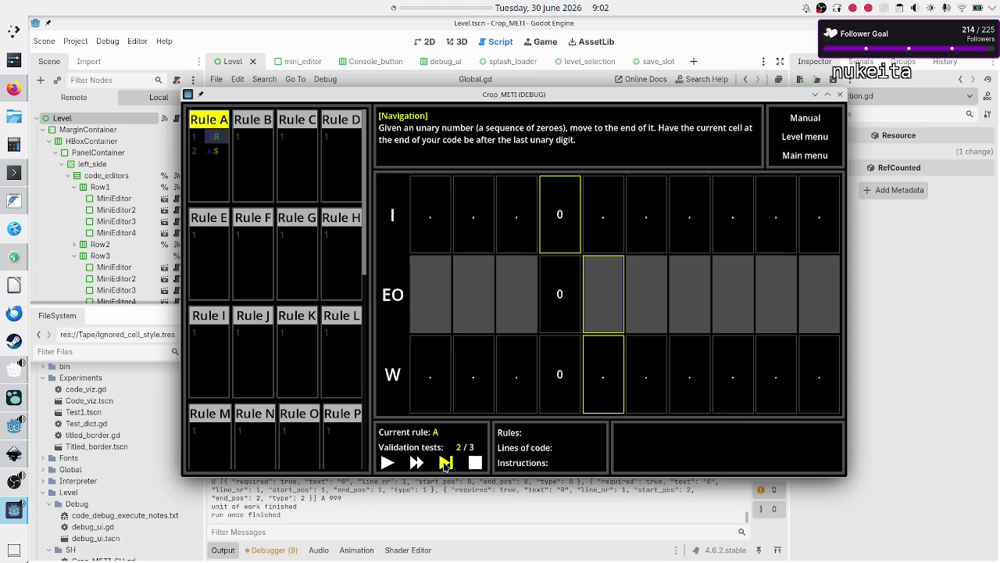
pyautogui.click(446, 463)
pyautogui.click(446, 462)
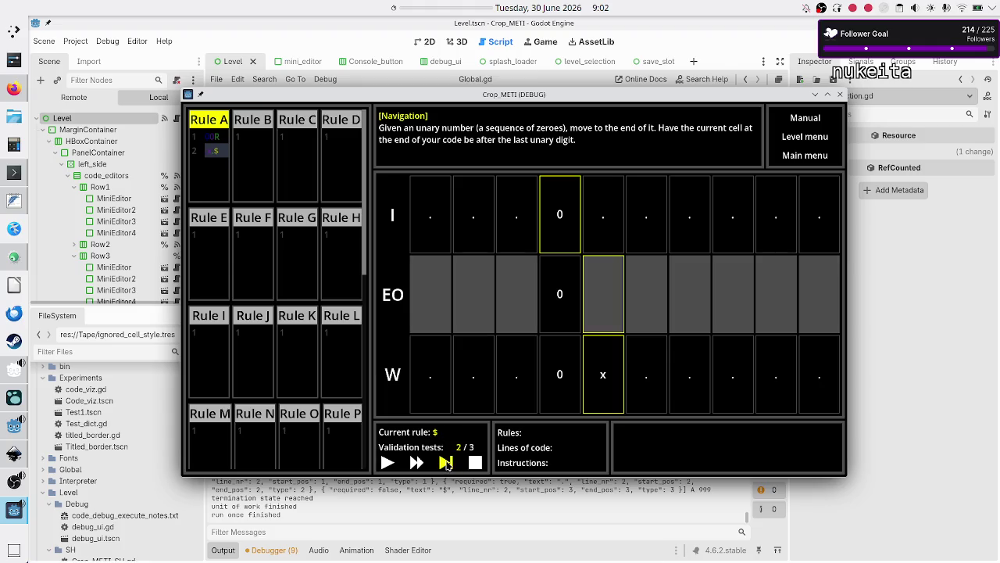
pyautogui.click(446, 463)
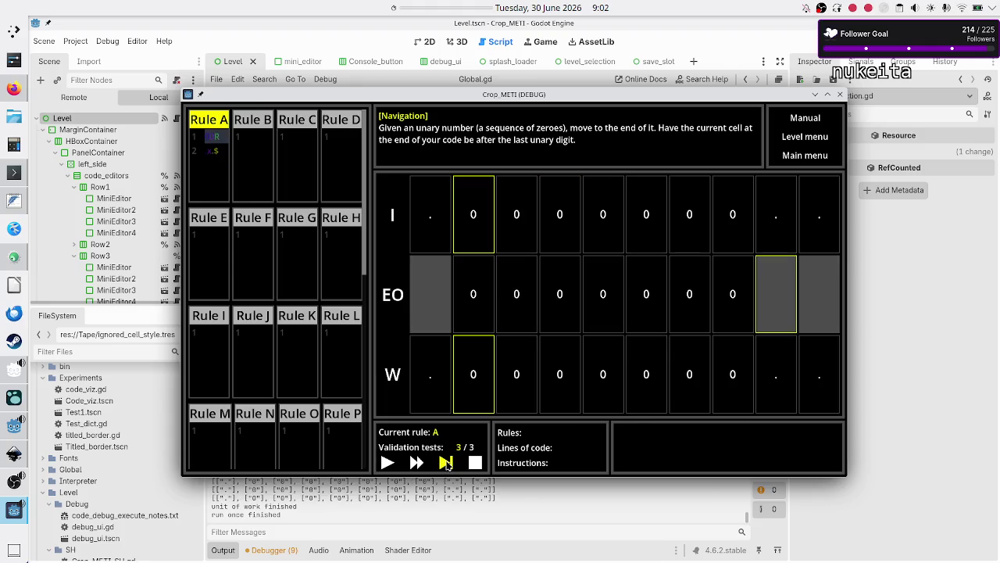
pyautogui.click(445, 462)
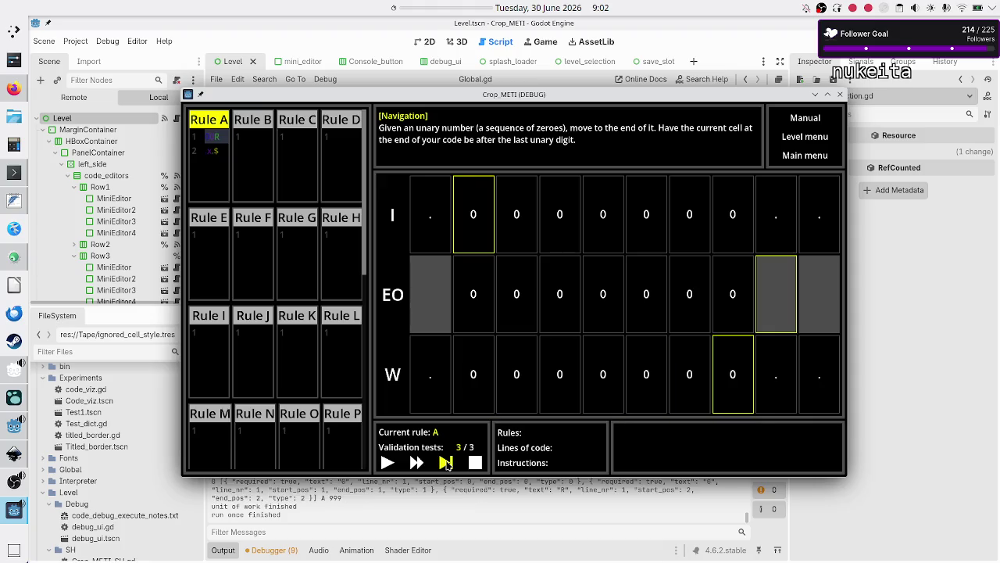
pyautogui.click(445, 463)
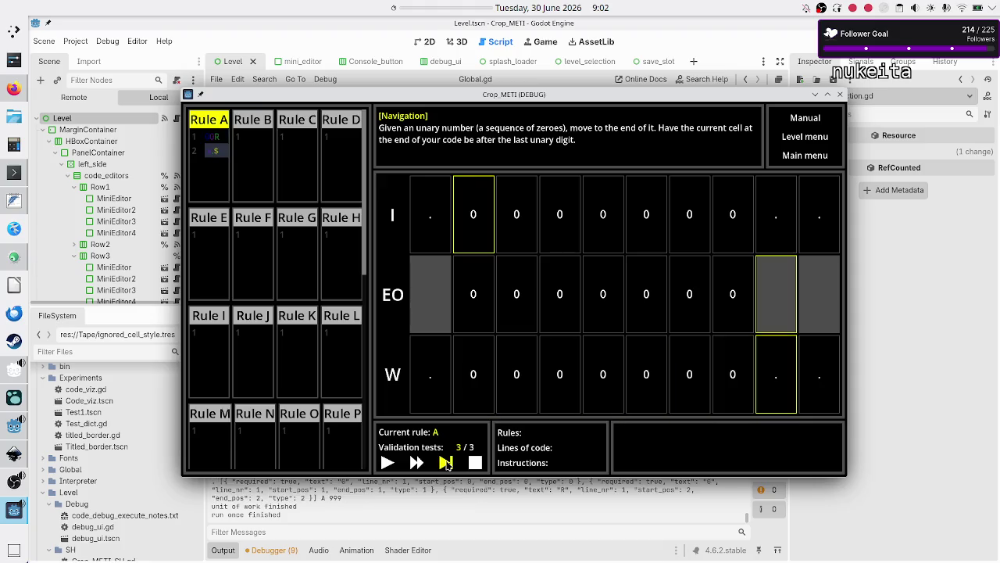
pyautogui.click(445, 463)
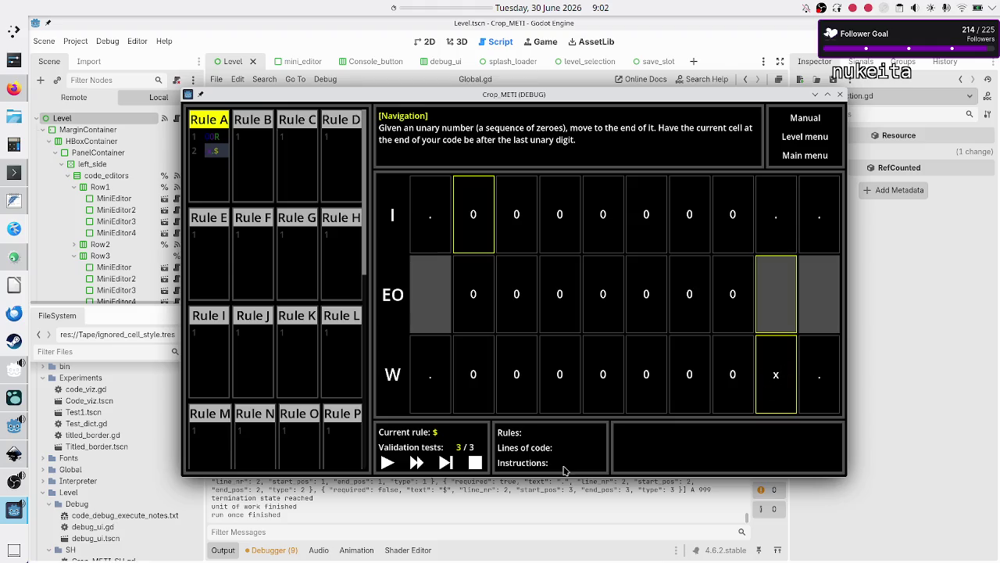
pyautogui.click(446, 464)
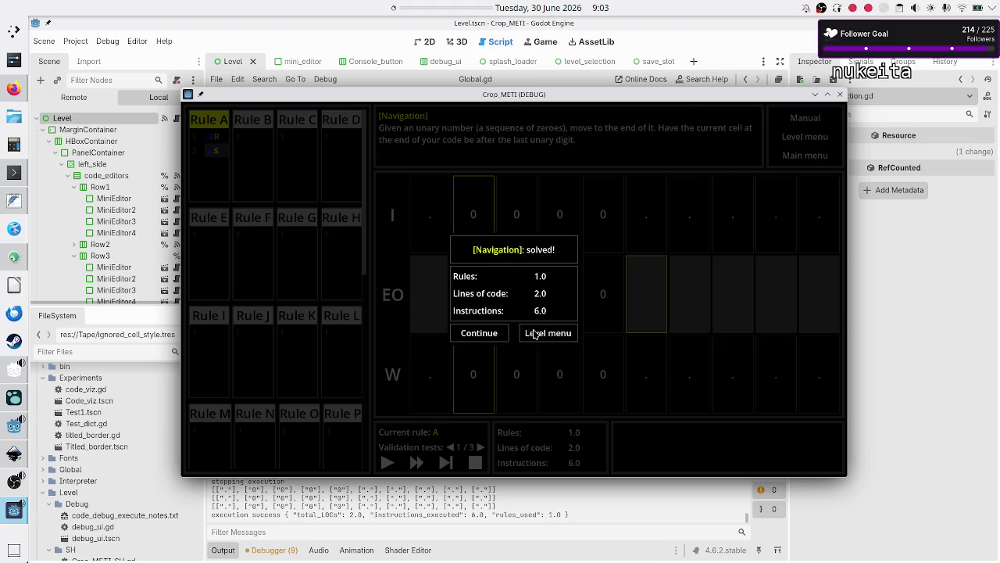
# - Create and open Untitled Program 1 for the Binary data Bit flipper scenario
pyautogui.click(534, 334)
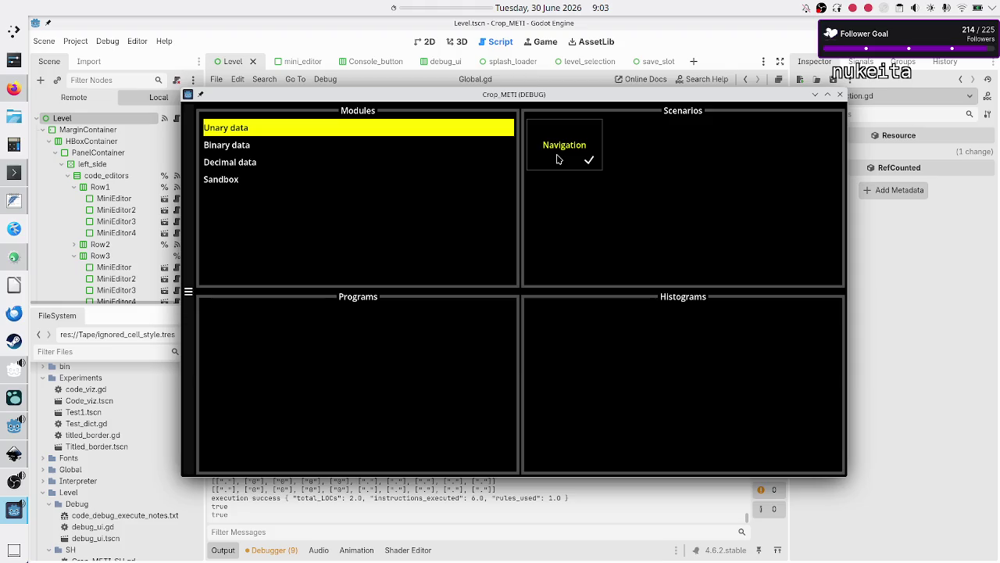
pyautogui.click(260, 153)
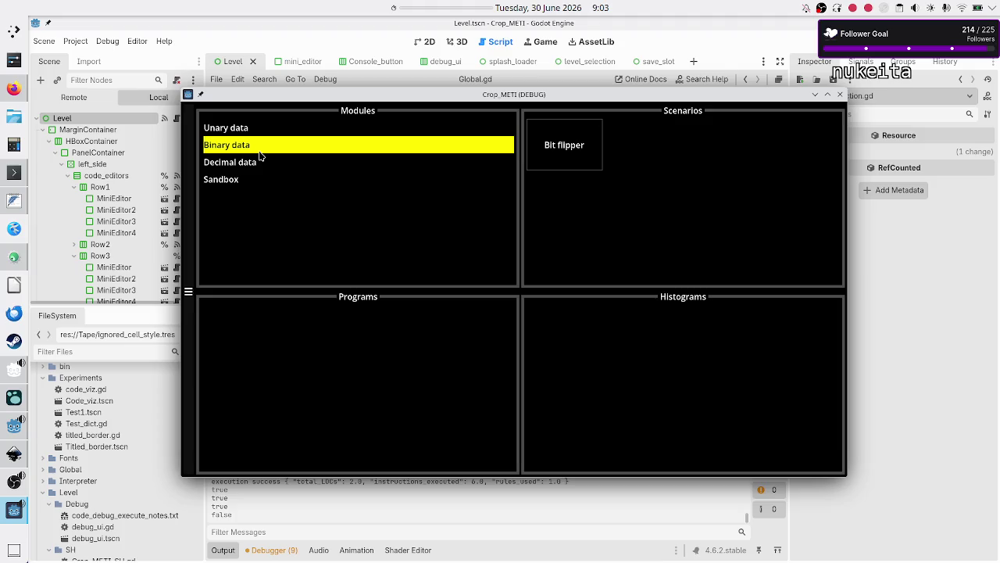
pyautogui.click(583, 137)
pyautogui.click(409, 383)
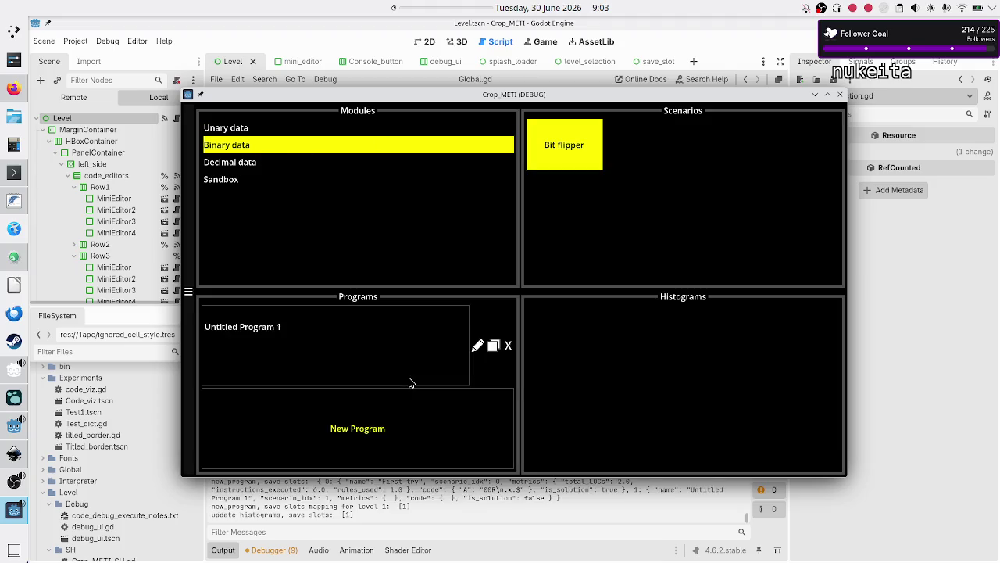
pyautogui.click(432, 340)
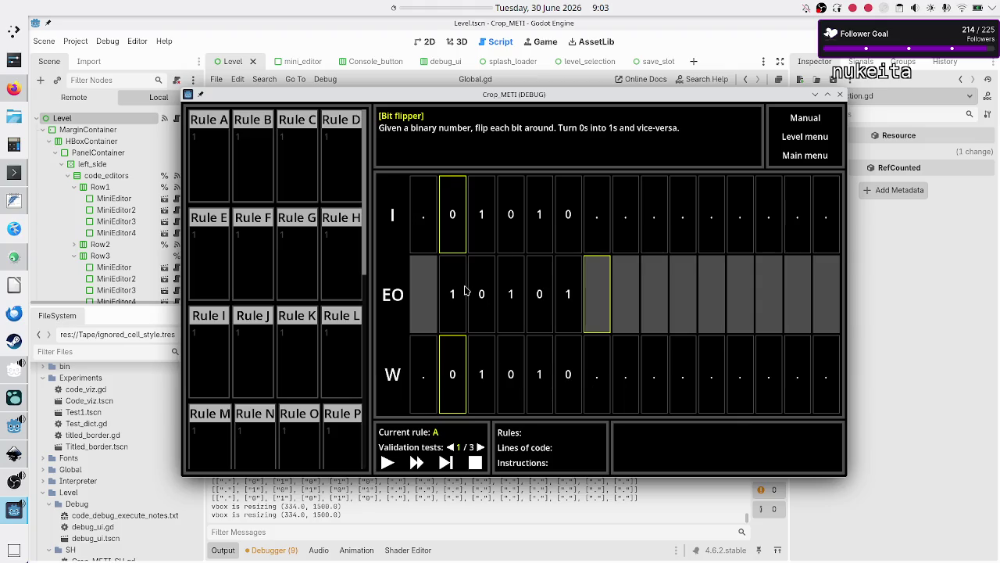
pyautogui.click(222, 149)
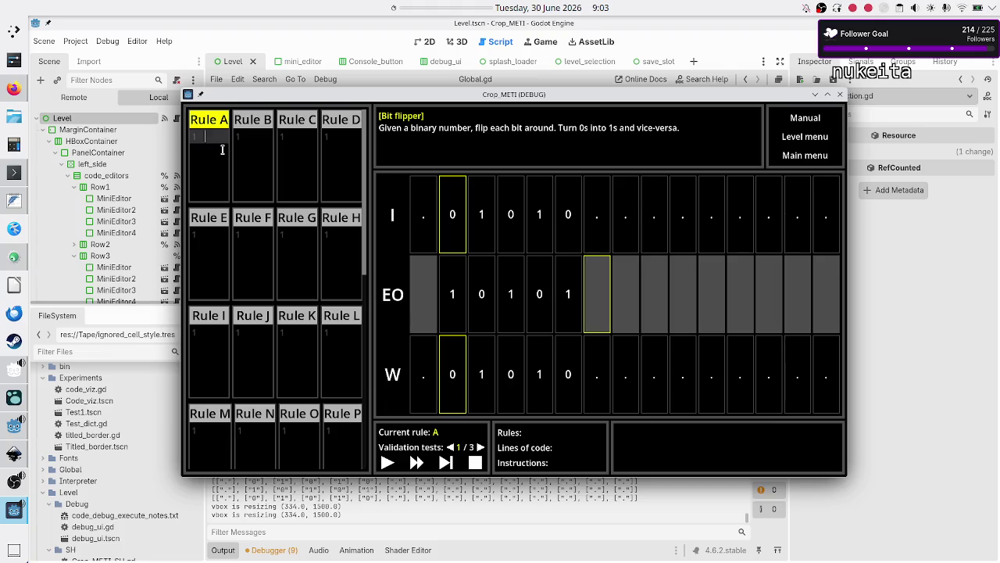
# - Write Rule A as three lines 01R, 10R and ..$, then preview validation test 2/3
pyautogui.write('0')
pyautogui.write('1R')
pyautogui.press('Return')
pyautogui.write('10R')
pyautogui.press('Return')
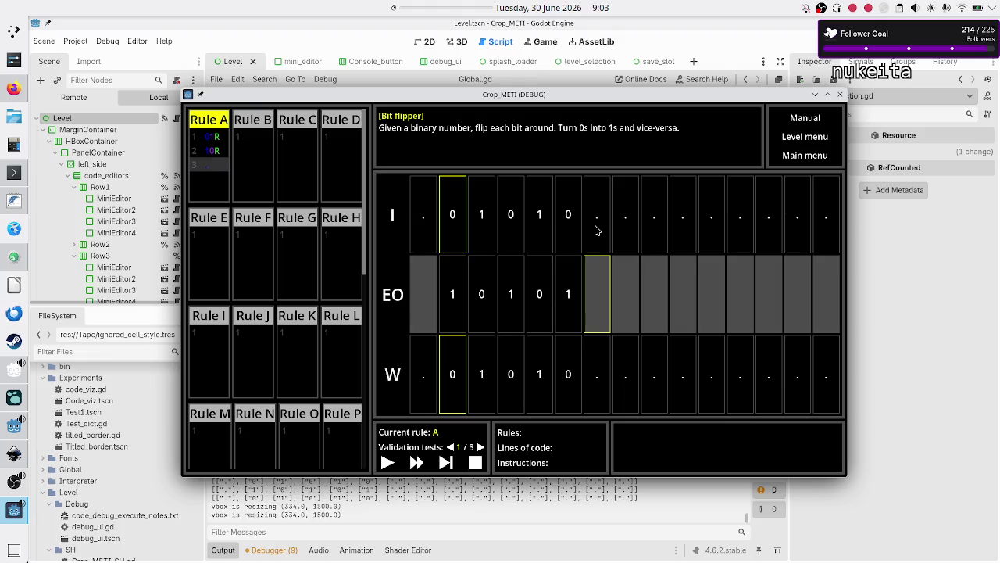
pyautogui.write('.')
pyautogui.press('BackSpace')
pyautogui.write('.')
pyautogui.write('.')
pyautogui.write('$')
pyautogui.click(480, 447)
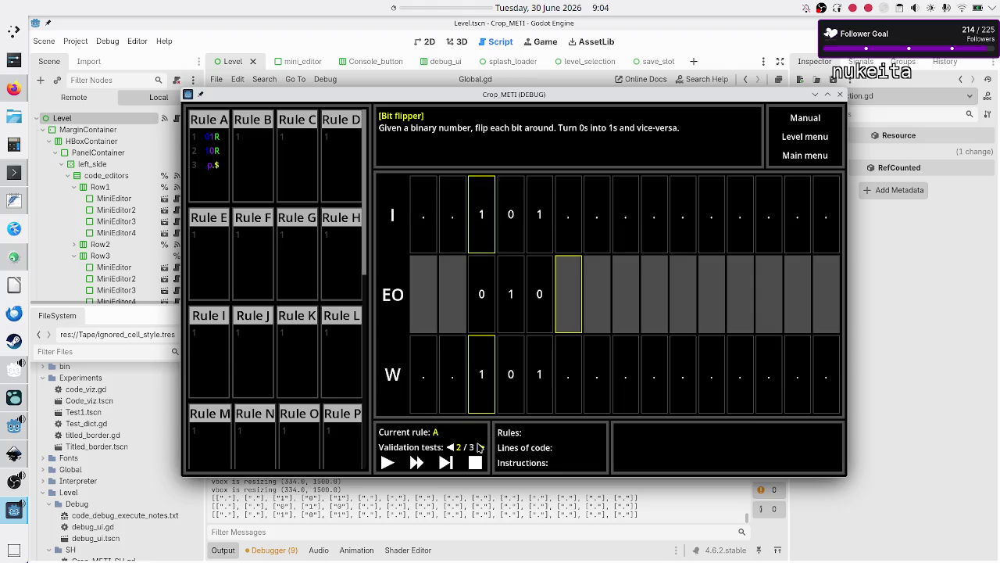
# - Preview test 3/3, run the Bit flipper program, and continue past the solved dialog
pyautogui.click(479, 446)
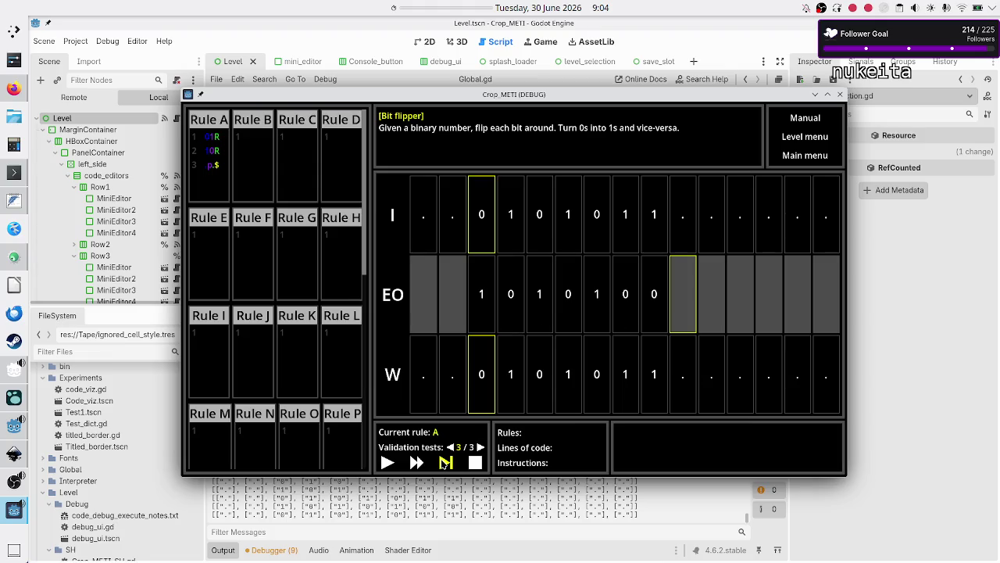
pyautogui.click(386, 462)
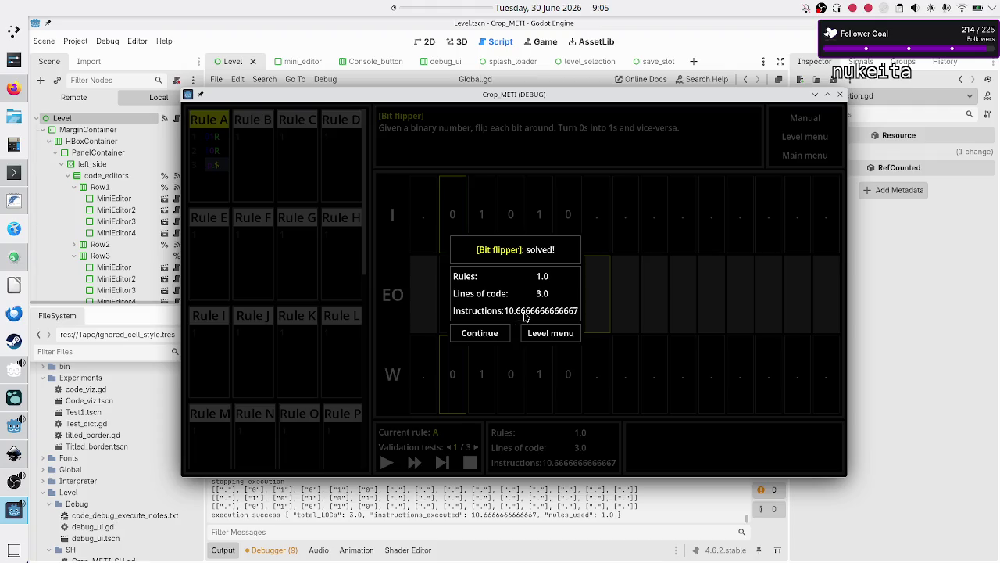
pyautogui.click(480, 335)
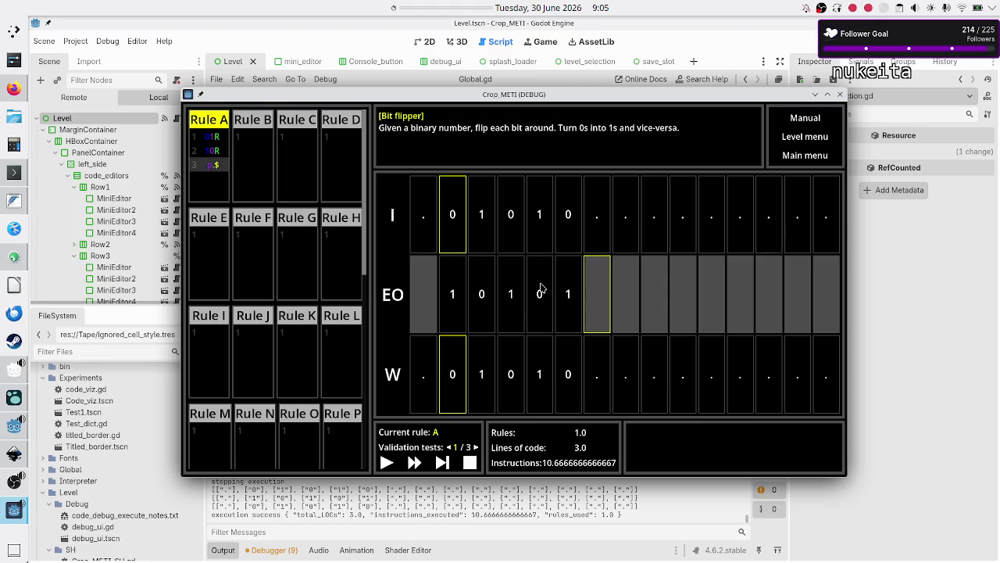
# - Create a new program for the Decimal data Parity test scenario
pyautogui.click(818, 144)
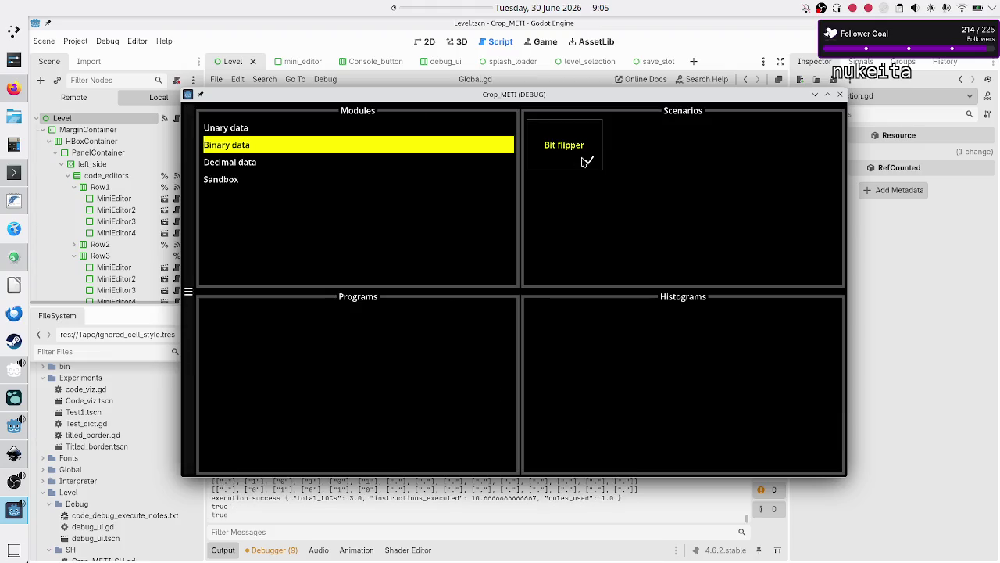
pyautogui.click(243, 162)
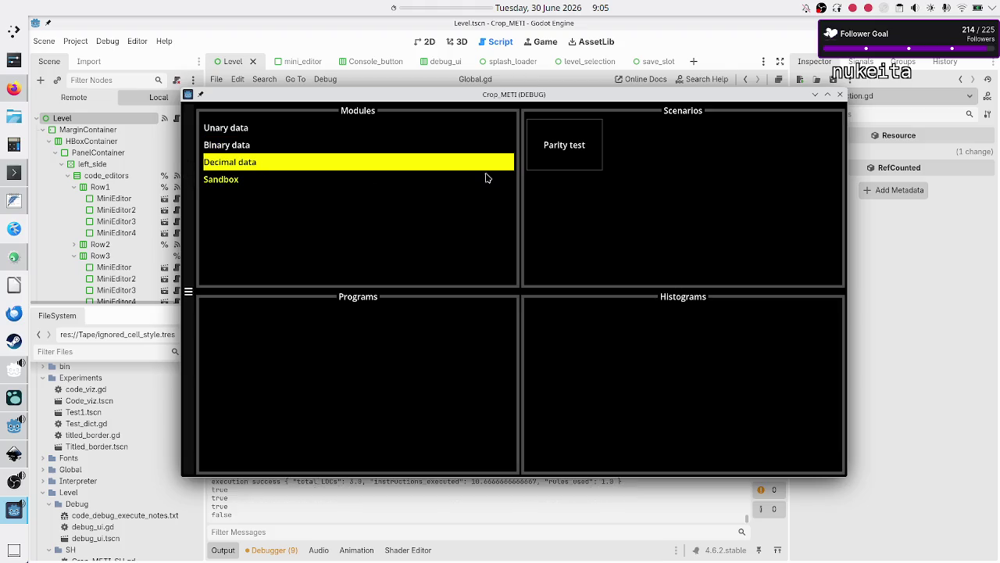
pyautogui.click(567, 162)
pyautogui.click(303, 437)
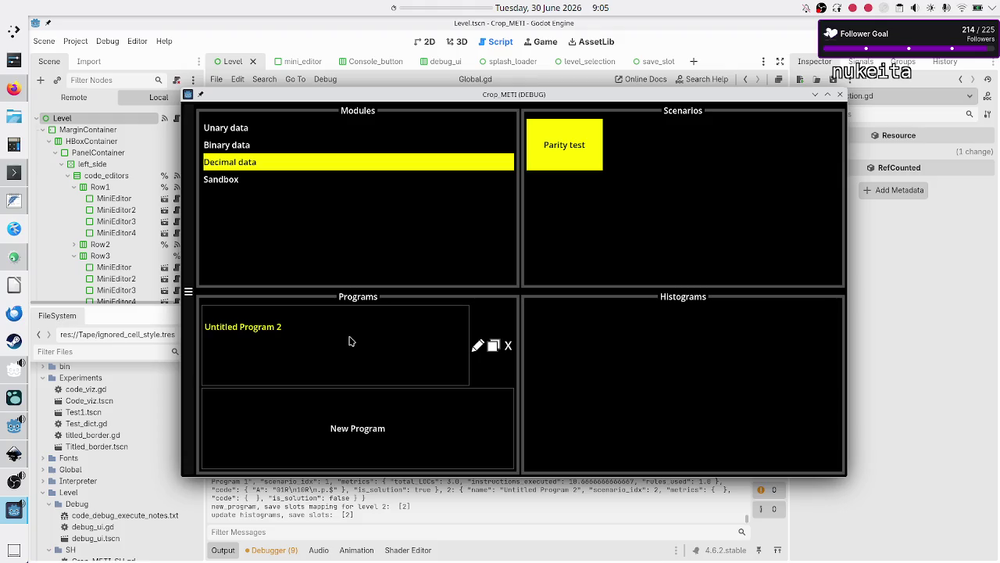
# - Review the saved Bit flipper program under Binary data, then reselect Decimal data's Parity test
pyautogui.click(247, 151)
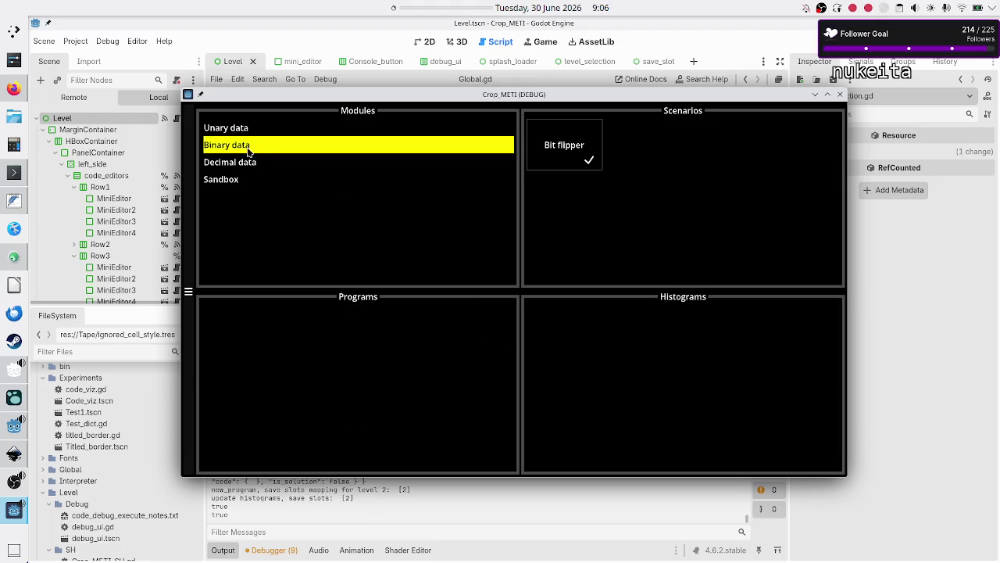
pyautogui.click(588, 150)
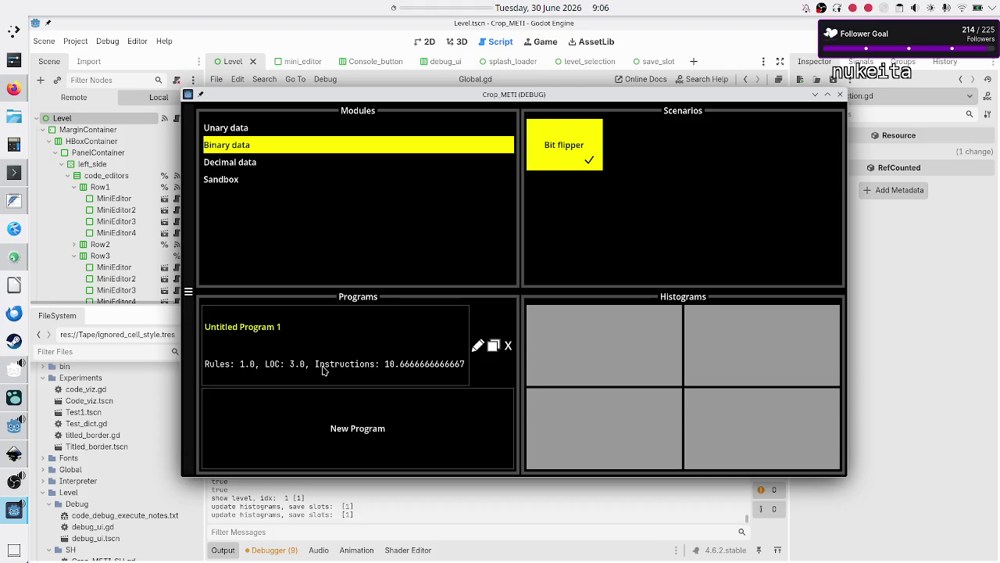
pyautogui.click(261, 164)
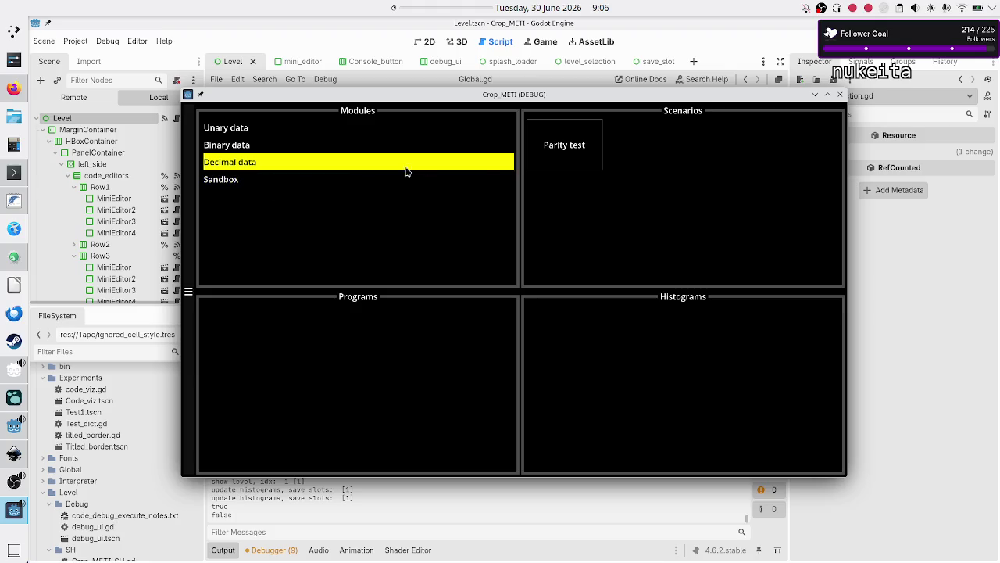
pyautogui.click(557, 152)
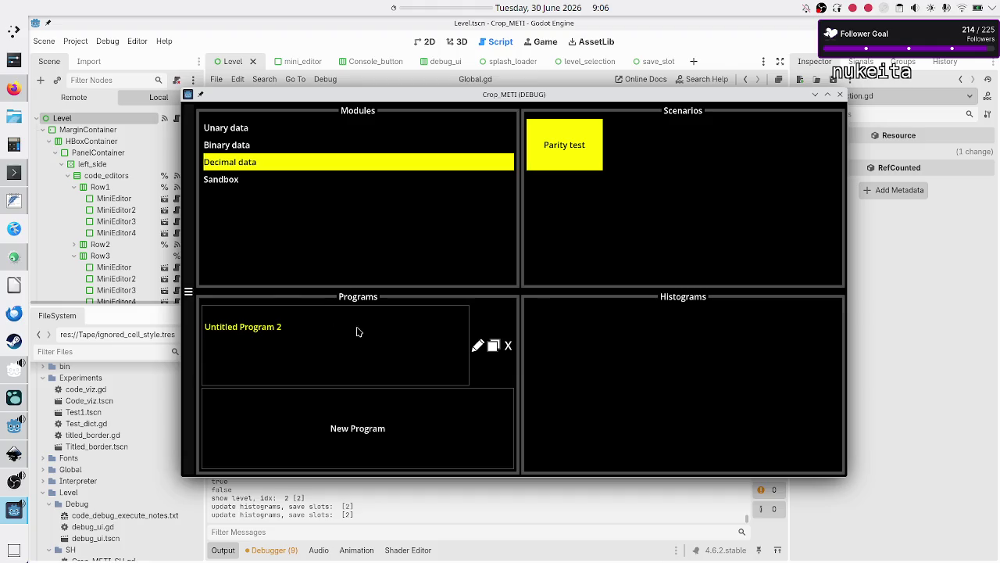
# - Rename Untitled Program 2 to Untitled Program 1
pyautogui.click(475, 347)
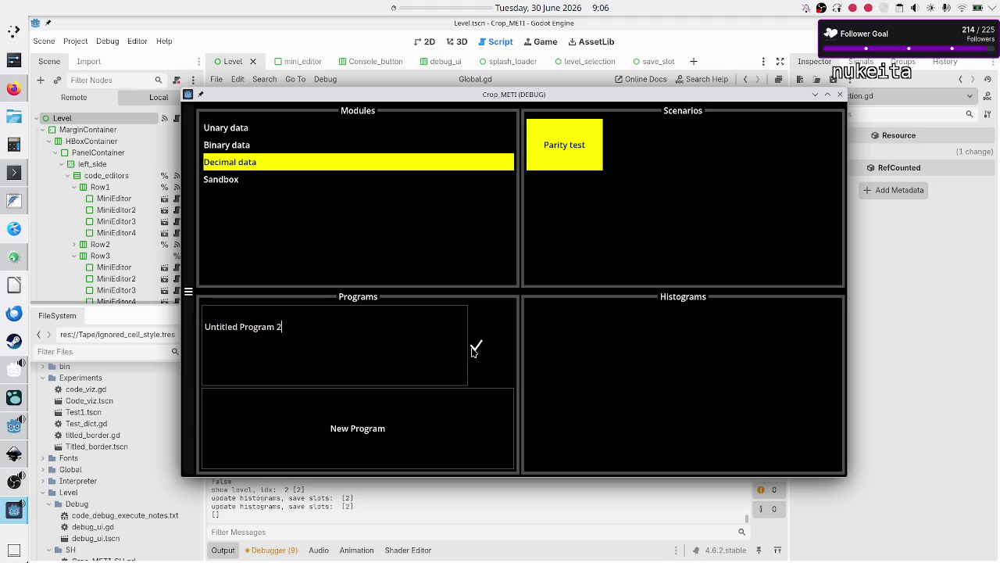
pyautogui.click(474, 349)
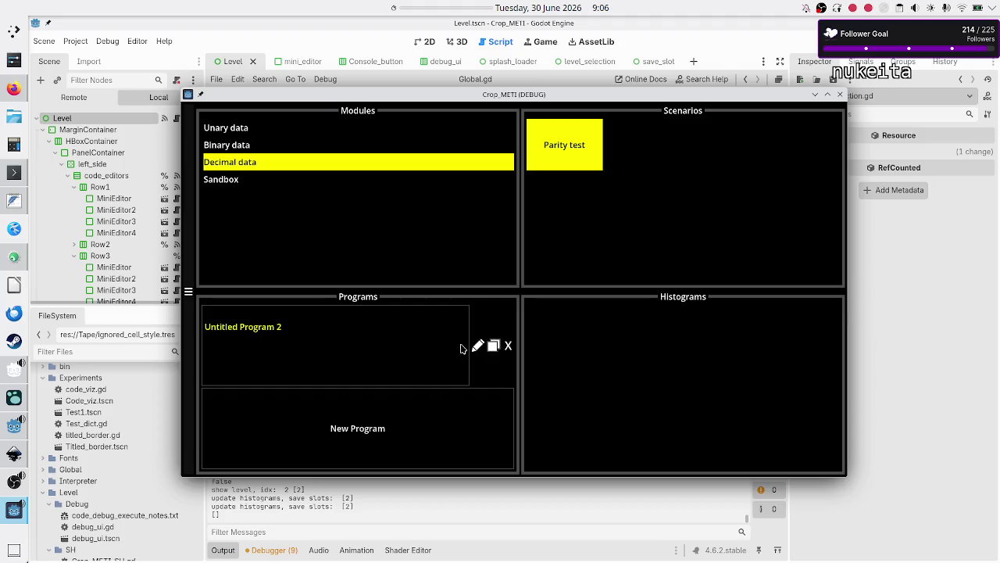
pyautogui.click(476, 348)
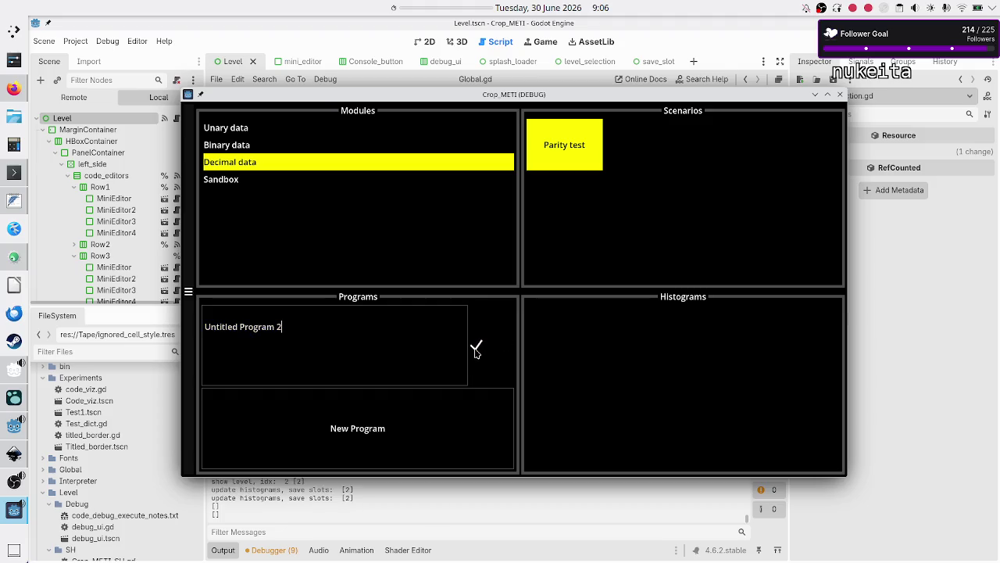
pyautogui.press('BackSpace')
pyautogui.write('1')
pyautogui.click(476, 347)
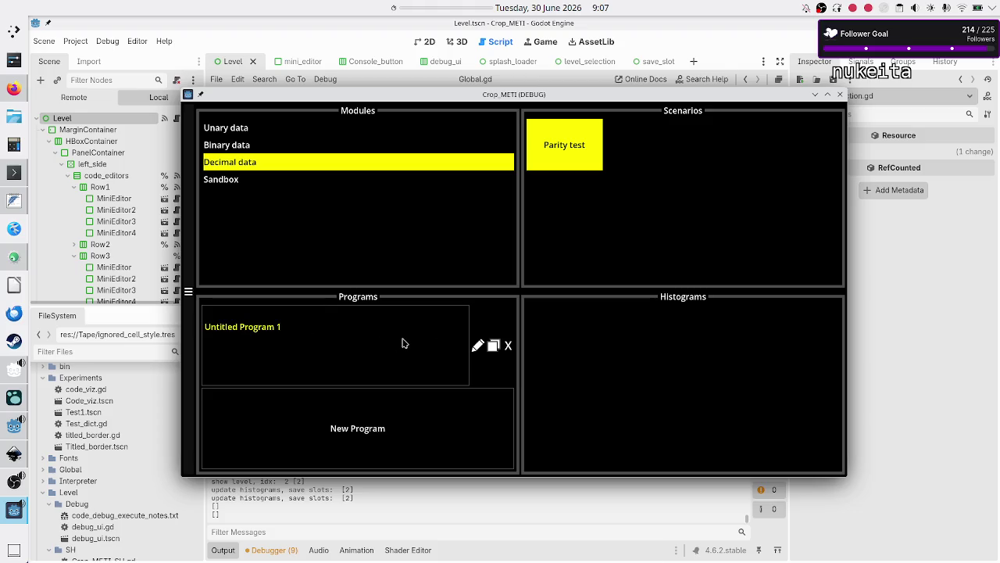
# - Rename the program to 'My Save' and open it in the Parity test level
pyautogui.click(478, 345)
pyautogui.press('BackSpace')
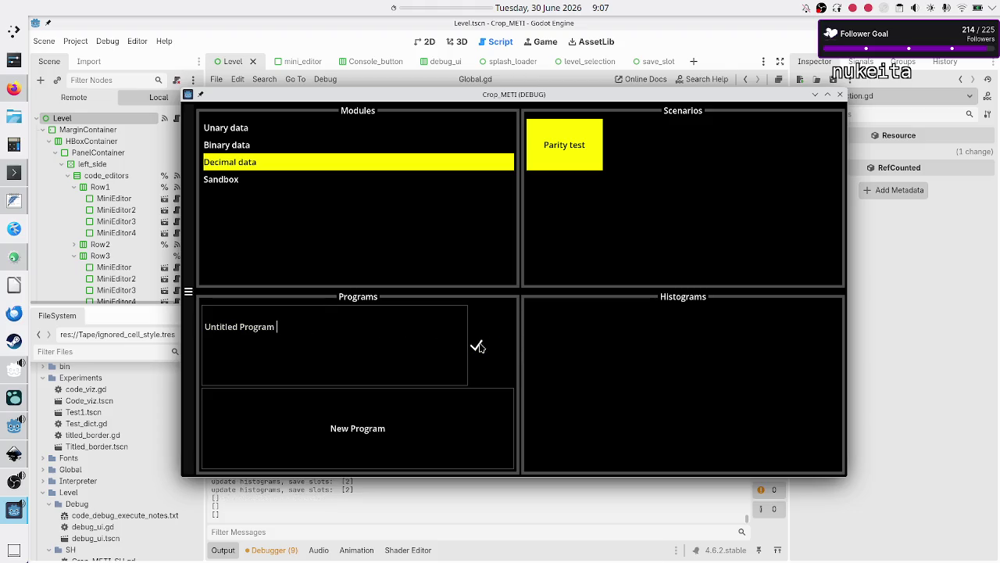
pyautogui.press('BackSpace')
pyautogui.press('BackSpace')
pyautogui.press('BackSpace')
pyautogui.write('My Save')
pyautogui.click(478, 345)
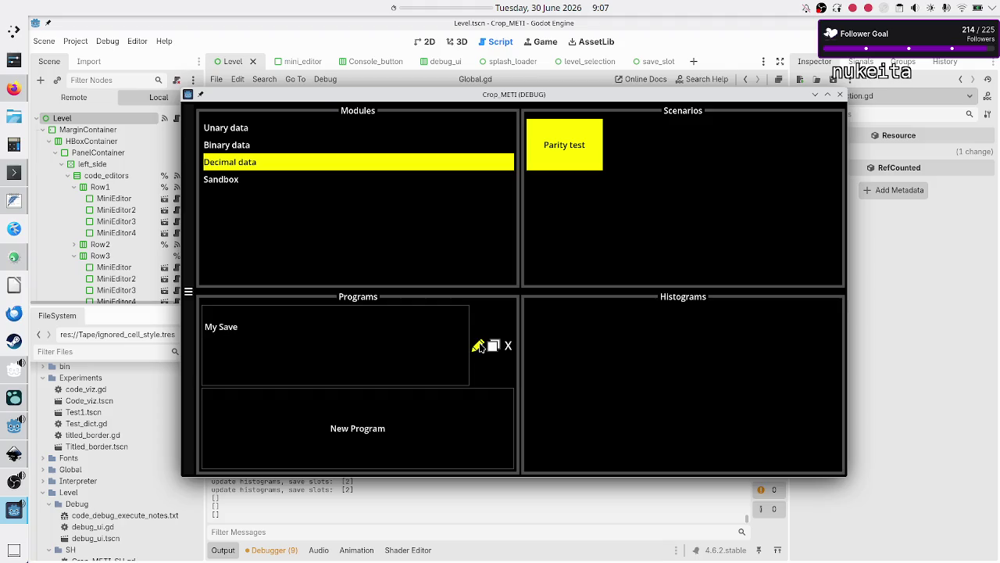
pyautogui.click(401, 339)
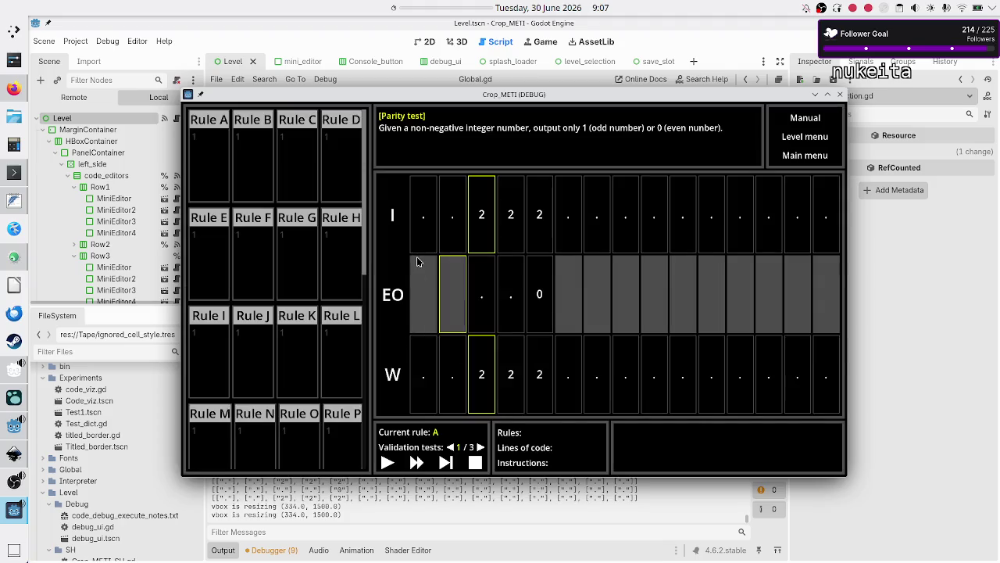
# - Focus Rule A's code box, then bring the Godot Manager window forward
pyautogui.click(215, 154)
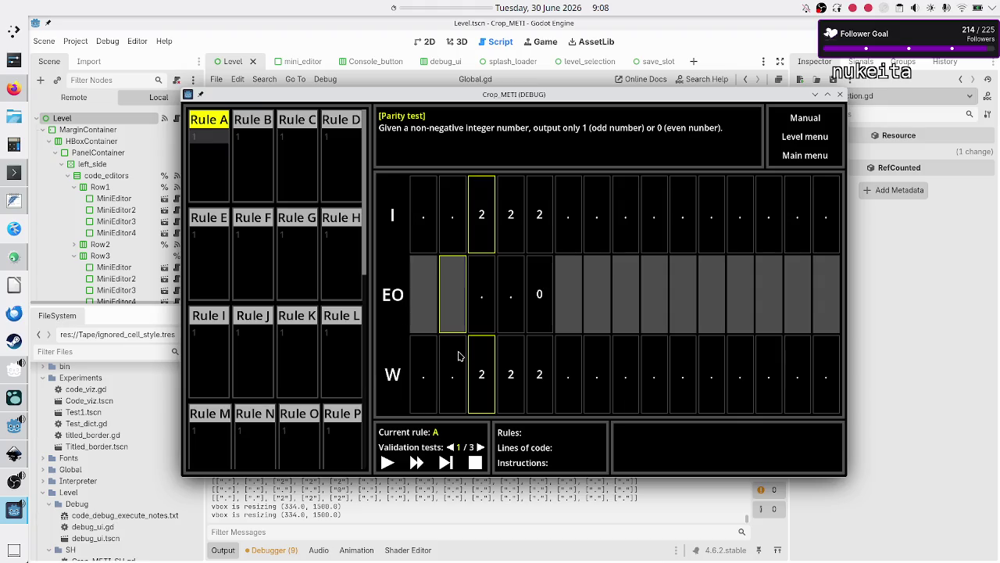
pyautogui.click(8, 367)
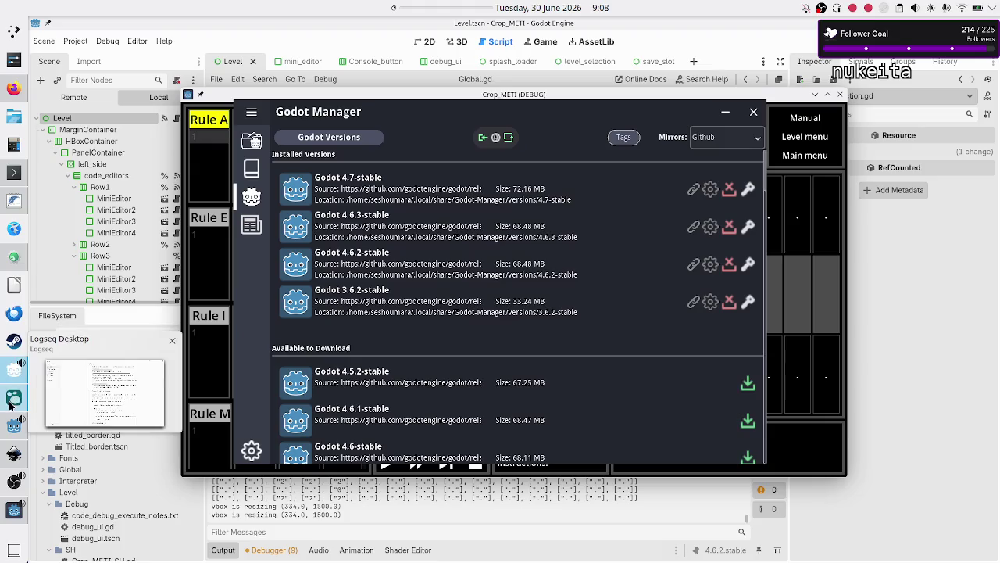
# - In today's Logseq journal, note 'Code execution new feature: don't require a specific location of the current cell at the end of execution'
pyautogui.click(10, 404)
pyautogui.scroll(15, 462, 287)
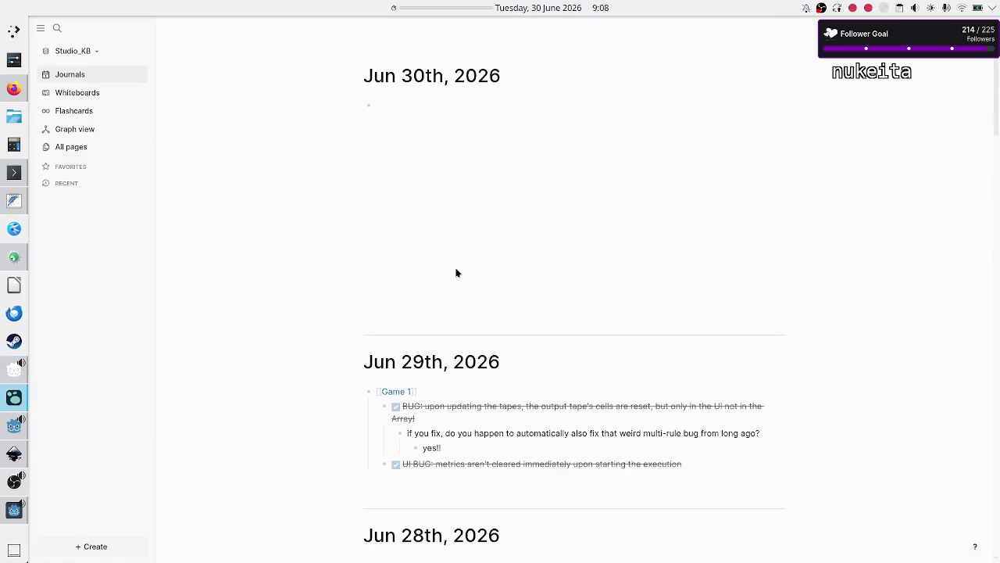
pyautogui.click(379, 106)
pyautogui.write('Code execution feat')
pyautogui.press('BackSpace')
pyautogui.press('BackSpace')
pyautogui.press('BackSpace')
pyautogui.write('new a')
pyautogui.press('BackSpace')
pyautogui.write('feature: ')
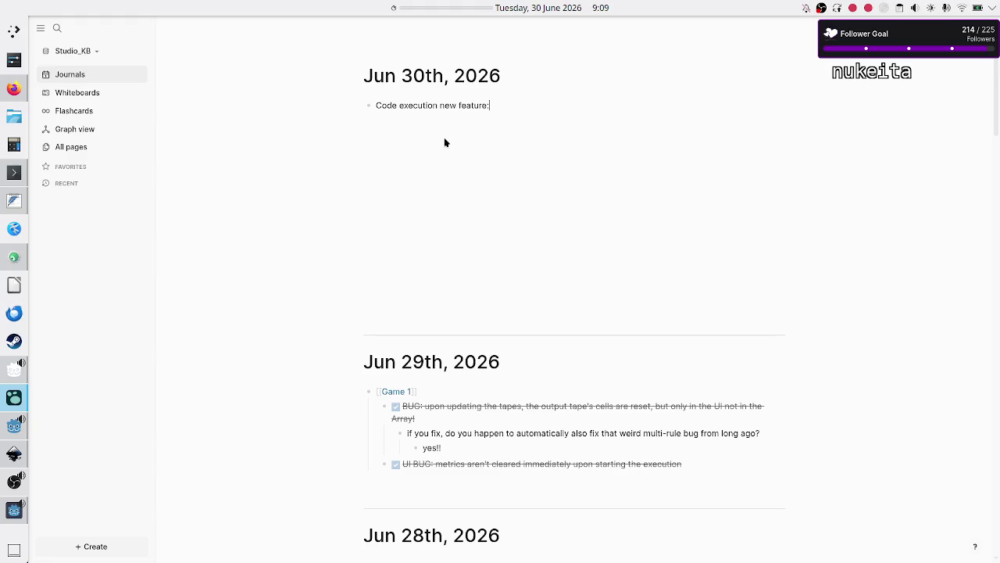
pyautogui.write("don't re")
pyautogui.write('quire whe')
pyautogui.press('BackSpace')
pyautogui.press('BackSpace')
pyautogui.press('BackSpace')
pyautogui.write('a specific')
pyautogui.write(' locatio')
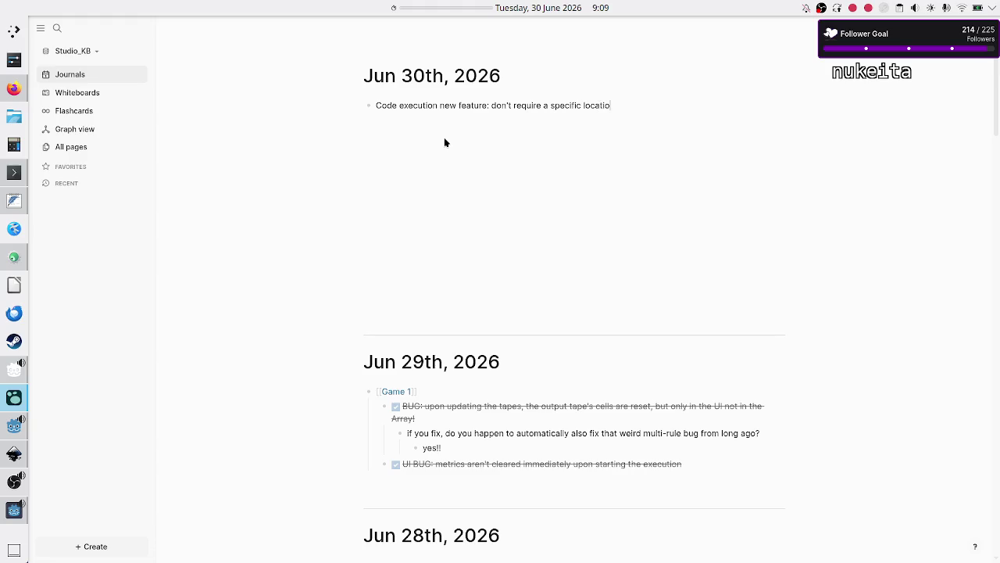
pyautogui.write('n of the current cell at')
pyautogui.write(' the end ')
pyautogui.write('of')
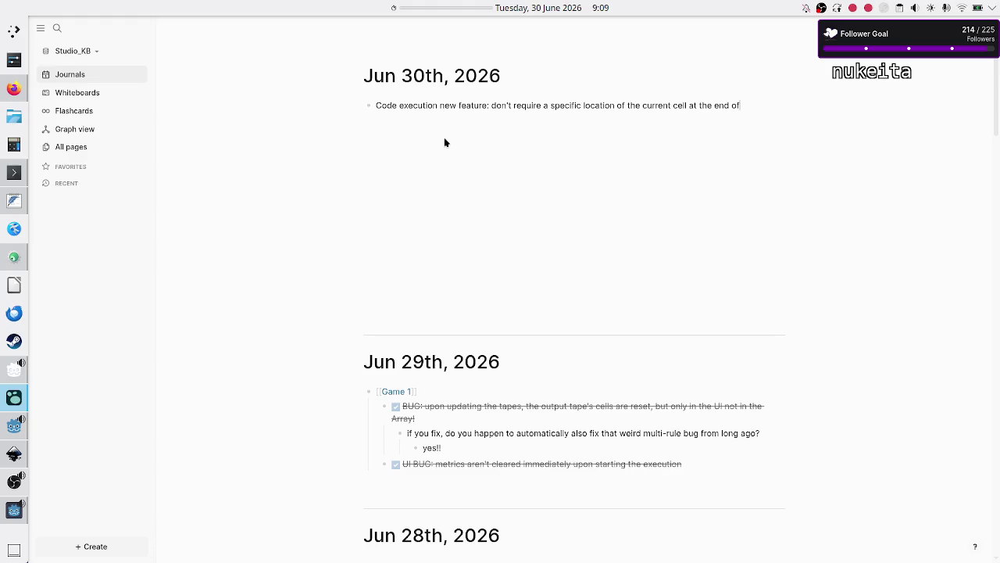
pyautogui.write(' execution')
pyautogui.click(4, 517)
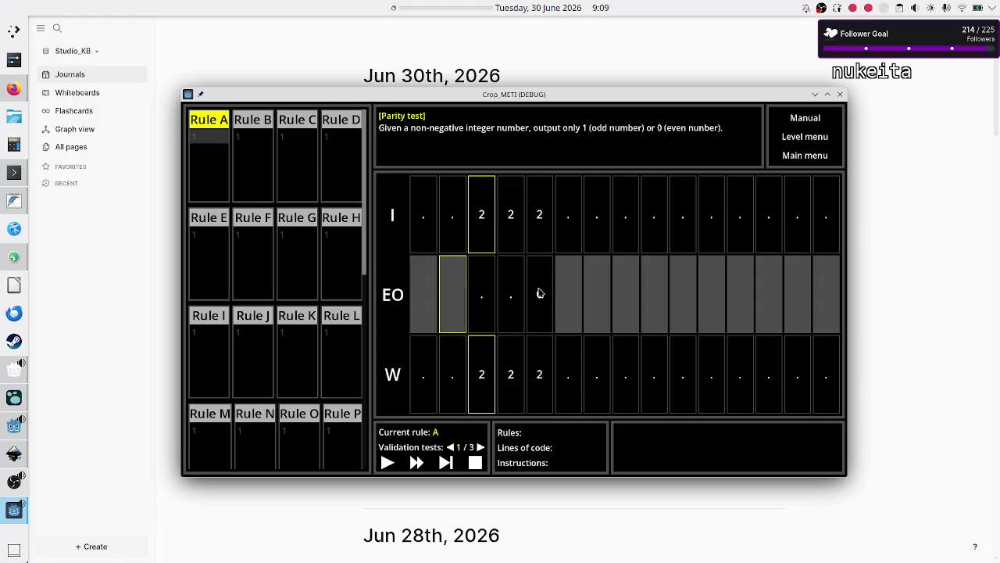
# - Move the game window and enter Rule A lines 00R, 11R, 22R and 33R
pyautogui.moveTo(643, 101)
pyautogui.mouseDown()
pyautogui.moveTo(651, 139)
pyautogui.moveTo(648, 99)
pyautogui.mouseUp()
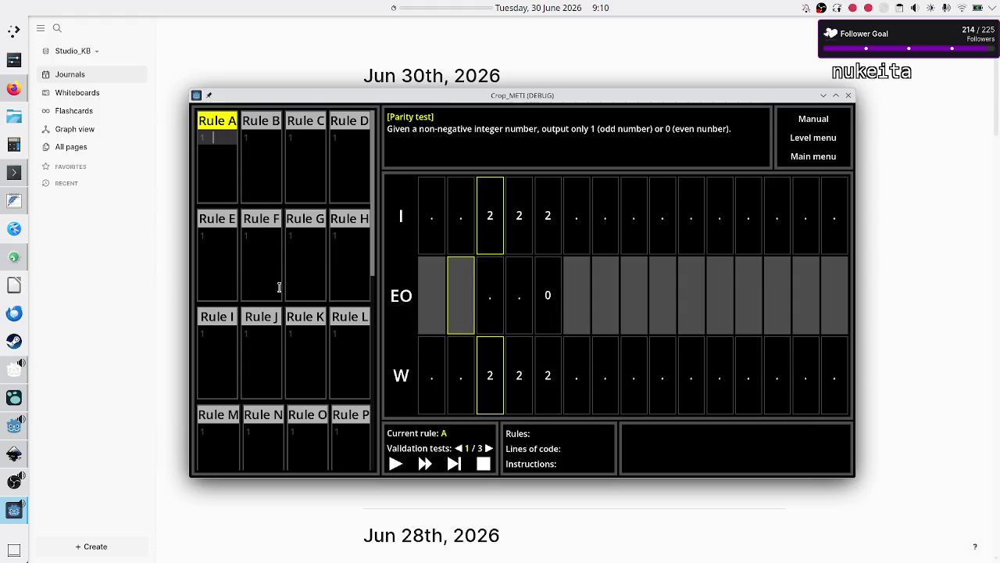
pyautogui.write('0')
pyautogui.write('0R')
pyautogui.press('Return')
pyautogui.write('1R')
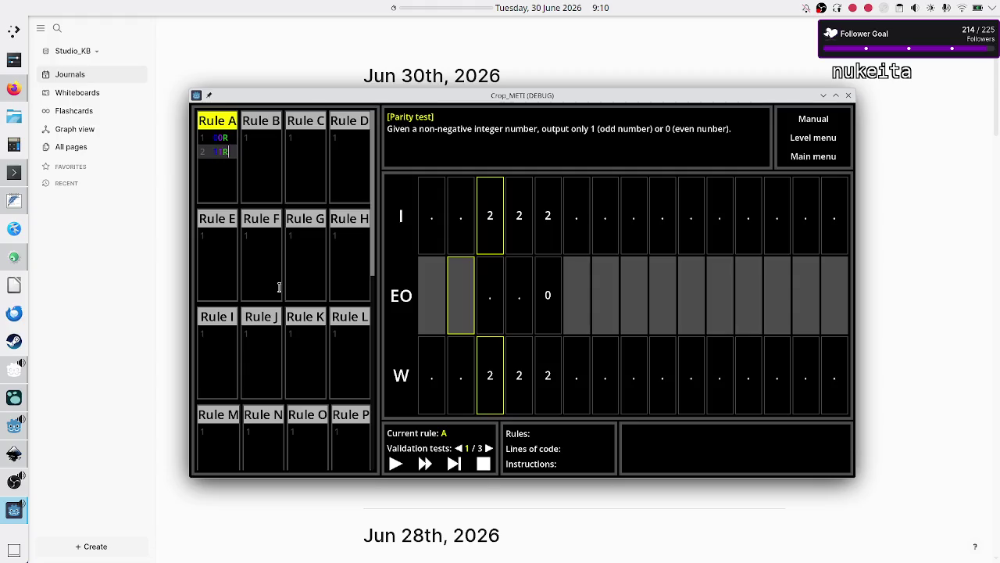
pyautogui.press('Return')
pyautogui.write('22R')
pyautogui.press('Return')
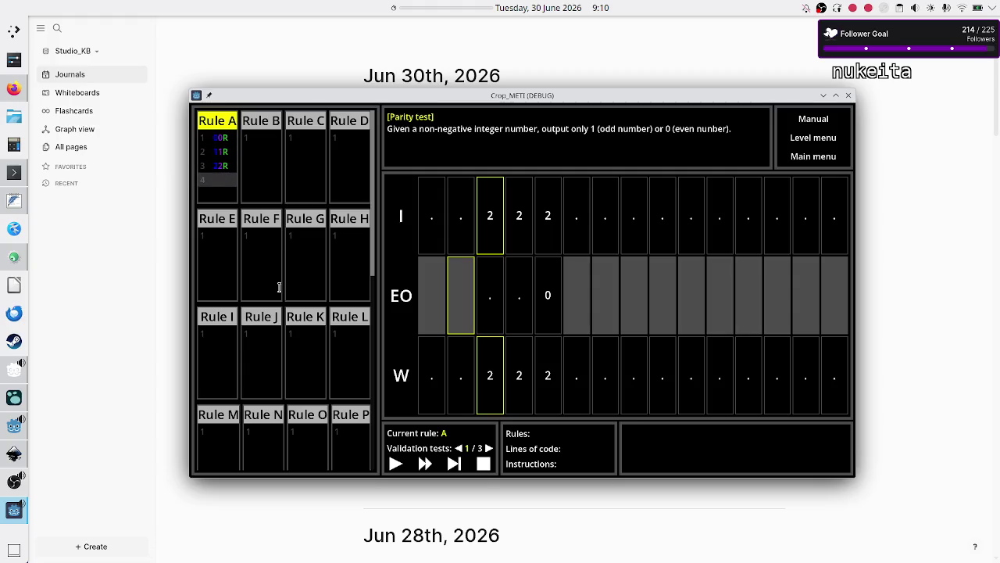
pyautogui.write('33R')
pyautogui.press('Return')
# - Add Rule A lines 44R through 77R, removing the 88R typed on line nine
pyautogui.write('44R')
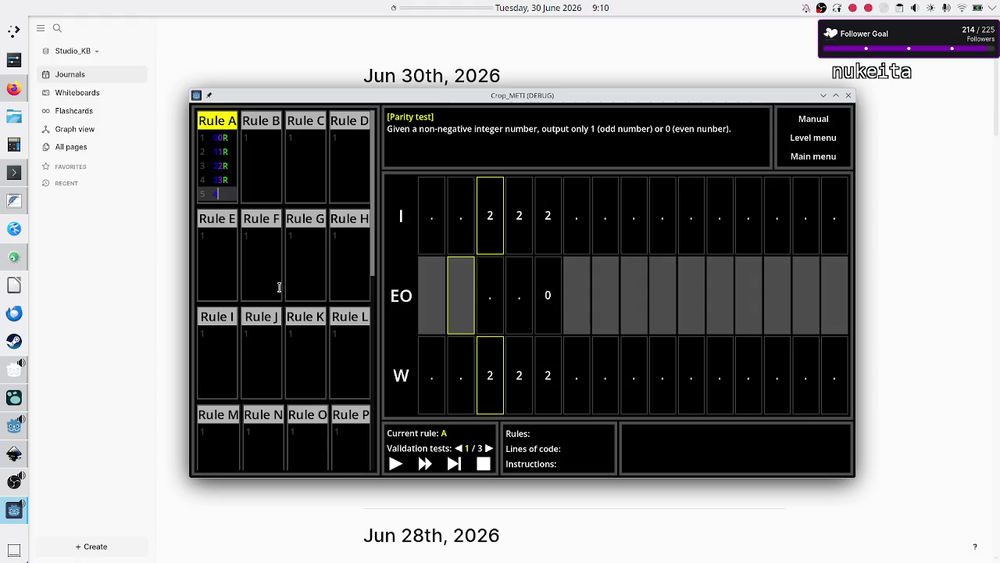
pyautogui.press('Return')
pyautogui.write('55R')
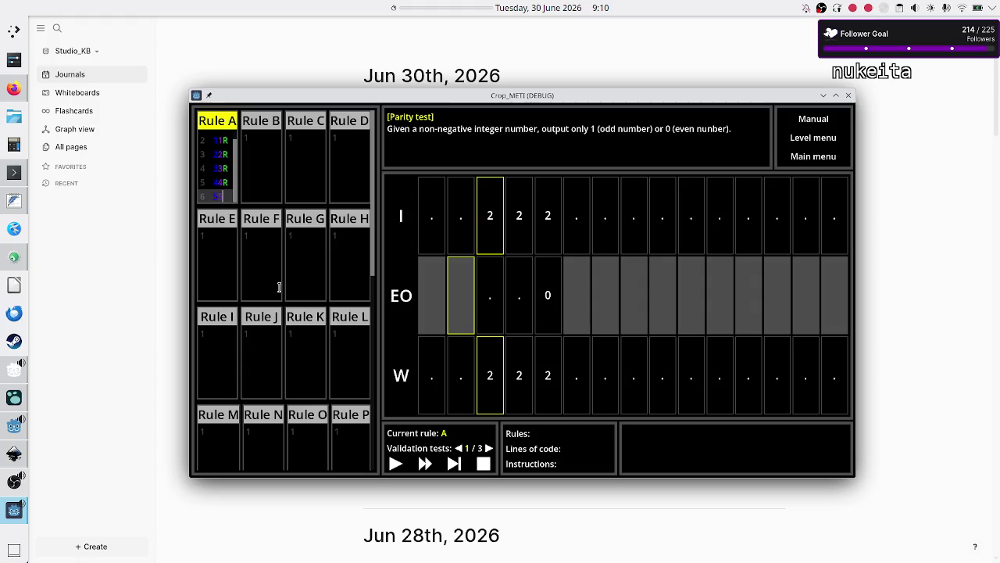
pyautogui.press('Return')
pyautogui.write('66R')
pyautogui.press('Return')
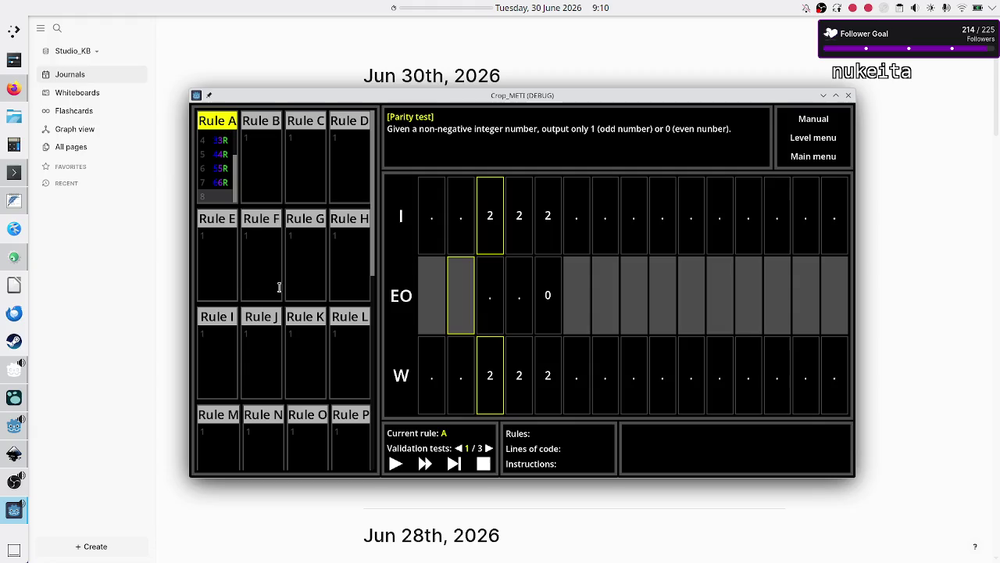
pyautogui.write('77R')
pyautogui.press('Return')
pyautogui.write('88R')
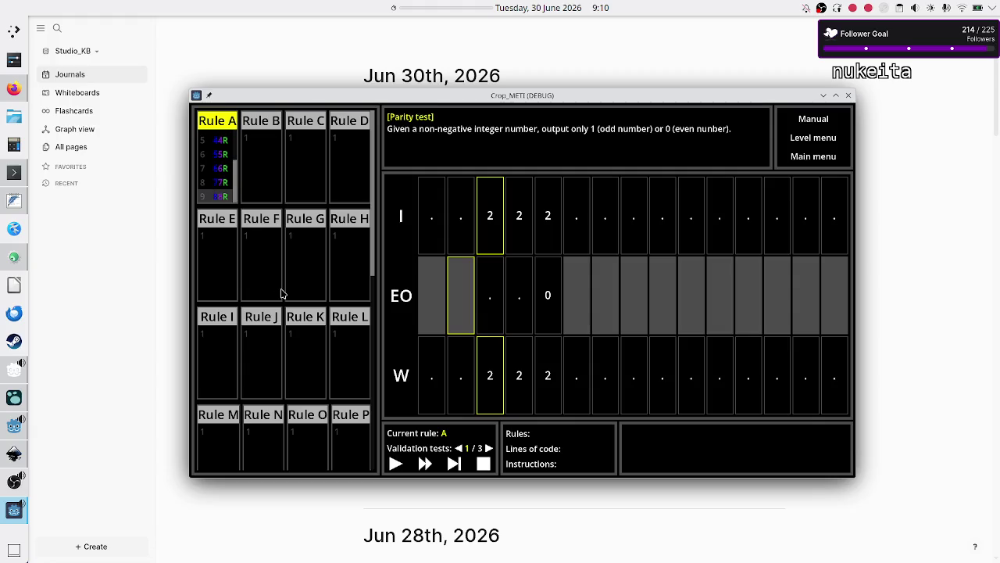
pyautogui.press('BackSpace')
pyautogui.press('BackSpace')
pyautogui.press('BackSpace')
pyautogui.moveTo(14, 512)
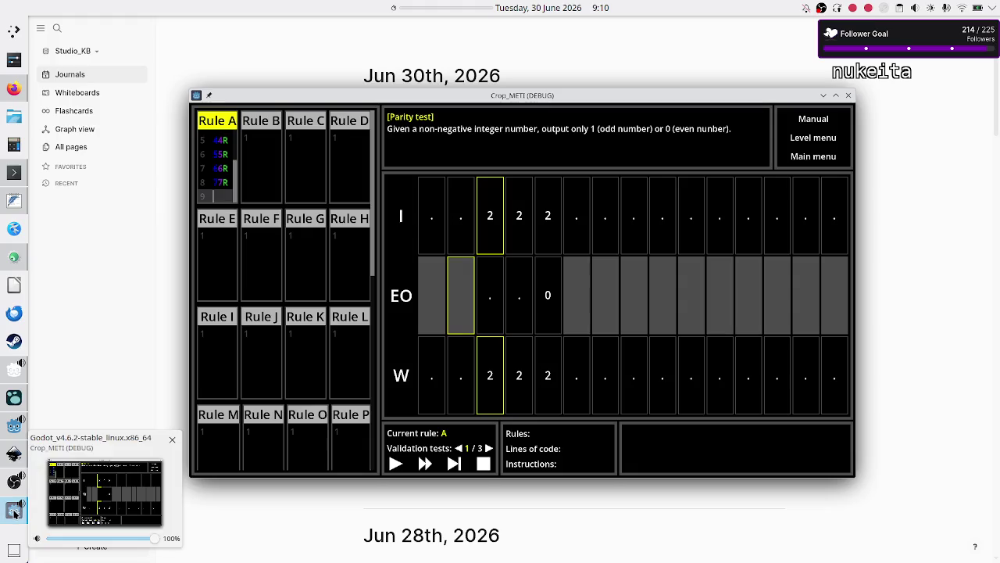
pyautogui.click(15, 432)
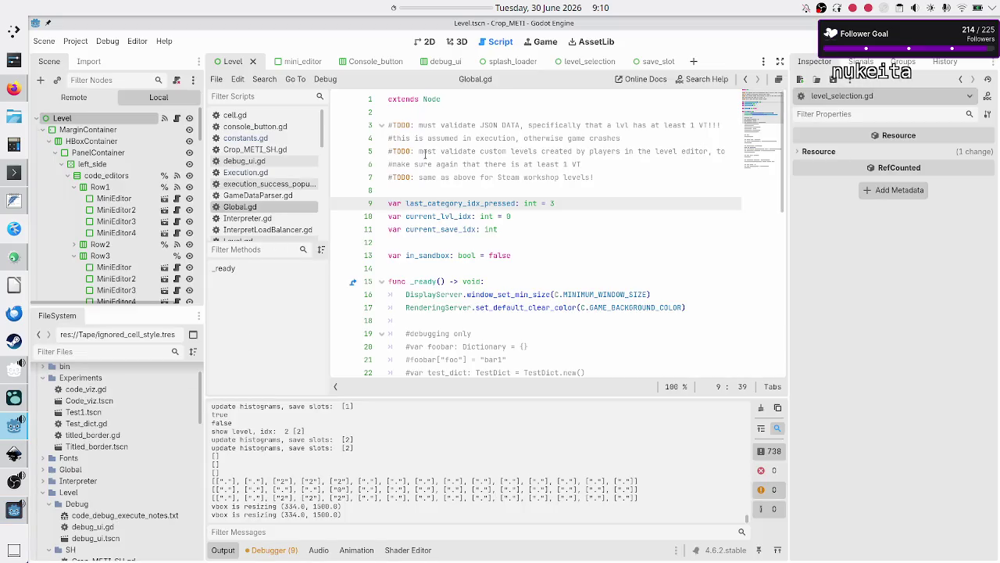
# - Raise MAX_EDITOR_LINES in constants.gd to 99, save, and rerun the game with F5
pyautogui.click(268, 140)
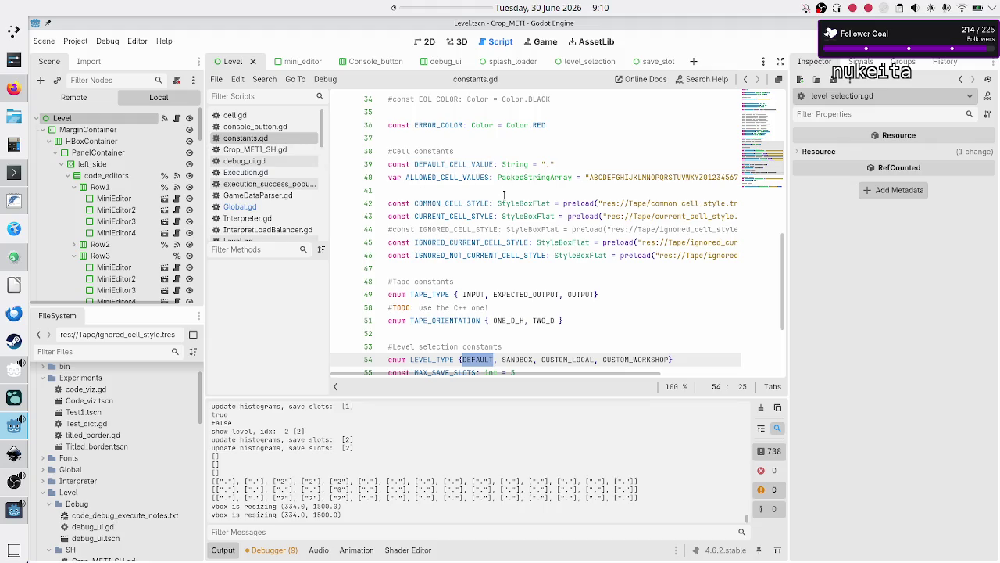
pyautogui.scroll(-1, 503, 196)
pyautogui.scroll(-2, 503, 195)
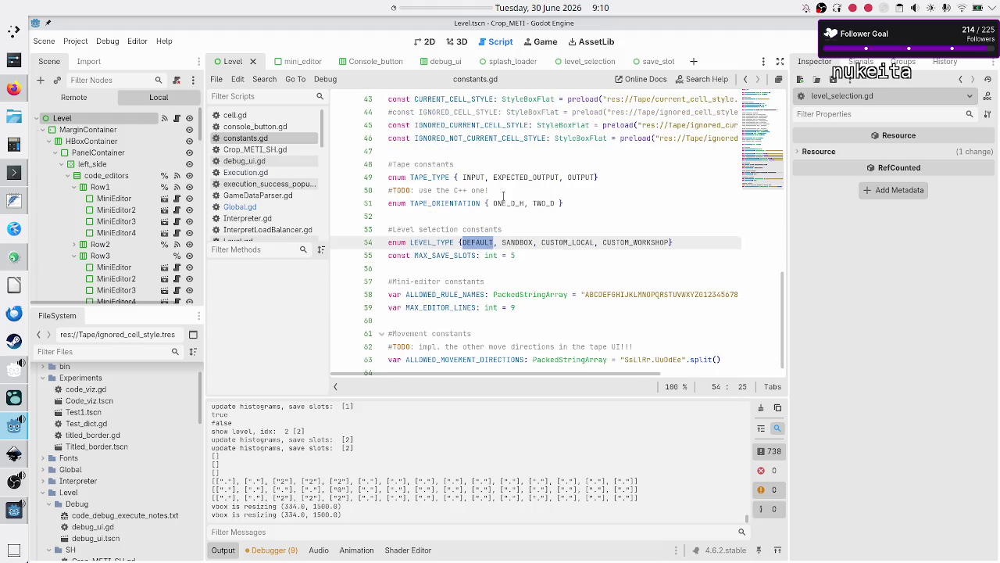
pyautogui.click(526, 295)
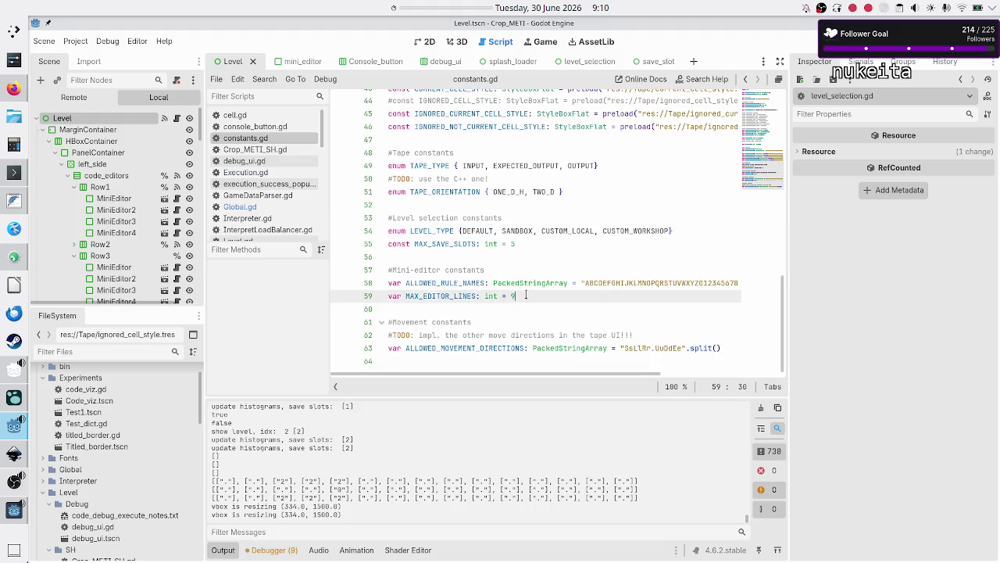
pyautogui.write('9')
pyautogui.hotkey('ctrl', 's')
pyautogui.press('Down')
pyautogui.press('Up')
pyautogui.press('Down')
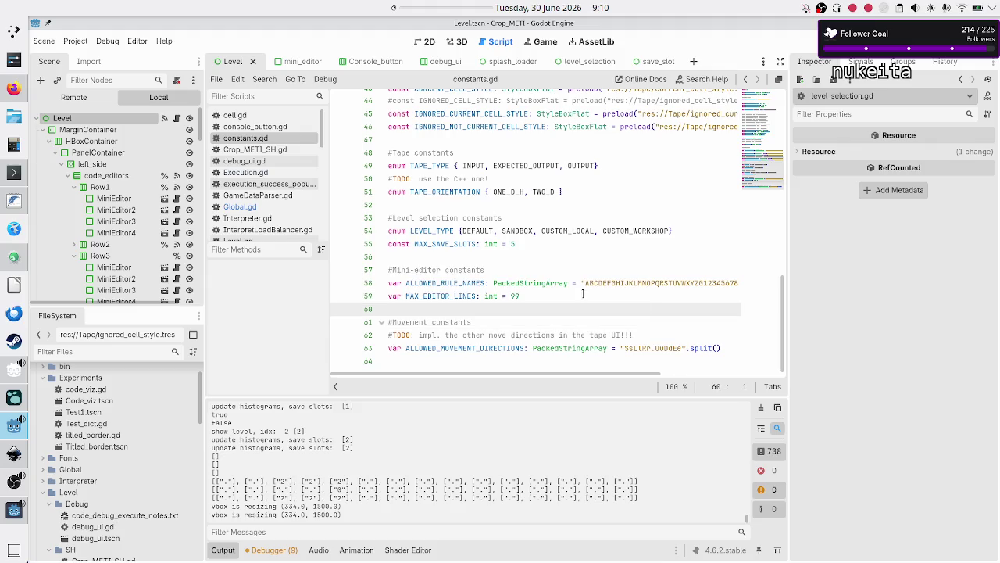
pyautogui.press('F5')
# - Reopen My Save's Parity test and add a ninth Rule A line, 88R
pyautogui.click(820, 147)
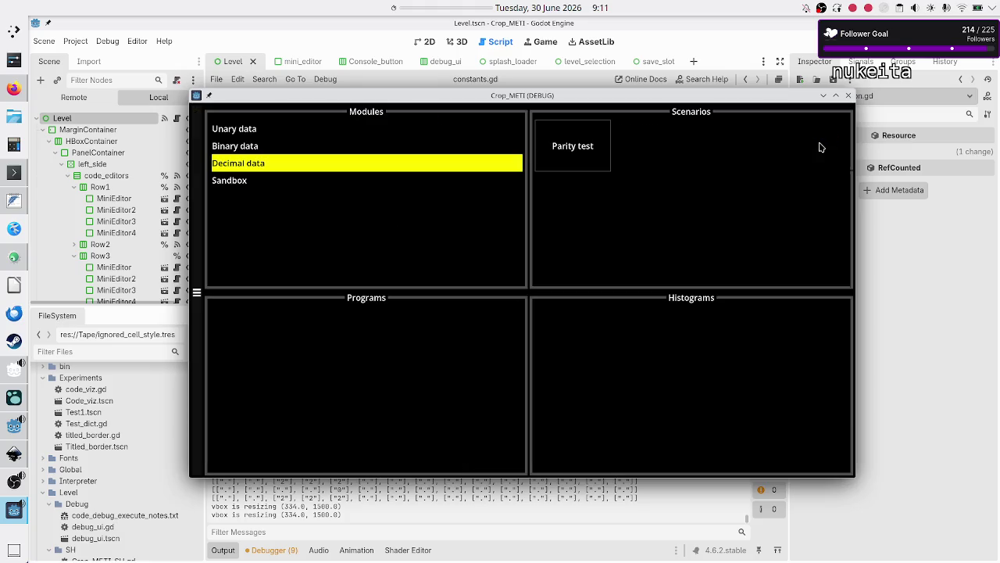
pyautogui.click(566, 147)
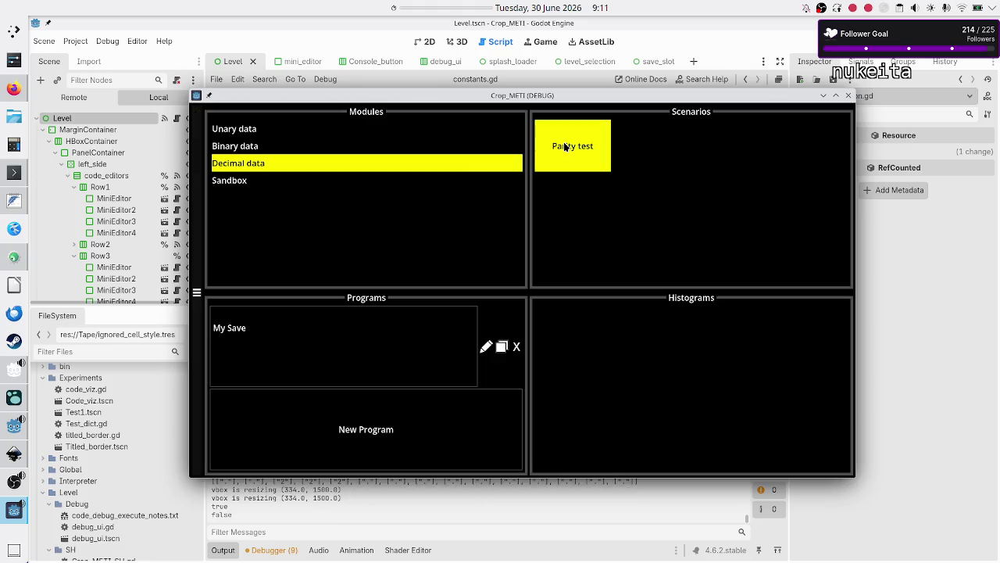
pyautogui.click(368, 353)
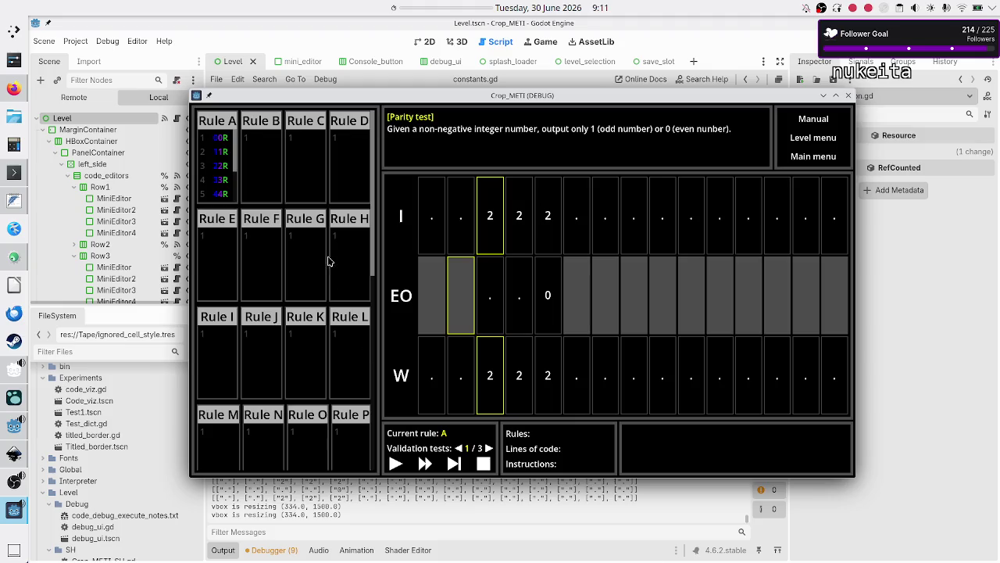
pyautogui.click(226, 181)
pyautogui.scroll(-1, 226, 181)
pyautogui.scroll(-1, 226, 181)
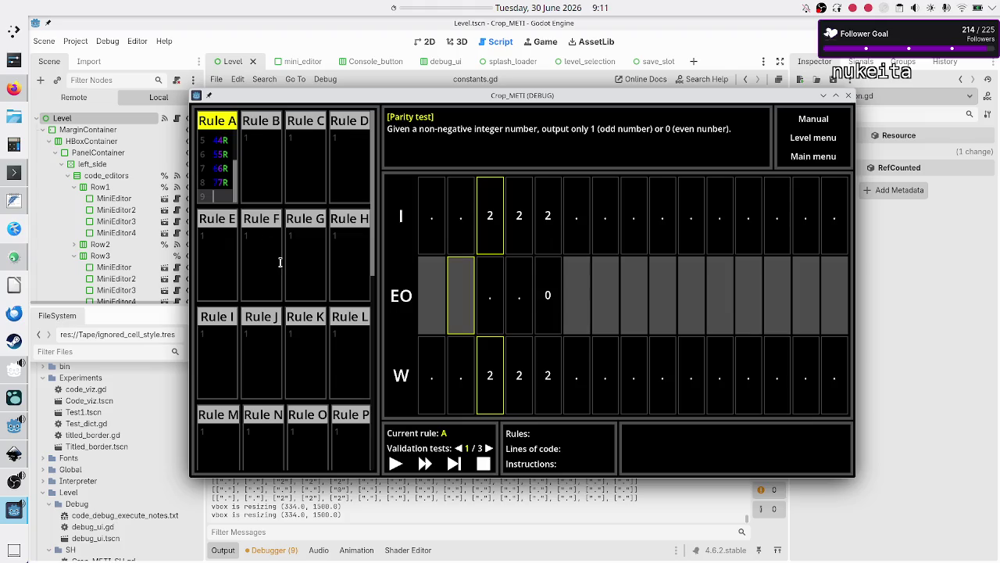
pyautogui.write('88R')
# - Stop and relaunch the game, then reopen My Save's Parity test with the caret in Rule A
pyautogui.press('F8')
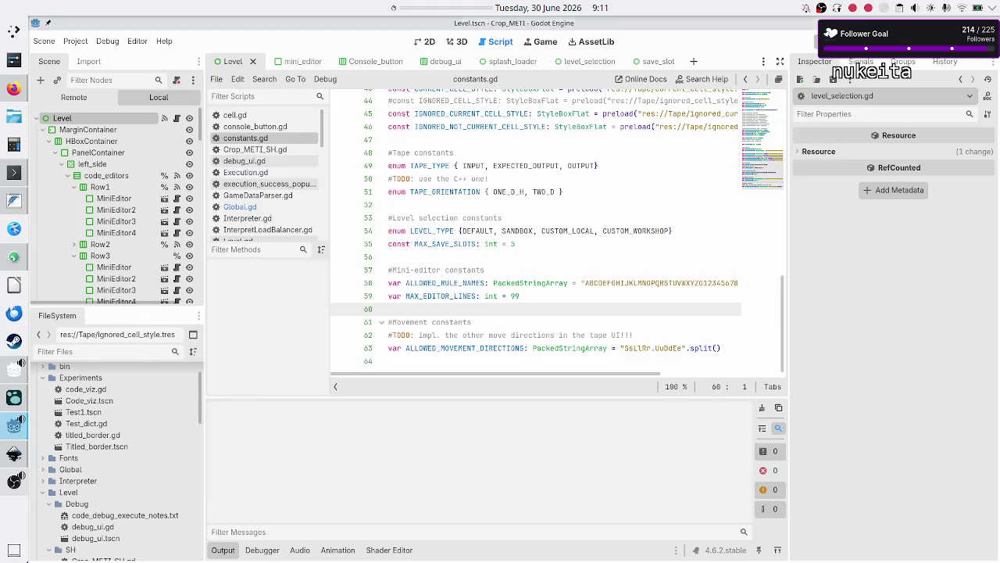
pyautogui.press('F5')
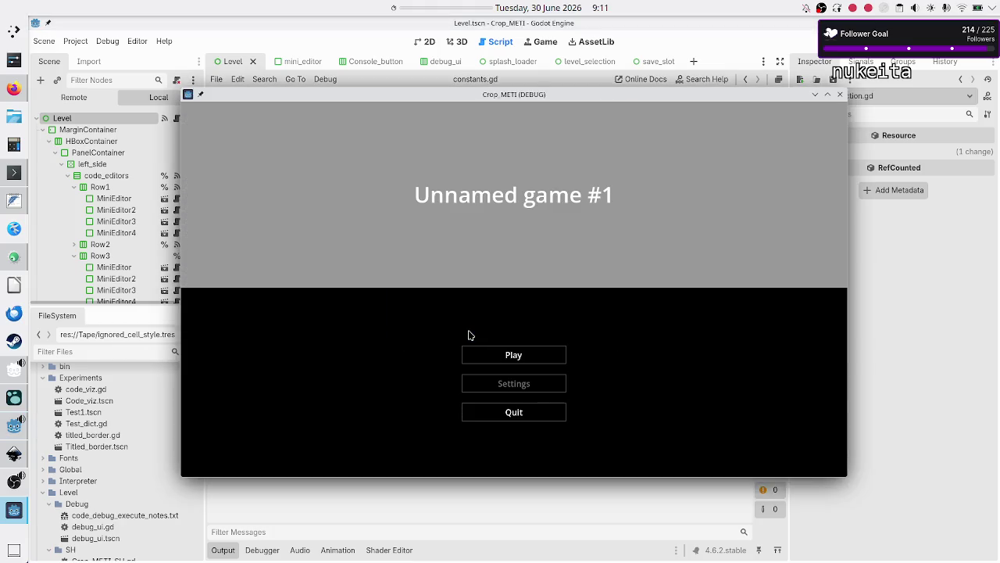
pyautogui.click(526, 362)
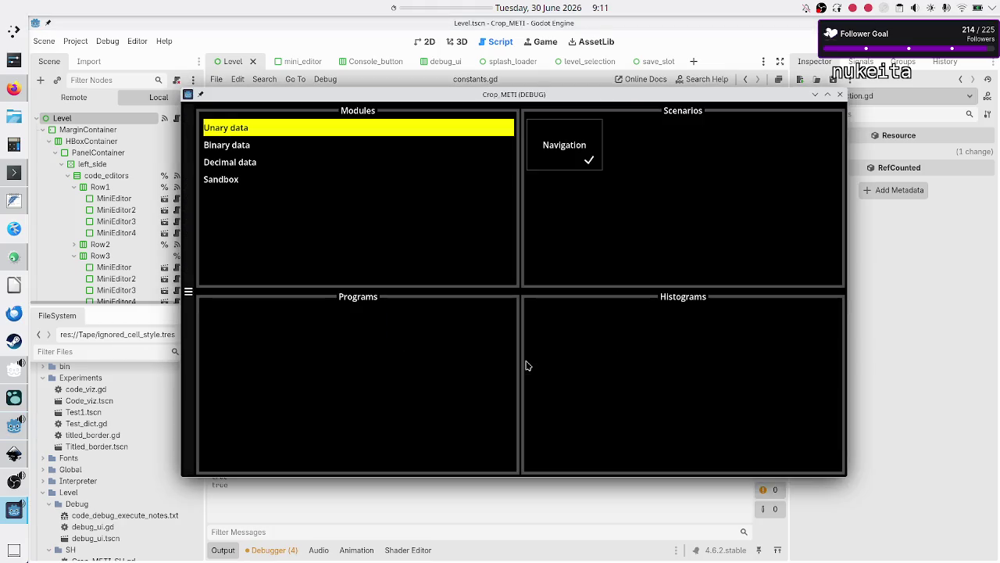
pyautogui.click(231, 163)
pyautogui.click(552, 149)
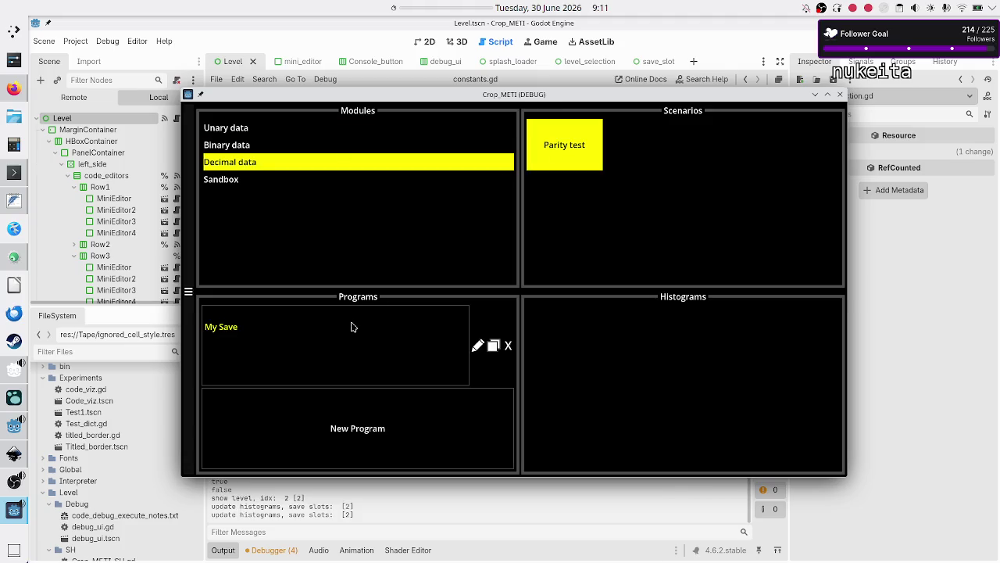
pyautogui.click(352, 326)
pyautogui.click(221, 176)
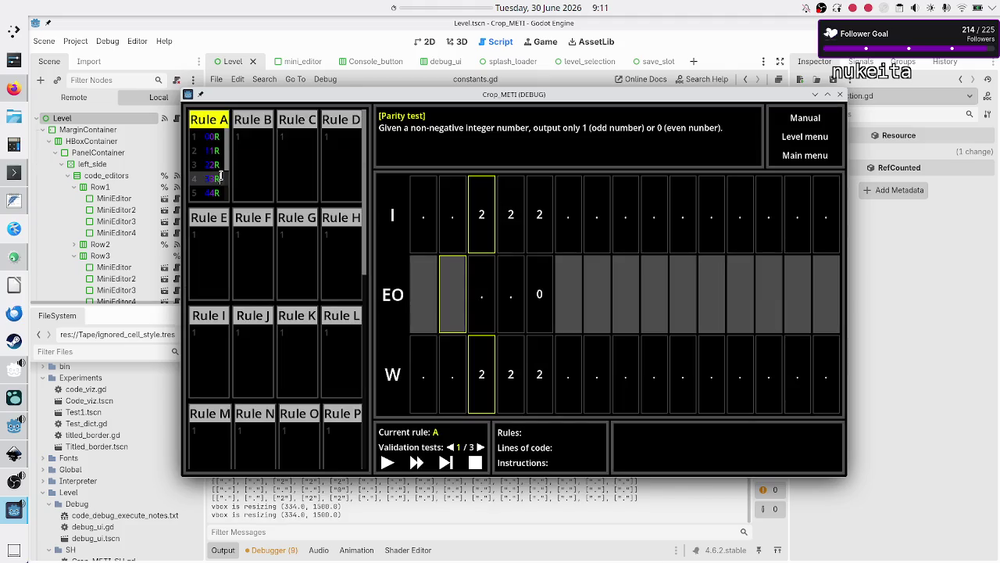
# - Add Rule A lines 5R, 6R, 7R, 88R and 99R
pyautogui.write('5R 6R 7R ')
pyautogui.write('88R')
pyautogui.press('Return')
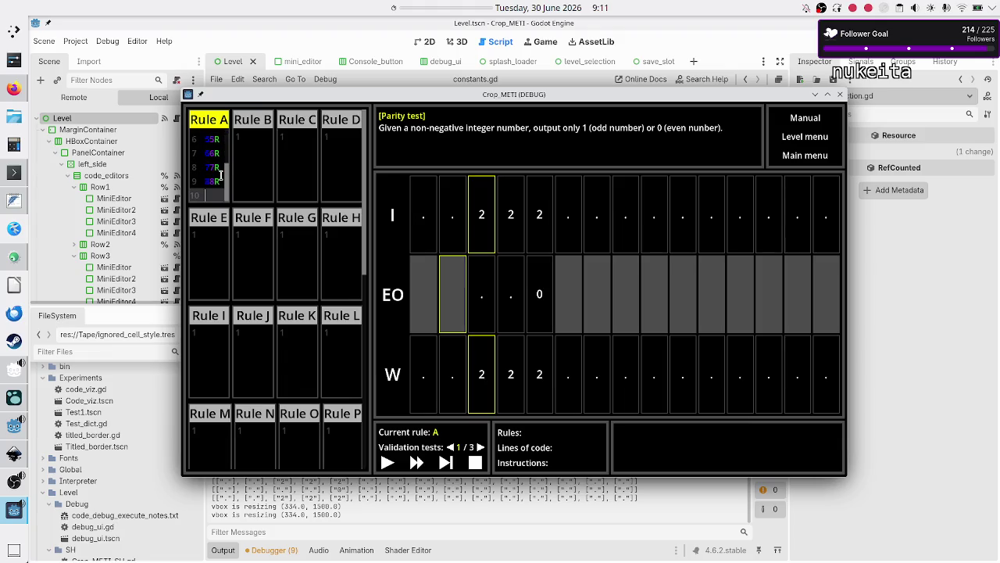
pyautogui.write('99R')
# - Append an eleventh Rule A line ending in LB
pyautogui.press('Up')
pyautogui.press('Up')
pyautogui.press('Up')
pyautogui.press('Down')
pyautogui.press('Down')
pyautogui.press('Down')
pyautogui.press('Right')
pyautogui.press('Right')
pyautogui.press('Down')
pyautogui.press('Return')
pyautogui.write('L')
pyautogui.write('B')
pyautogui.click(253, 142)
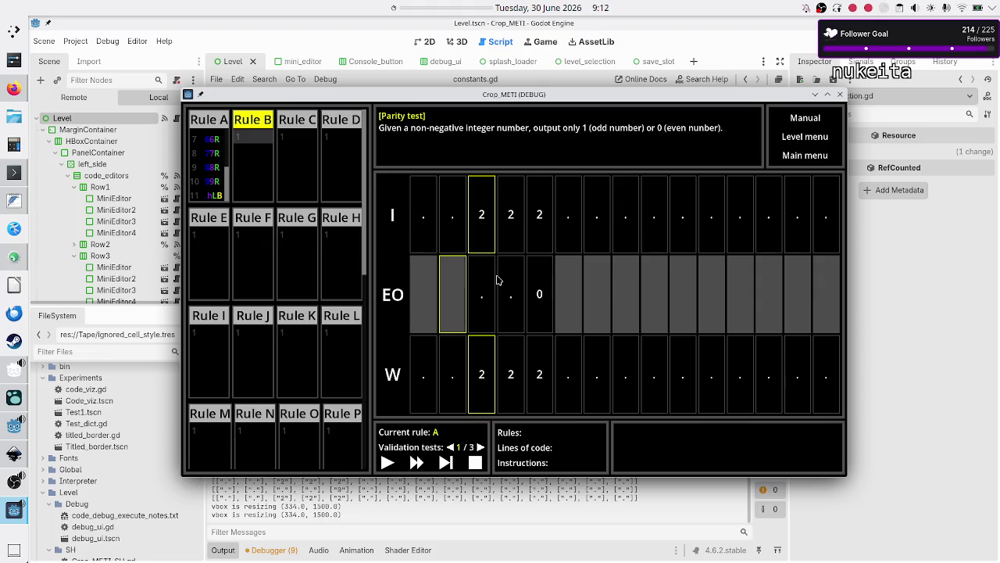
# - Enter Rule B's first six lines: 00LC, 11LC, 20LC, 31LC, 40LC, 51LC
pyautogui.write('00')
pyautogui.write('L')
pyautogui.write('C')
pyautogui.press('Return')
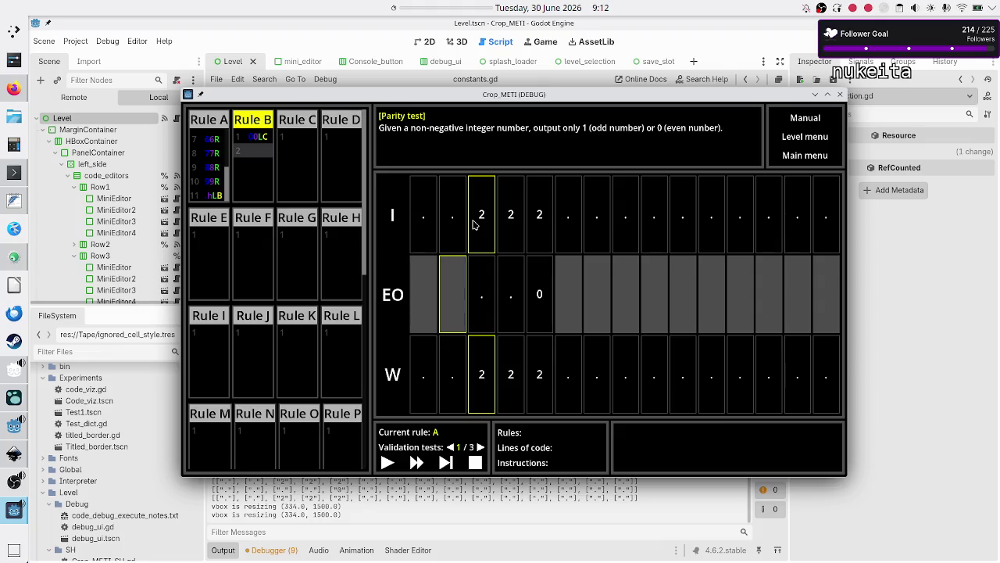
pyautogui.write('11')
pyautogui.write('LC')
pyautogui.press('Return')
pyautogui.write('20LC')
pyautogui.press('Return')
pyautogui.write('31LC')
pyautogui.press('Return')
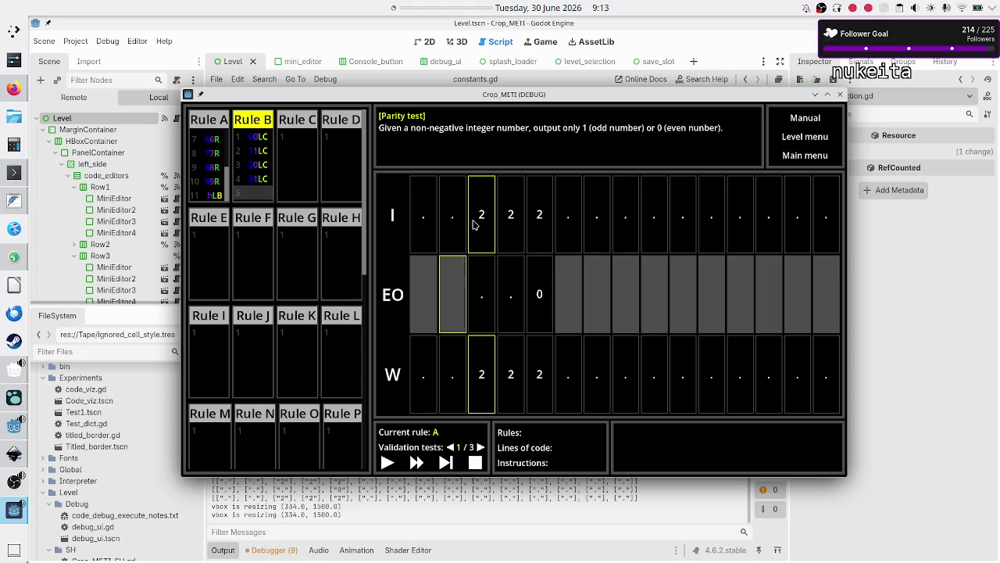
pyautogui.write('40LC')
pyautogui.press('Return')
pyautogui.write('51')
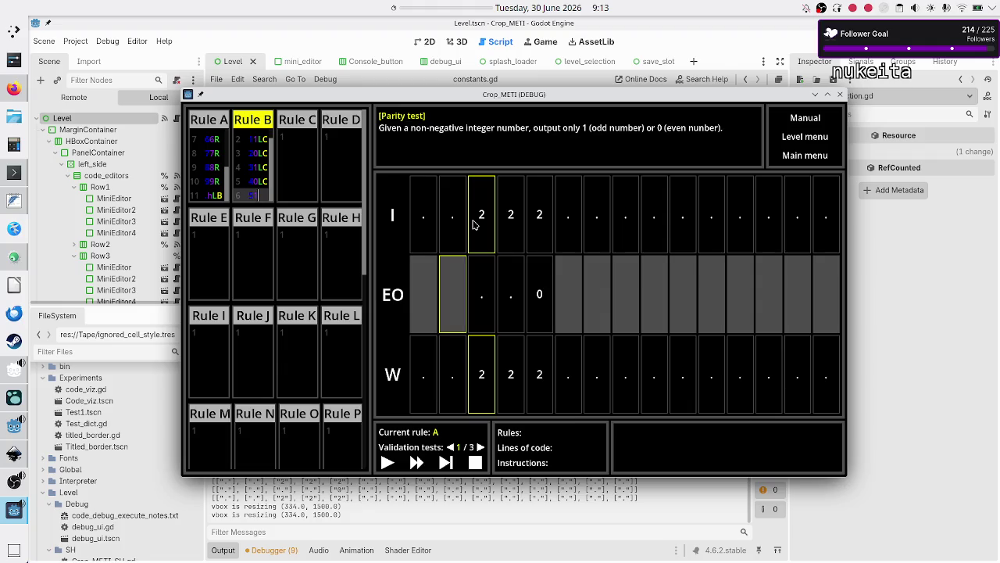
pyautogui.write('LC')
# - Add Rule B lines 60LC, 71LC, 80LC and 91LC, fixing a mistyped D
pyautogui.press('Return')
pyautogui.write('60LD')
pyautogui.press('BackSpace')
pyautogui.write('C')
pyautogui.press('Return')
pyautogui.write('71LC')
pyautogui.press('Return')
pyautogui.write('80LC')
pyautogui.press('Return')
pyautogui.write('91LC')
pyautogui.scroll(3, 261, 159)
pyautogui.click(306, 162)
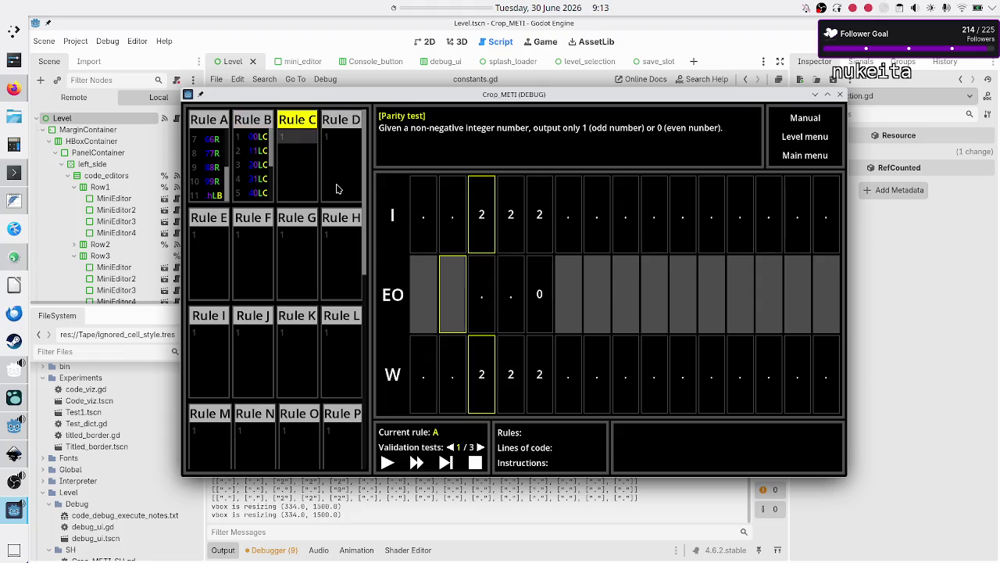
# - Copy all of Rule A's code and paste it into Rule C
pyautogui.click(215, 158)
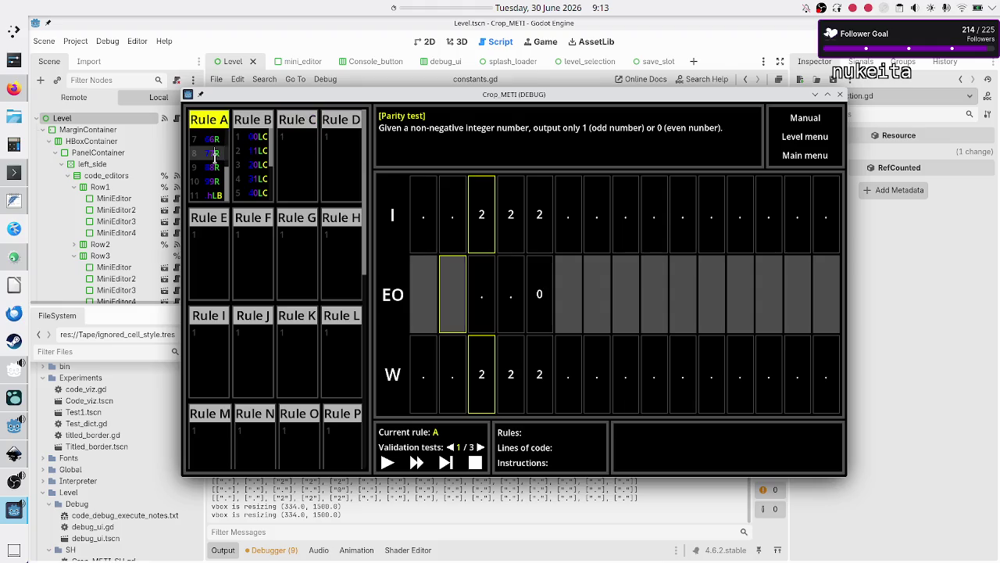
pyautogui.hotkey('ctrl', 'a')
pyautogui.hotkey('ctrl', 'c')
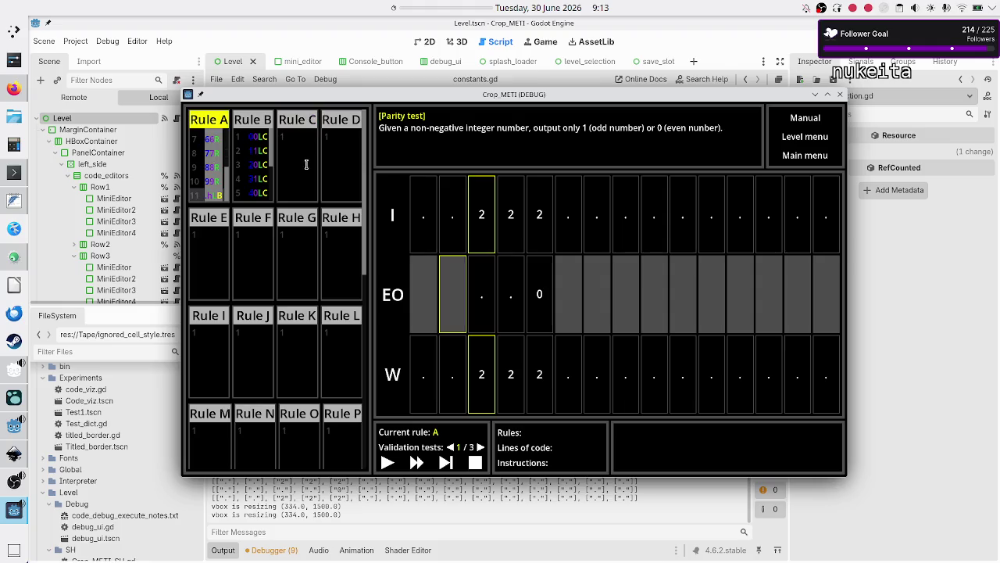
pyautogui.click(305, 162)
pyautogui.hotkey('ctrl', 'v')
# - Review Rule C's pasted lines, changing a character on line 6 to 8
pyautogui.scroll(3, 304, 152)
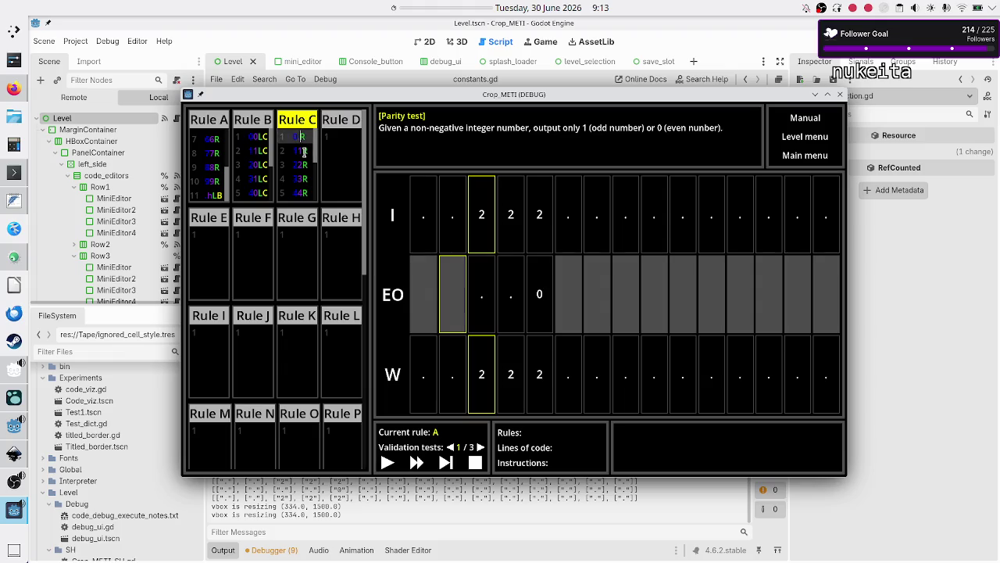
pyautogui.doubleClick(304, 152)
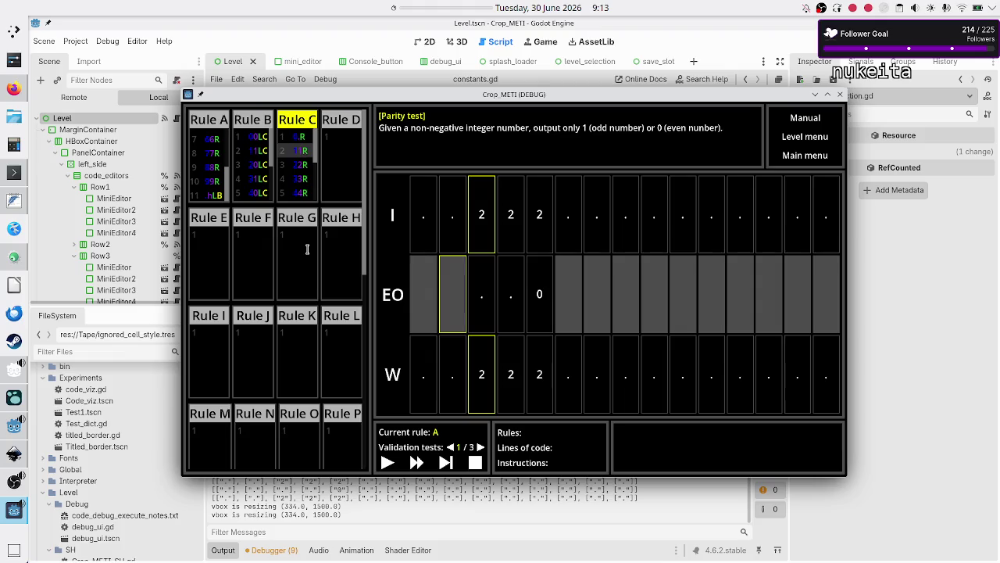
pyautogui.press('Down')
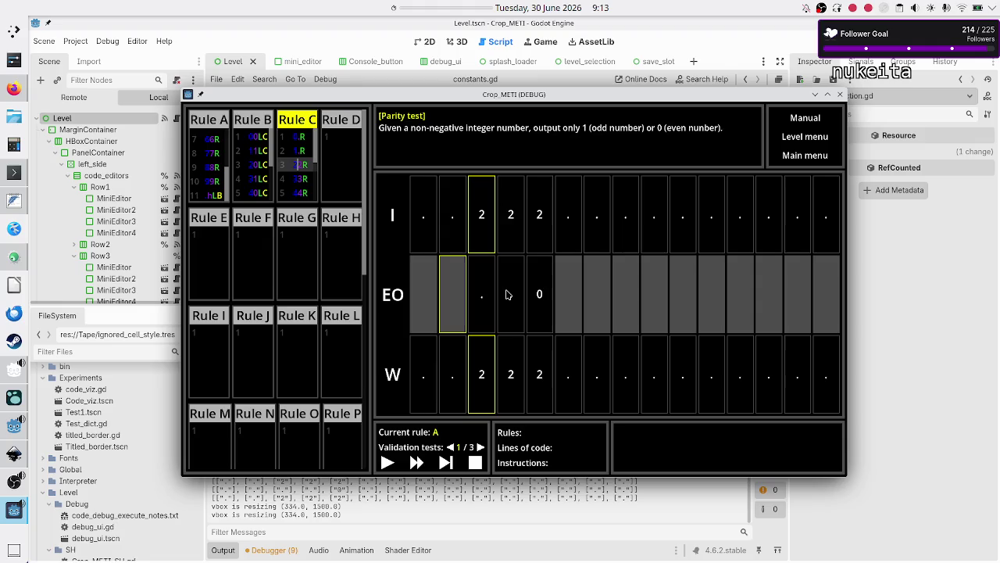
pyautogui.press('Down')
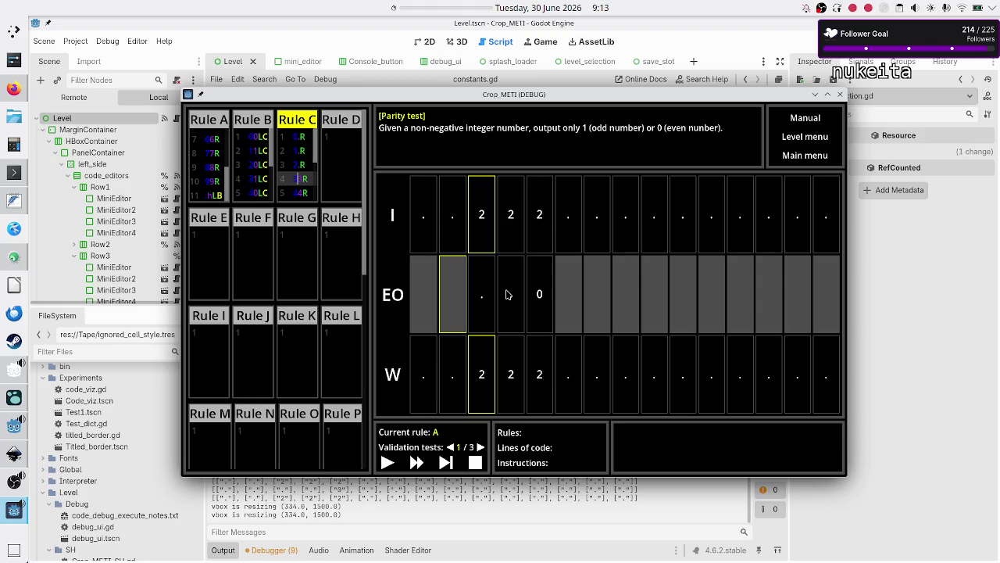
pyautogui.press('Down')
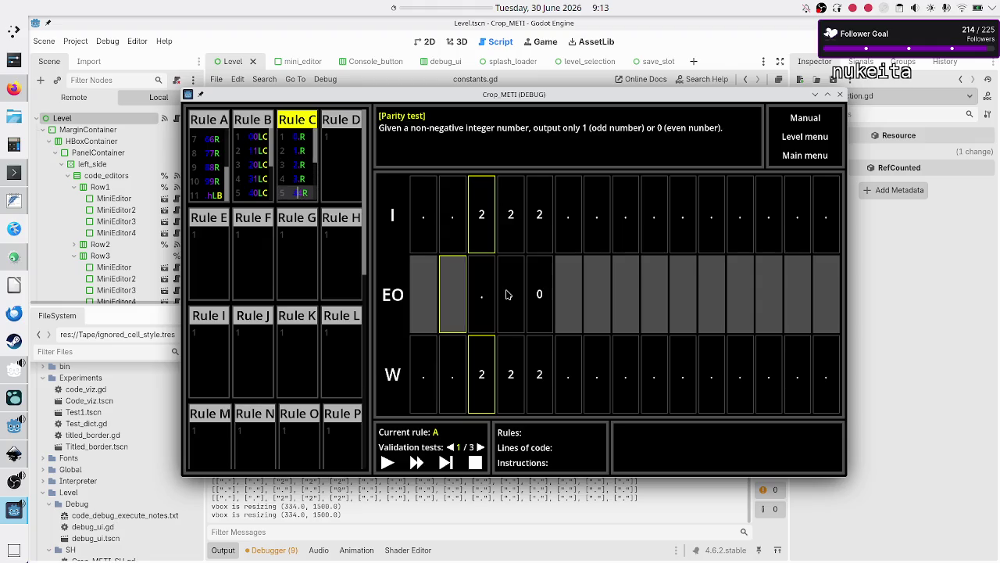
pyautogui.press('Down')
pyautogui.press('Down')
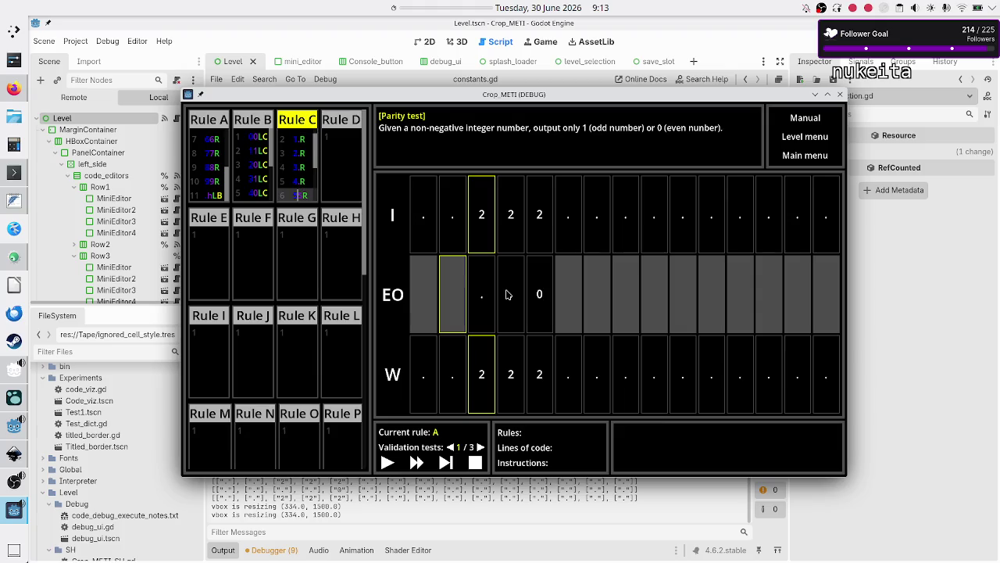
pyautogui.press('Up')
pyautogui.press('BackSpace')
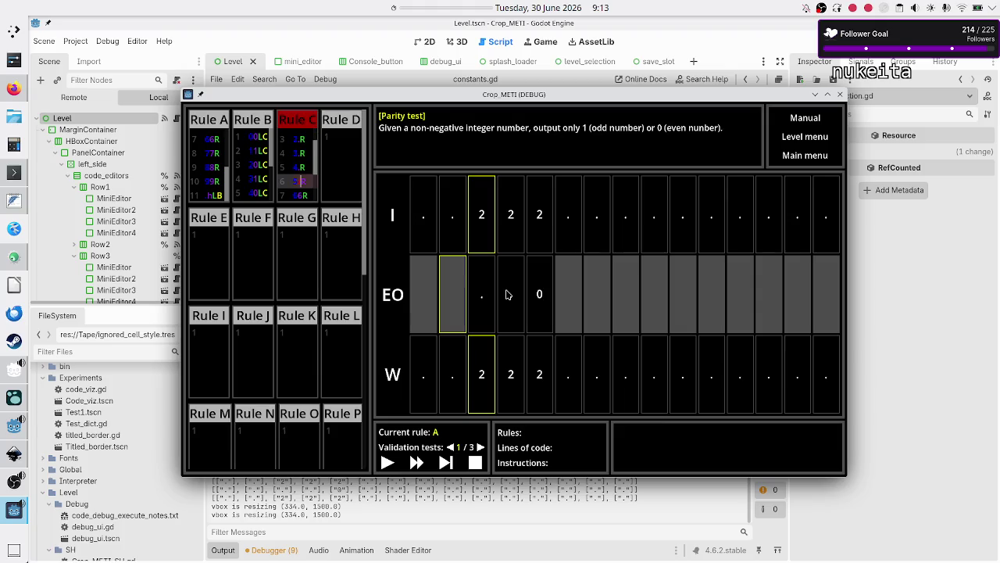
pyautogui.write('8')
pyautogui.press('Down')
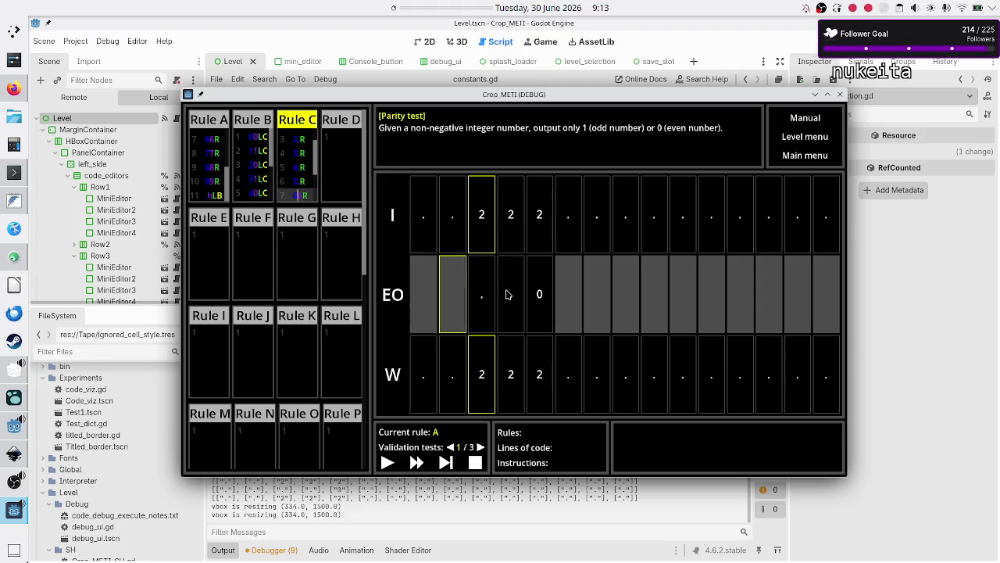
pyautogui.press('Down')
pyautogui.press('Down')
pyautogui.press('BackSpace')
pyautogui.press('Down')
pyautogui.press('Down')
pyautogui.press('Up')
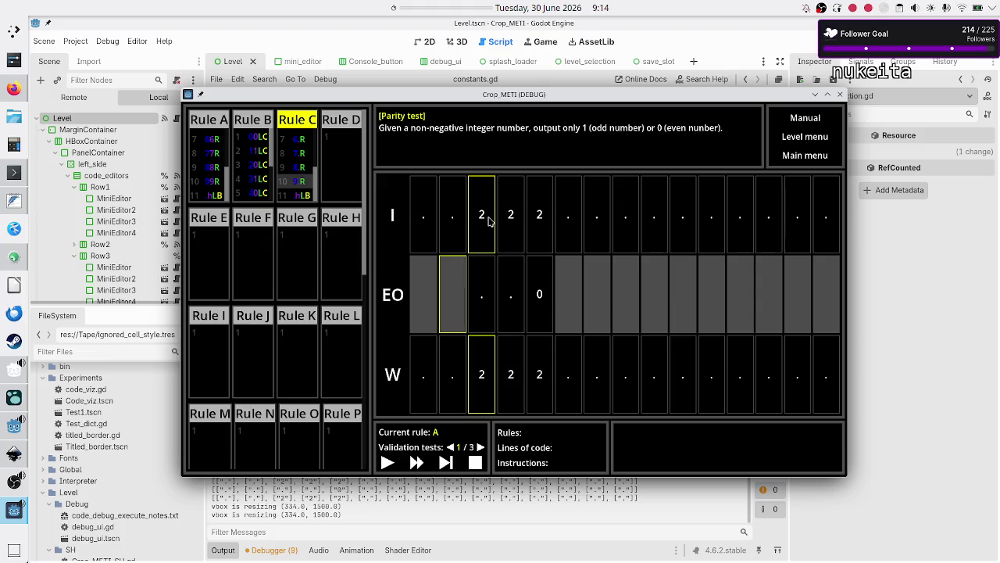
pyautogui.click(300, 147)
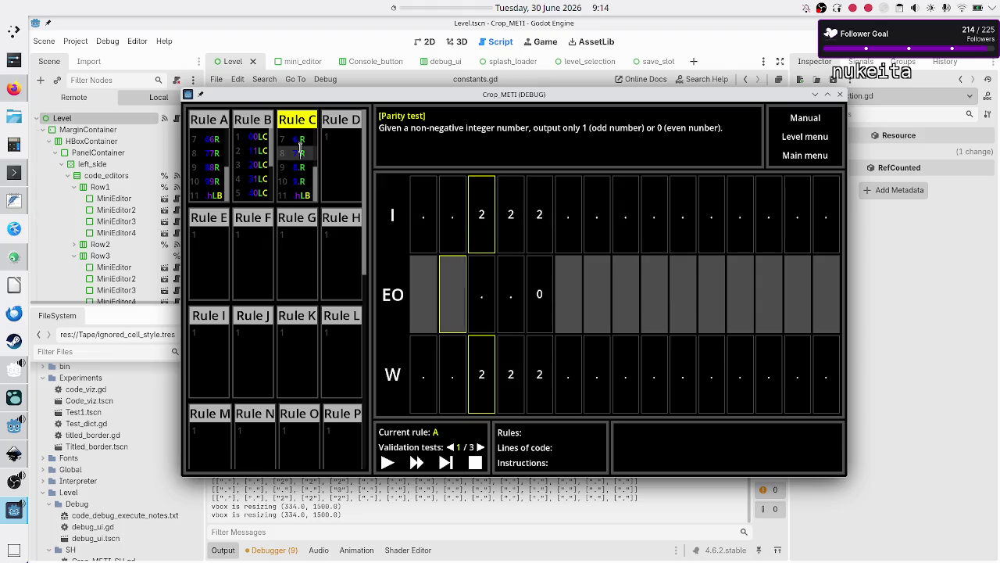
# - Change the trailing R to L on Rule C's ten digit lines
pyautogui.scroll(2, 300, 147)
pyautogui.press('BackSpace')
pyautogui.write('L')
pyautogui.press('Down')
pyautogui.press('BackSpace')
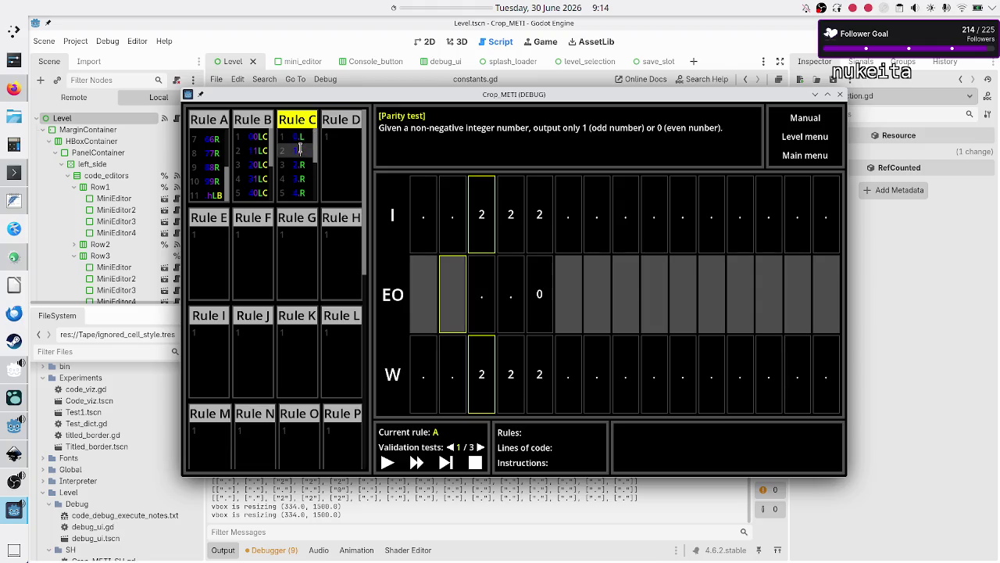
pyautogui.write('L')
pyautogui.press('Down')
pyautogui.press('BackSpace')
pyautogui.write('L')
pyautogui.press('Down')
pyautogui.press('BackSpace')
pyautogui.write('L')
pyautogui.press('Down')
pyautogui.press('BackSpace')
pyautogui.write('L')
pyautogui.press('Down')
pyautogui.press('BackSpace')
pyautogui.write('L')
pyautogui.press('Down')
pyautogui.press('BackSpace')
pyautogui.write('L')
pyautogui.press('Down')
pyautogui.press('BackSpace')
pyautogui.write('L')
pyautogui.press('Down')
pyautogui.press('BackSpace')
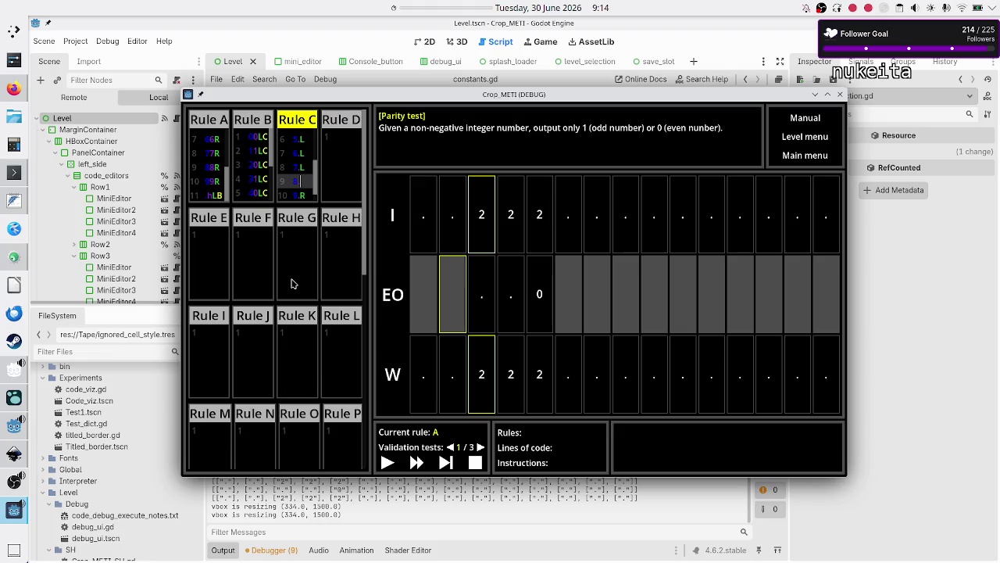
pyautogui.write('L')
pyautogui.press('Down')
pyautogui.press('BackSpace')
pyautogui.write('L')
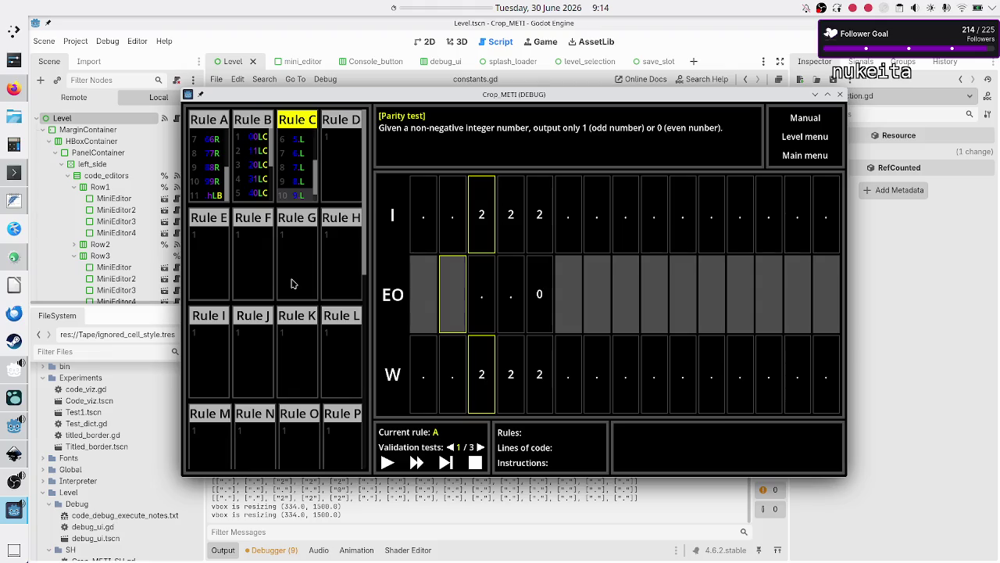
# - Make Rule C's eleventh line end in $ instead of LB
pyautogui.press('Return')
pyautogui.write('LB')
pyautogui.hotkey('ctrl', 'z')
pyautogui.hotkey('ctrl', 'y')
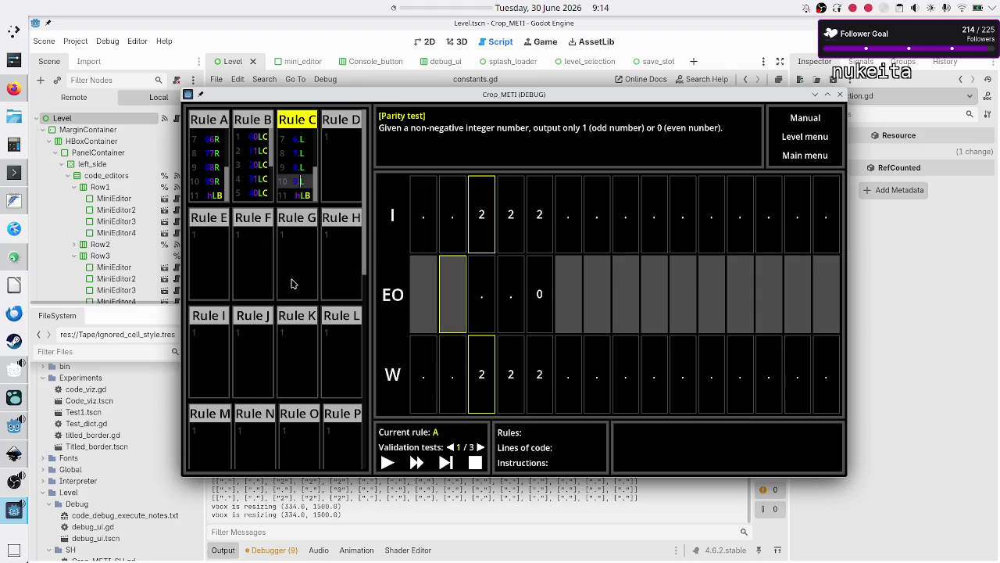
pyautogui.press('BackSpace')
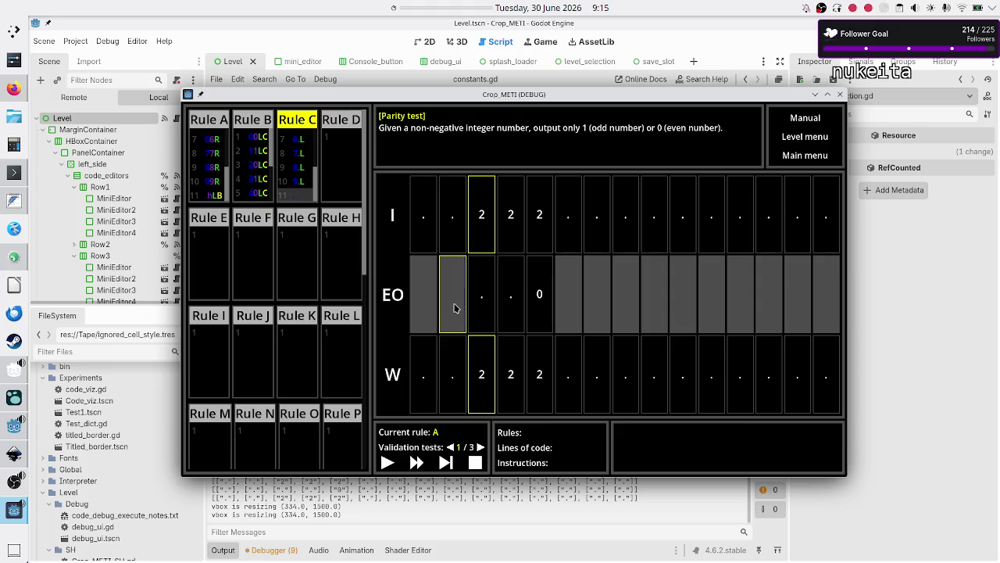
pyautogui.write('0')
pyautogui.write('$')
pyautogui.click(213, 165)
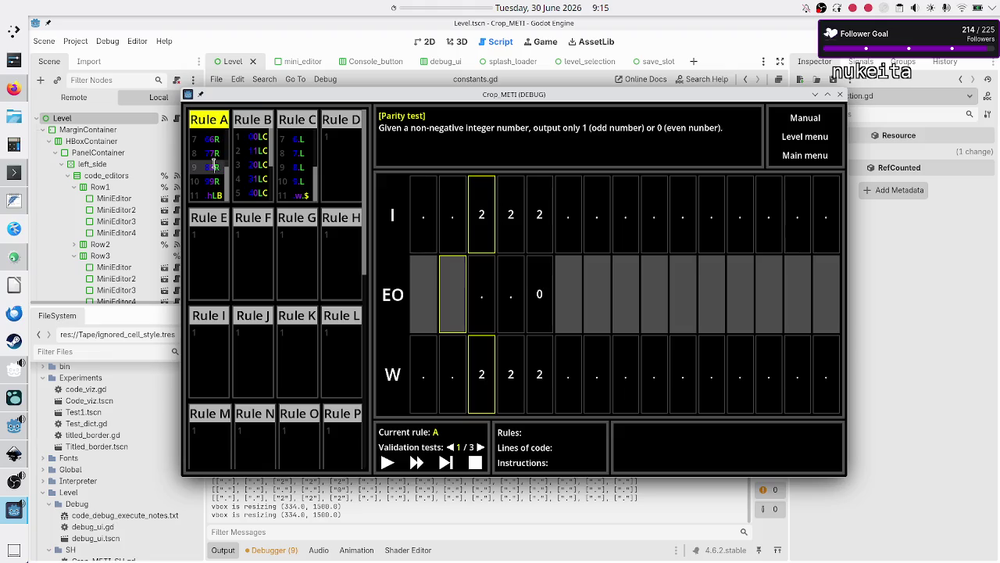
# - Replace the old A lines in the FeatherPad notes with the game's Rule A code
pyautogui.hotkey('ctrl', 'a')
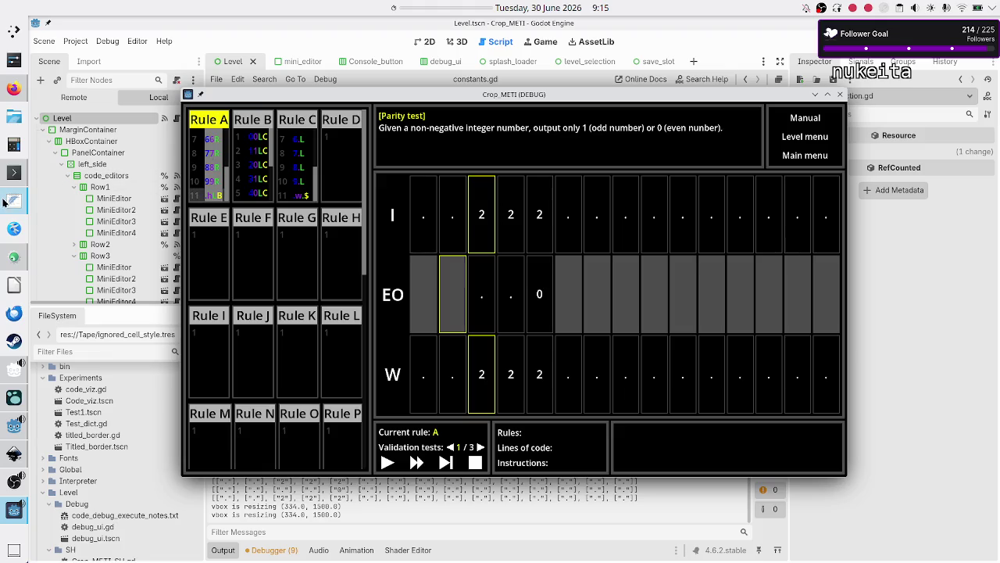
pyautogui.click(13, 201)
pyautogui.click(158, 163)
pyautogui.press('Down')
pyautogui.press('Down')
pyautogui.hotkey('shift', 'Down')
pyautogui.hotkey('shift', 'Down')
pyautogui.hotkey('shift', 'Down')
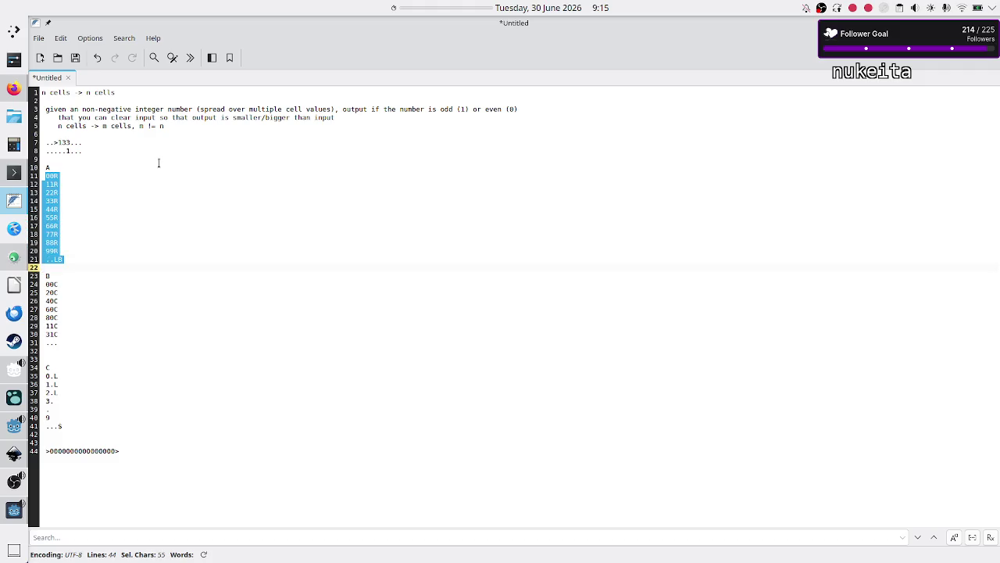
pyautogui.press('Delete')
pyautogui.hotkey('ctrl', 'v')
# - Delete the old B rule lines in the notes, keeping blank lines around B
pyautogui.press('Up')
pyautogui.press('Up')
pyautogui.press('Up')
pyautogui.click(158, 163)
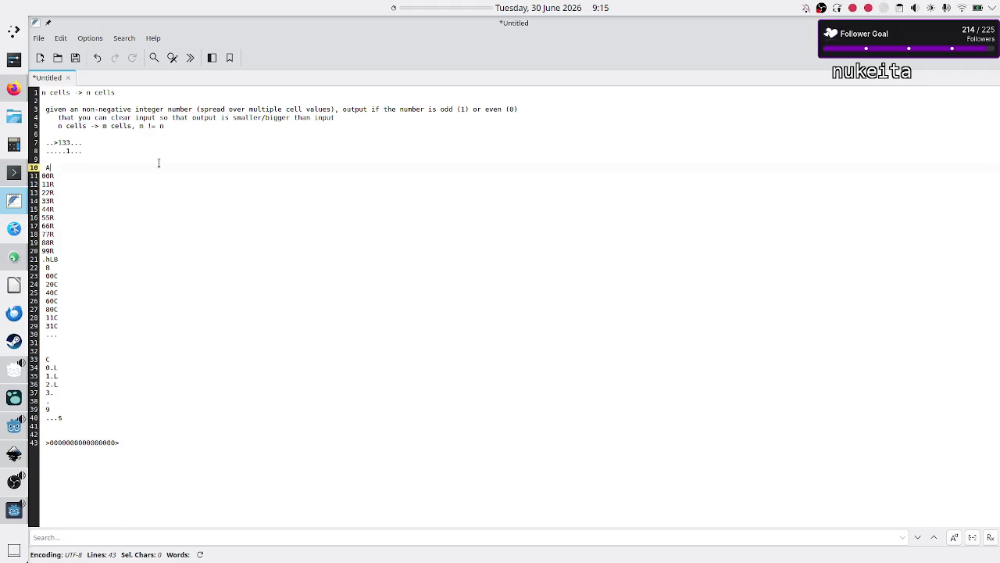
pyautogui.press('Down')
pyautogui.press('Down')
pyautogui.press('Down')
pyautogui.press('Home')
pyautogui.press('Down')
pyautogui.hotkey('shift', 'Down')
pyautogui.hotkey('shift', 'Down')
pyautogui.hotkey('shift', 'Down')
pyautogui.hotkey('shift', 'Down')
pyautogui.hotkey('shift', 'Down')
pyautogui.hotkey('shift', 'Down')
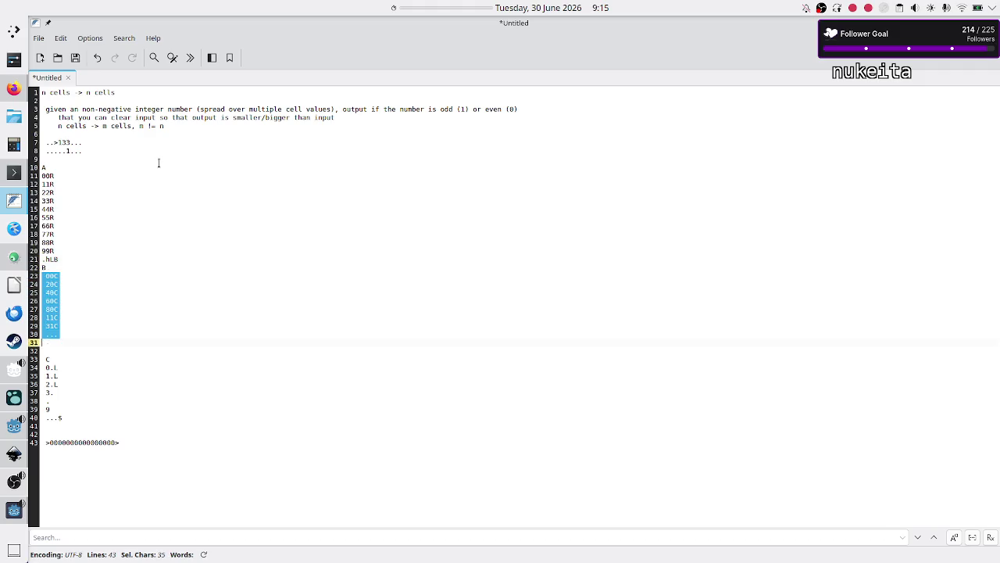
pyautogui.press('Delete')
pyautogui.press('Delete')
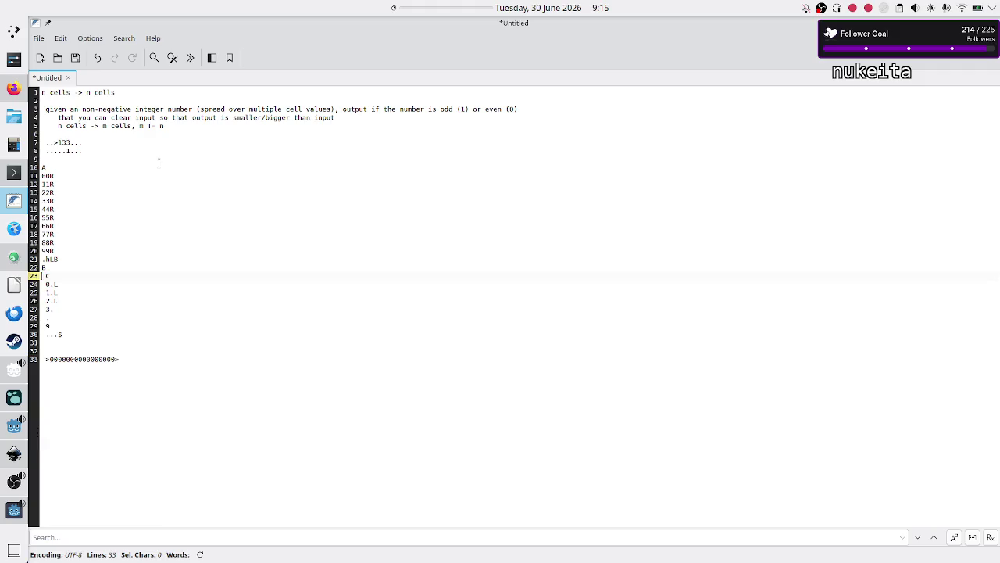
pyautogui.press('Up')
pyautogui.press('Return')
pyautogui.press('Down')
pyautogui.press('Up')
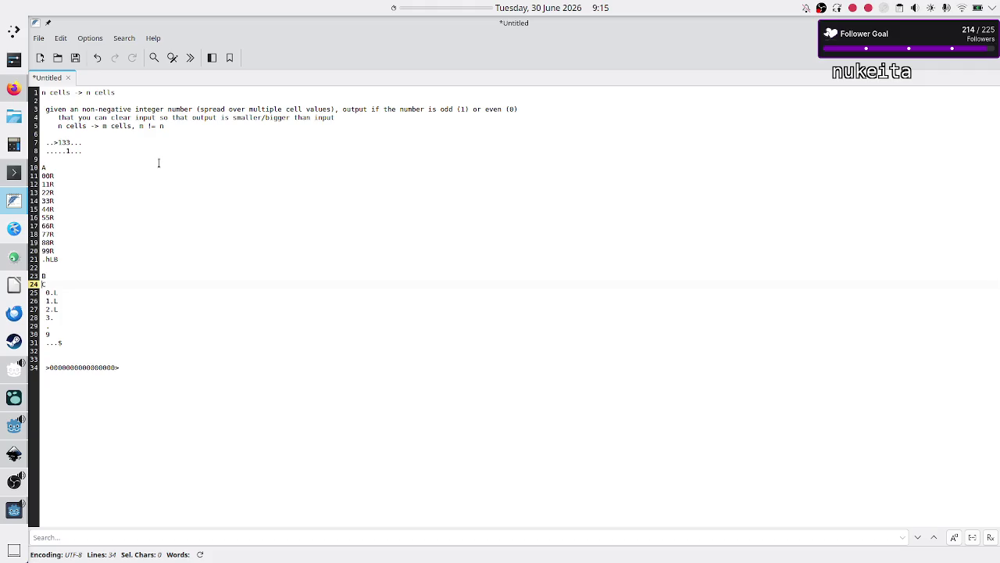
pyautogui.press('Return')
# - Delete the old C rule lines in the notes
pyautogui.press('Down')
pyautogui.press('Down')
pyautogui.hotkey('shift', 'Down')
pyautogui.hotkey('shift', 'Down')
pyautogui.hotkey('shift', 'Down')
pyautogui.hotkey('shift', 'Down')
pyautogui.hotkey('shift', 'Down')
pyautogui.hotkey('shift', 'End')
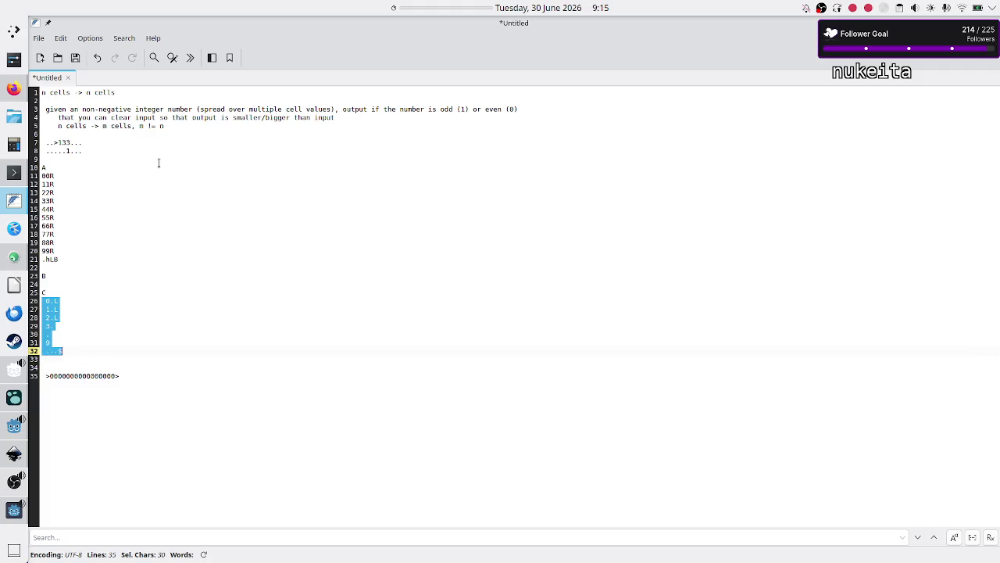
pyautogui.press('Delete')
pyautogui.press('Up')
pyautogui.press('Up')
pyautogui.press('Return')
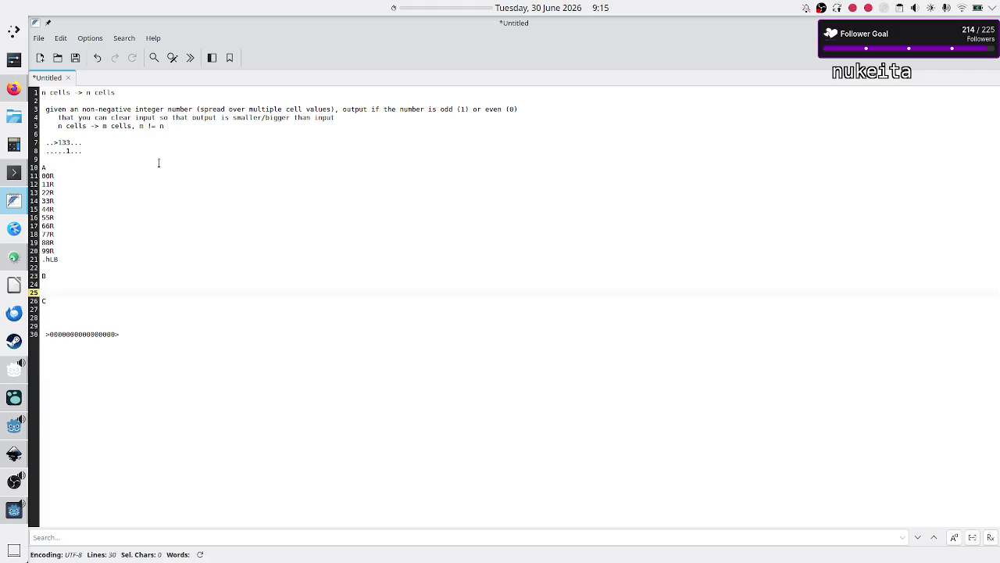
pyautogui.hotkey('alt', 'Tab')
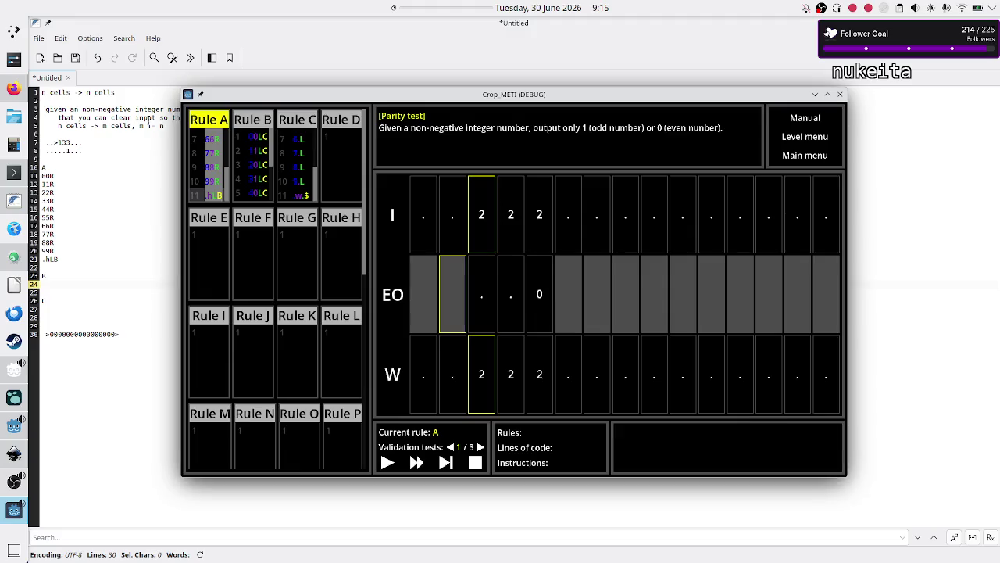
# - Copy Rule B's 00LC–91LC code into the notes under B
pyautogui.click(251, 145)
pyautogui.hotkey('ctrl', 'a')
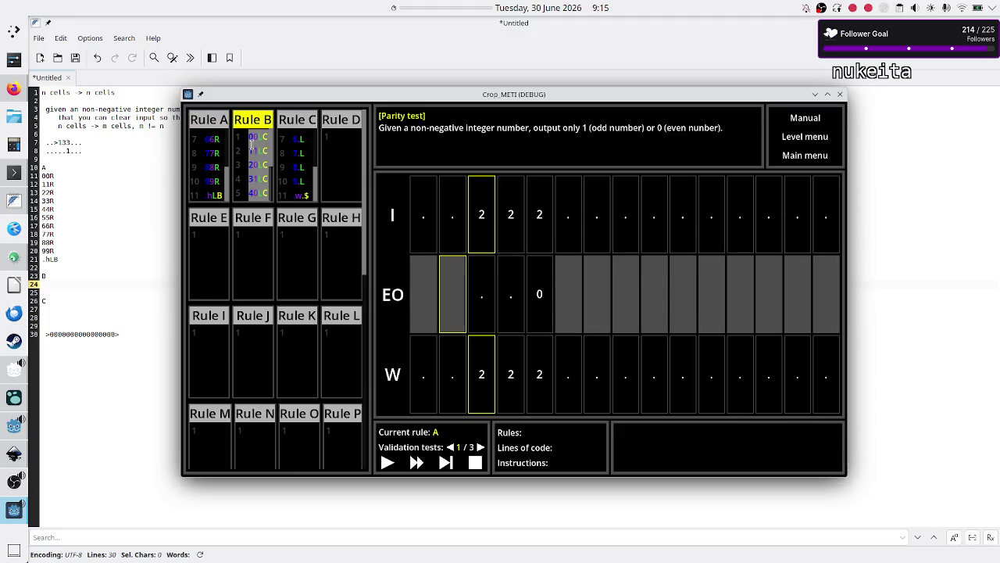
pyautogui.hotkey('alt', 'Tab')
pyautogui.write('00LC 11LC 20LC 31LC 40LC 51LC 60LC 71LC 80LC 91LC')
pyautogui.press('Down')
pyautogui.press('Down')
pyautogui.press('Down')
pyautogui.hotkey('alt', 'Tab')
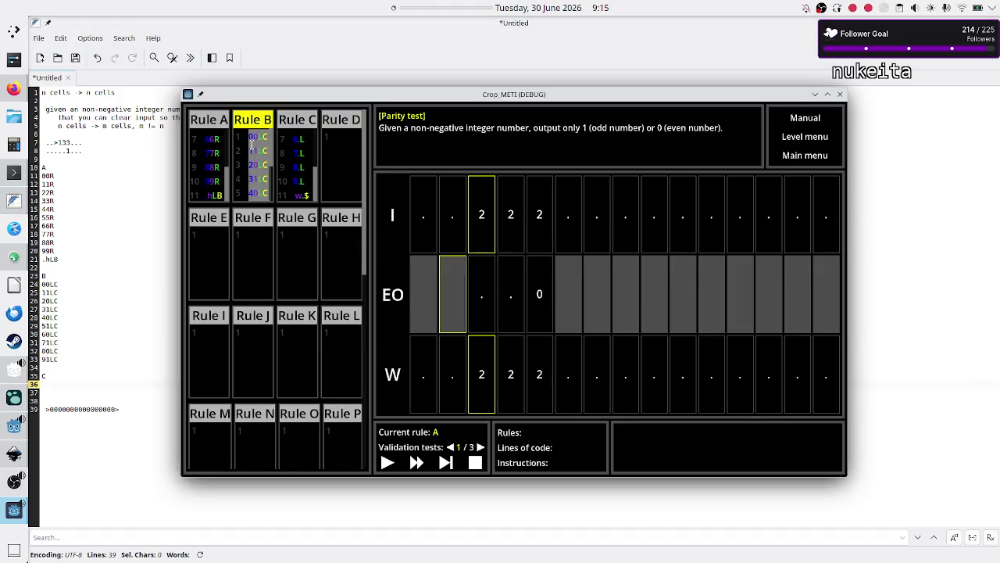
# - Copy Rule C's code into the notes under C
pyautogui.click(297, 137)
pyautogui.hotkey('ctrl', 'a')
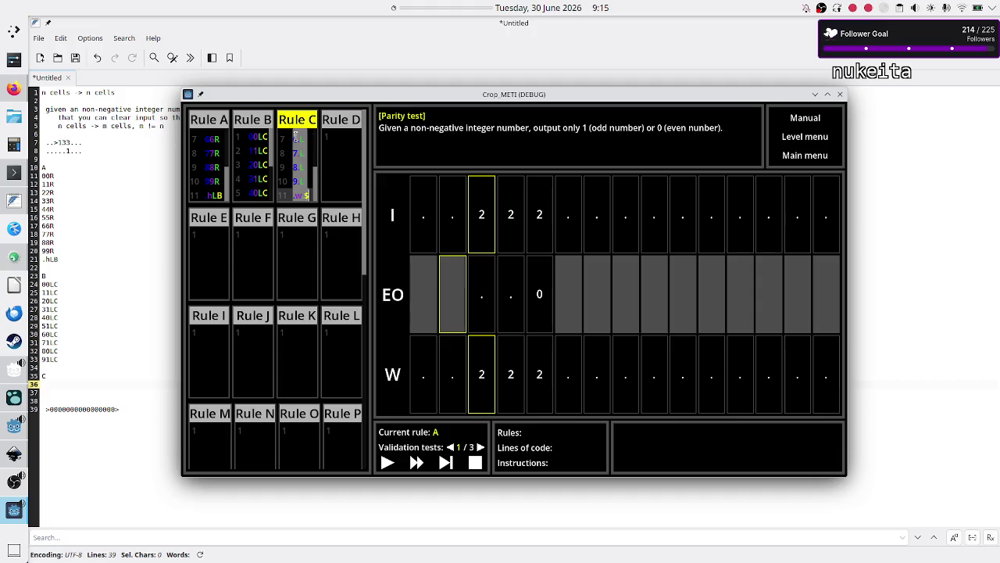
pyautogui.hotkey('alt', 'Tab')
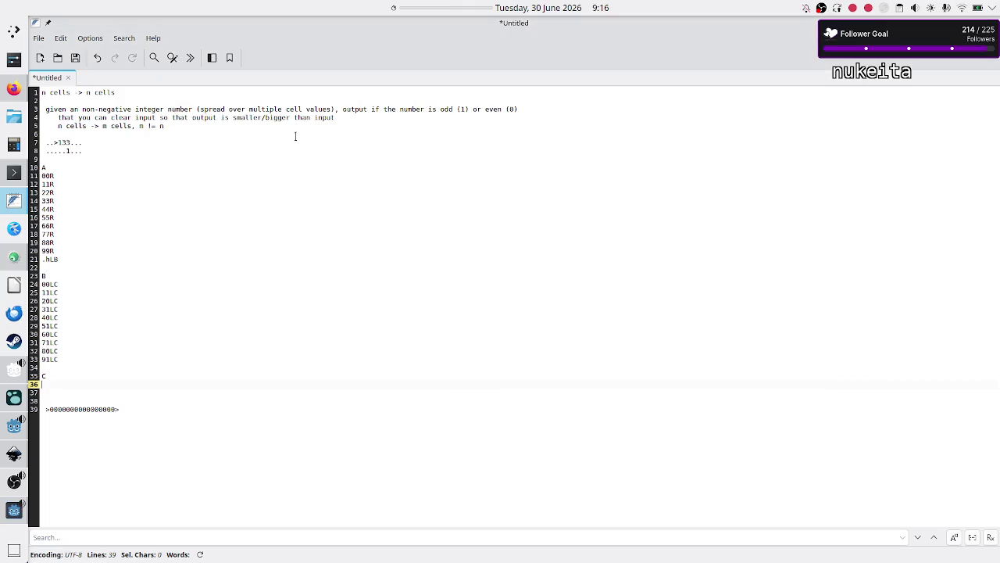
pyautogui.write('0.L 1.L 2.L 3.L 4.L 5.L 6.L 7.L 8.L 9.L .w.$')
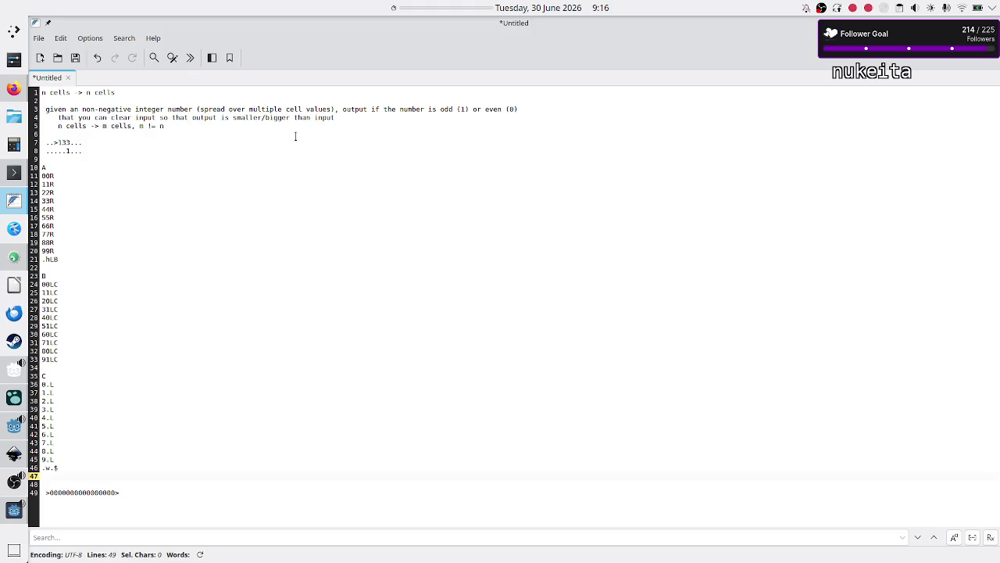
pyautogui.hotkey('alt', 'Tab')
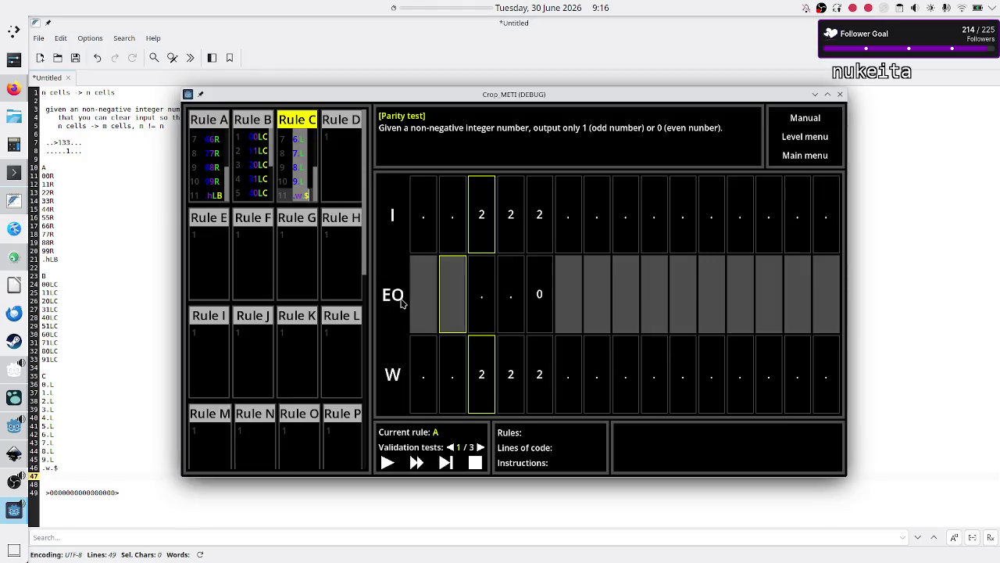
# - View validation tests 2 and 3, then step the solution on test 1 of 3
pyautogui.hotkey('ctrl', 'v')
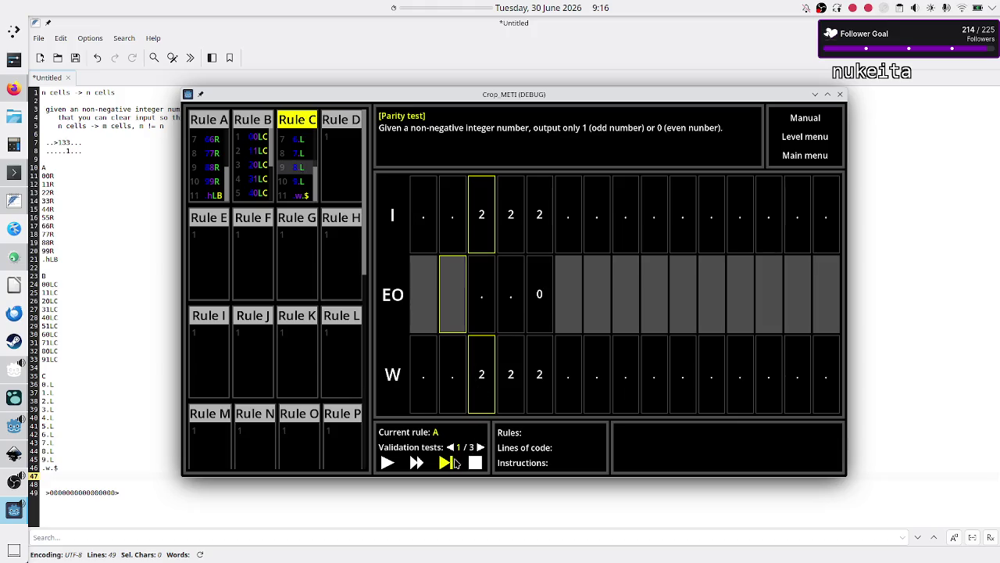
pyautogui.click(480, 447)
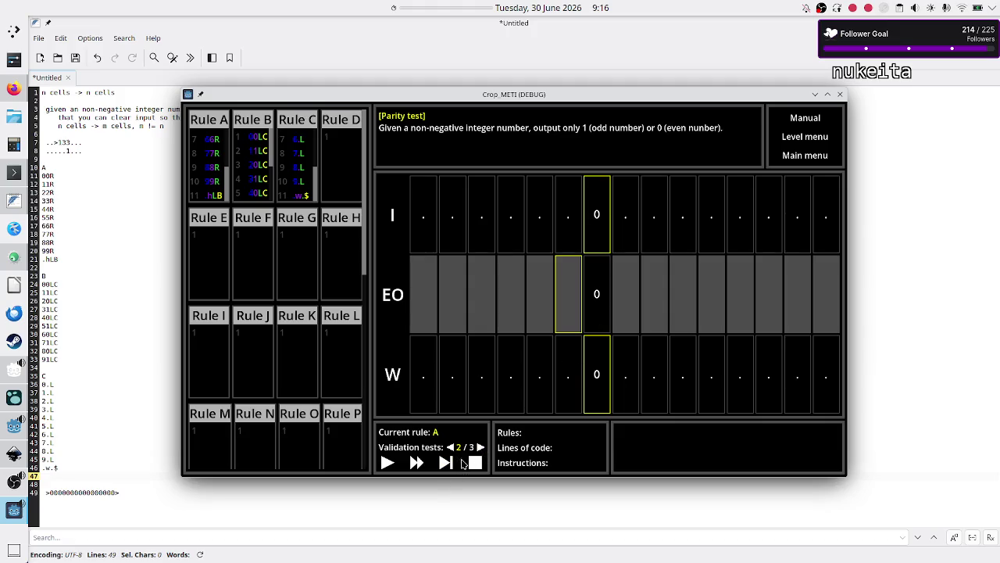
pyautogui.click(481, 447)
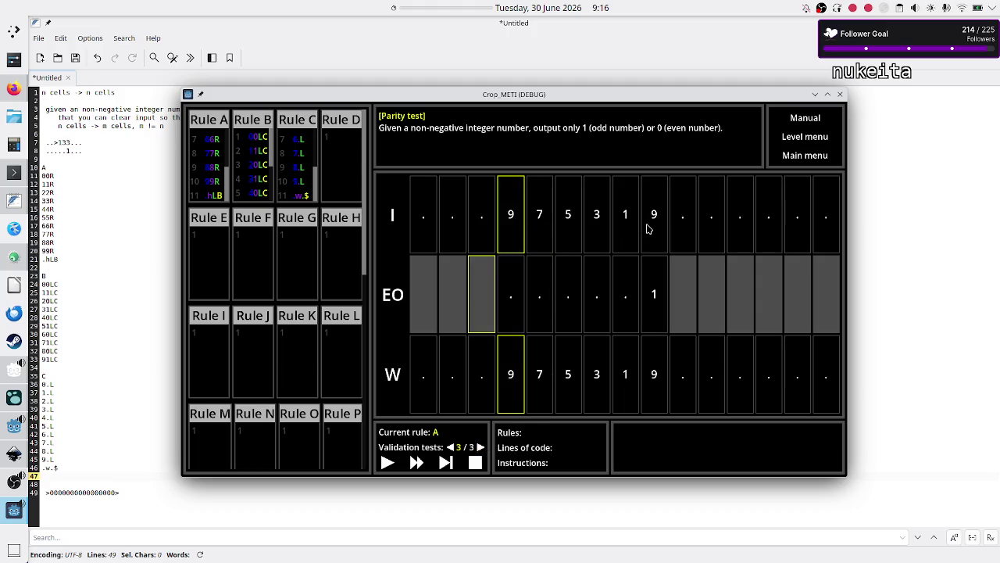
pyautogui.click(448, 465)
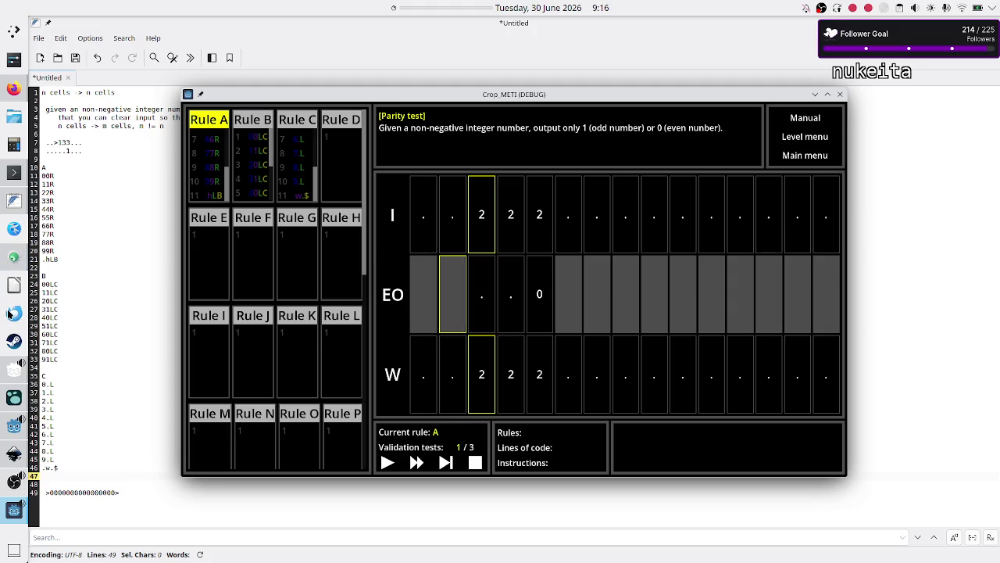
# - Log a bug note in the Logseq journal about the scrollbar and highlighting the current command, then return to the game
pyautogui.click(7, 400)
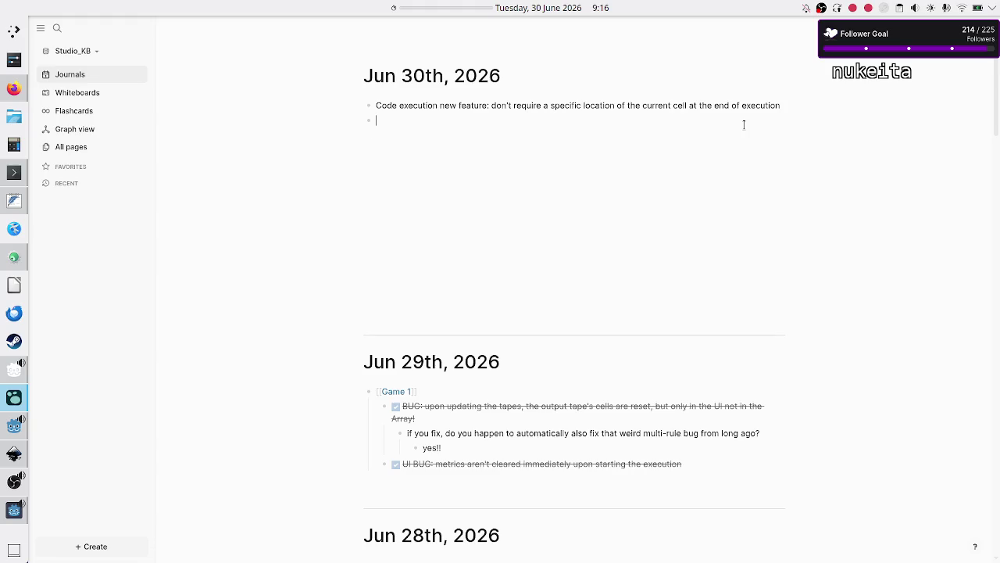
pyautogui.write('UIBUG:')
pyautogui.write(' when there is enough coe')
pyautogui.press('BackSpace')
pyautogui.write('de i')
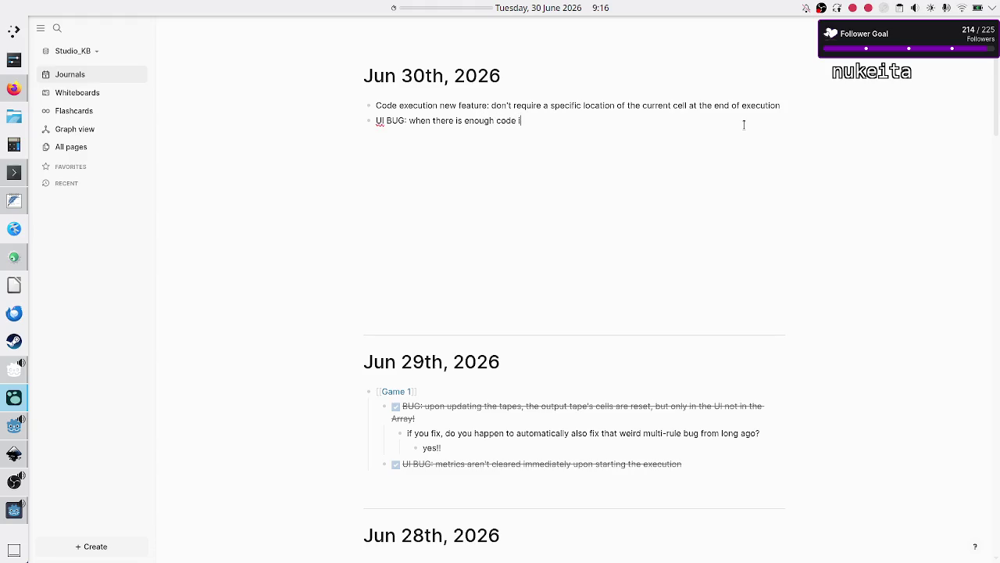
pyautogui.write('n an editor for the scr')
pyautogui.write('ollbar to a')
pyautogui.write('ppear, ')
pyautogui.write('the ')
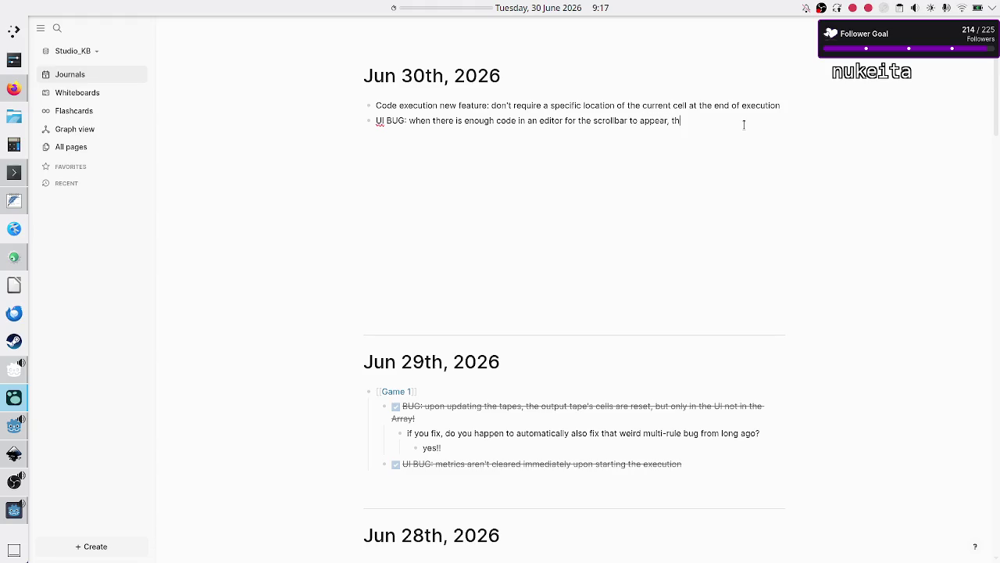
pyautogui.write('highline current ')
pyautogui.write('command')
pyautogui.write(' to execute')
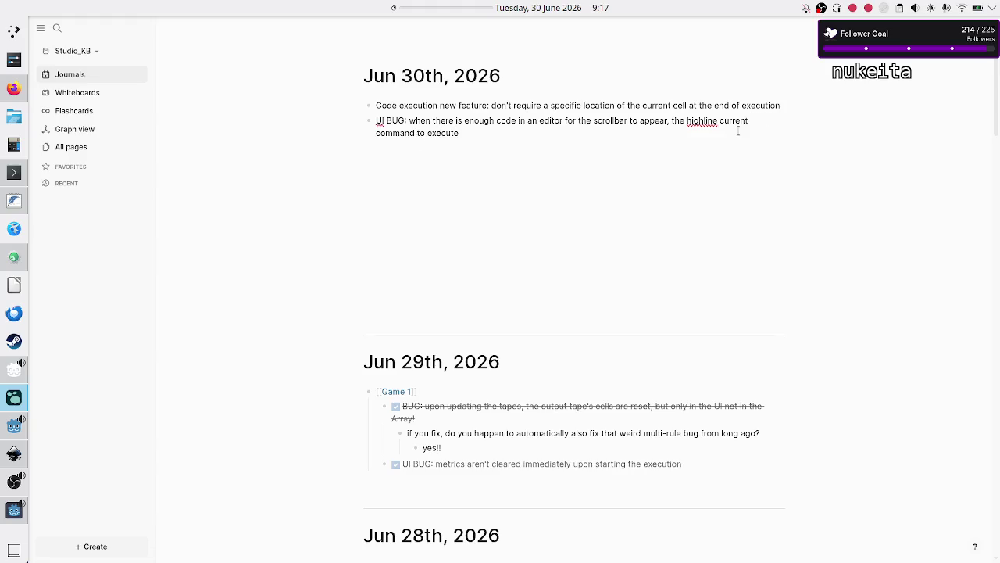
pyautogui.write(", doesn't also ad")
pyautogui.write('just the scro')
pyautogui.write('ll')
pyautogui.press('BackSpace')
pyautogui.write('value so the ')
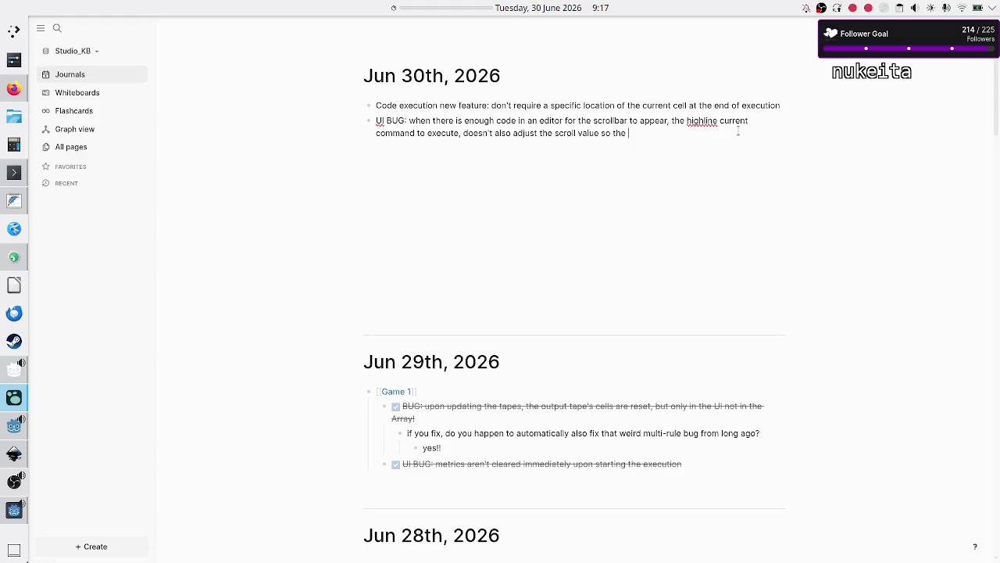
pyautogui.write('player can see it')
pyautogui.hotkey('alt', 'Tab')
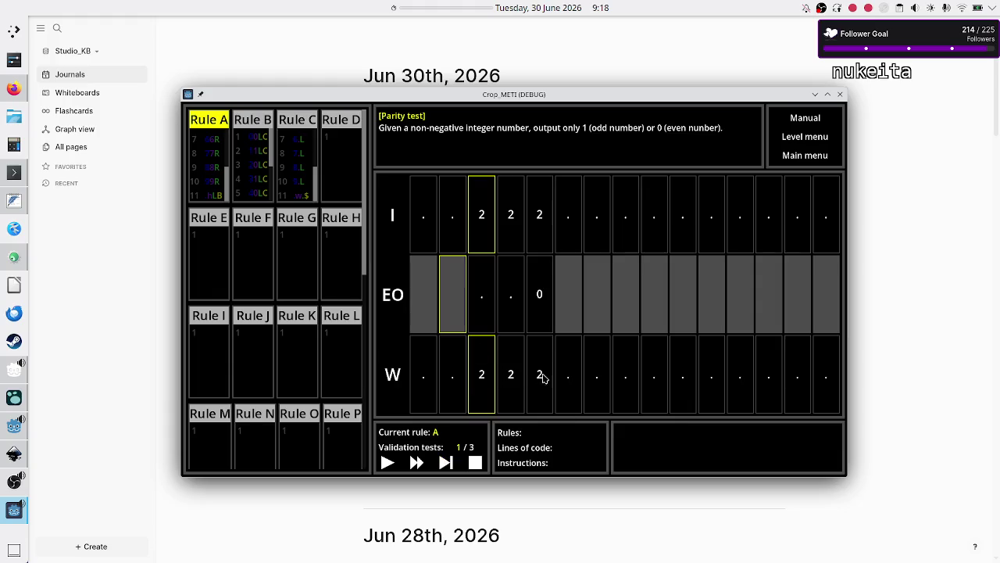
# - Step test 1 (input 222) through Rule A until it writes h and hands over to Rule B
pyautogui.click(446, 463)
pyautogui.click(446, 464)
pyautogui.click(447, 463)
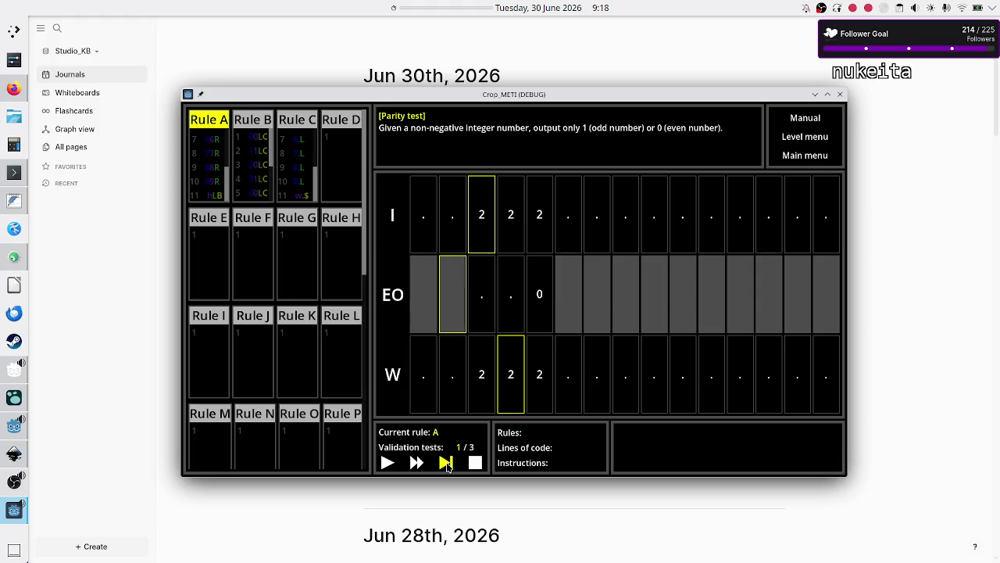
pyautogui.click(446, 463)
pyautogui.click(447, 463)
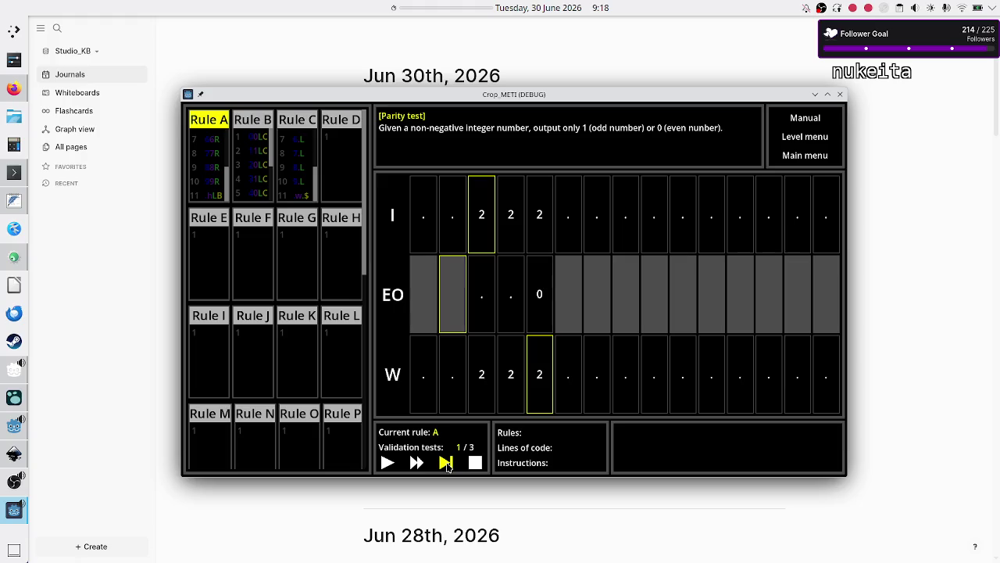
pyautogui.click(447, 464)
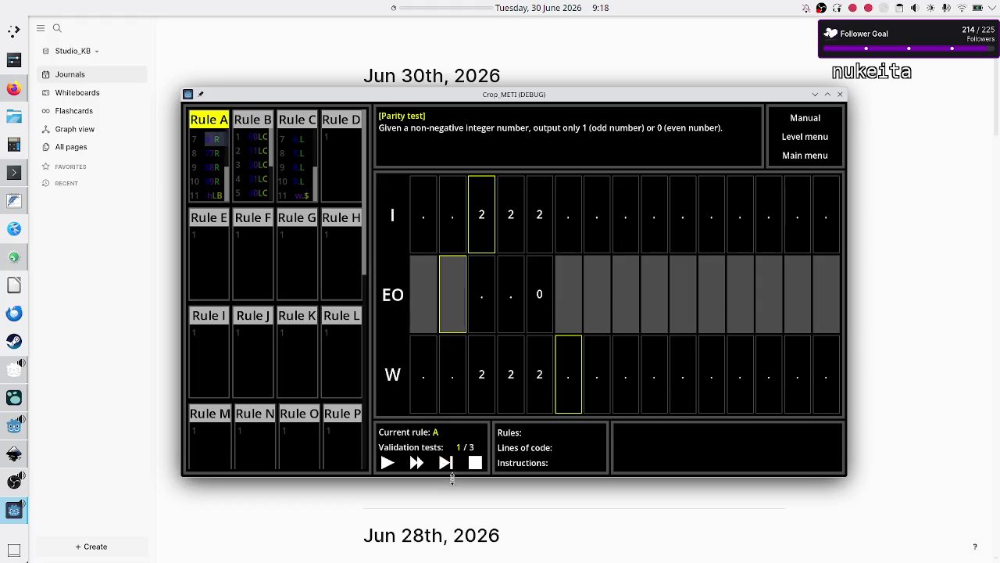
pyautogui.click(447, 463)
pyautogui.click(447, 463)
pyautogui.click(447, 463)
pyautogui.click(447, 463)
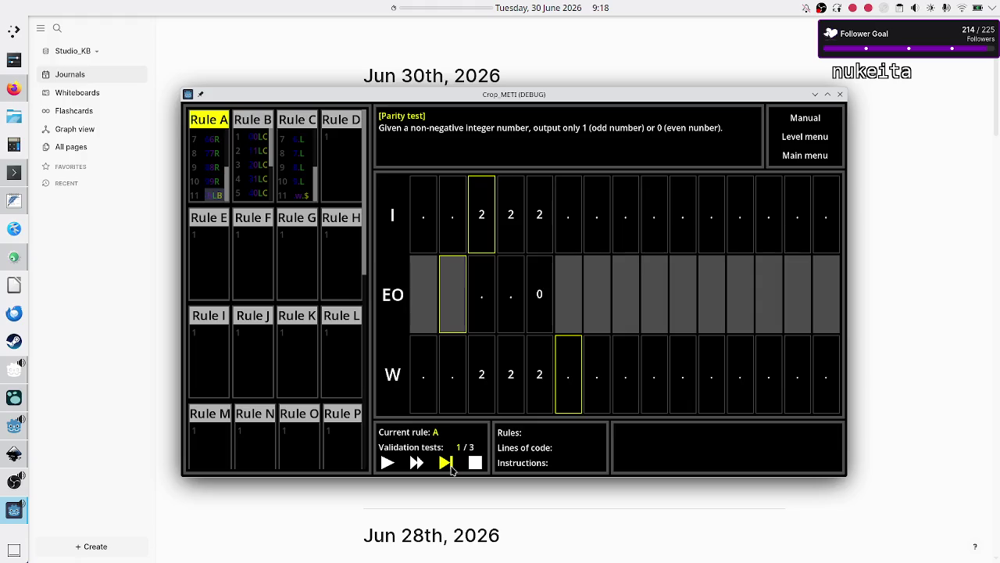
pyautogui.click(449, 464)
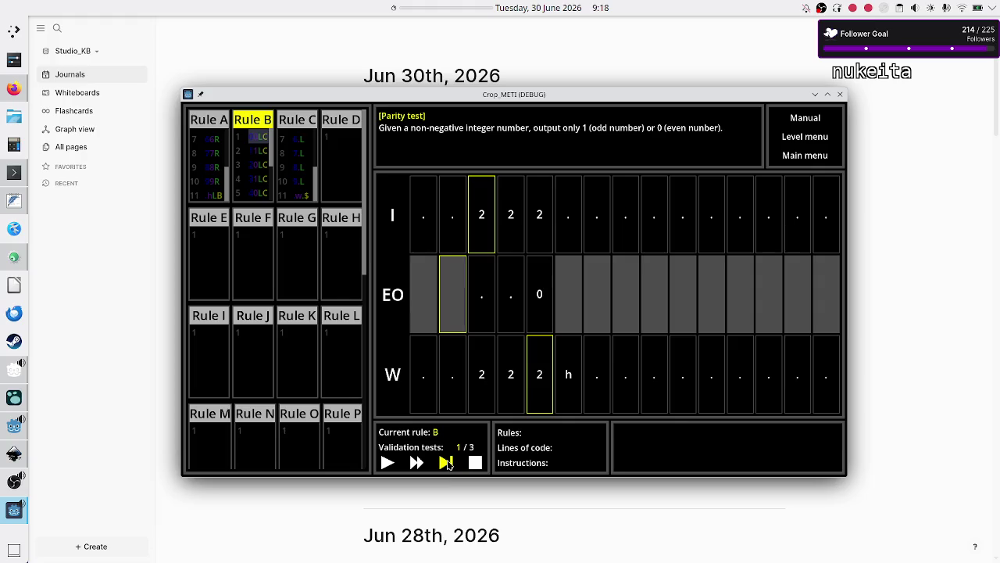
# - Step through Rule B writing 0 and Rule C erasing the 2s to reach $, then load test 2/3
pyautogui.click(447, 465)
pyautogui.click(447, 465)
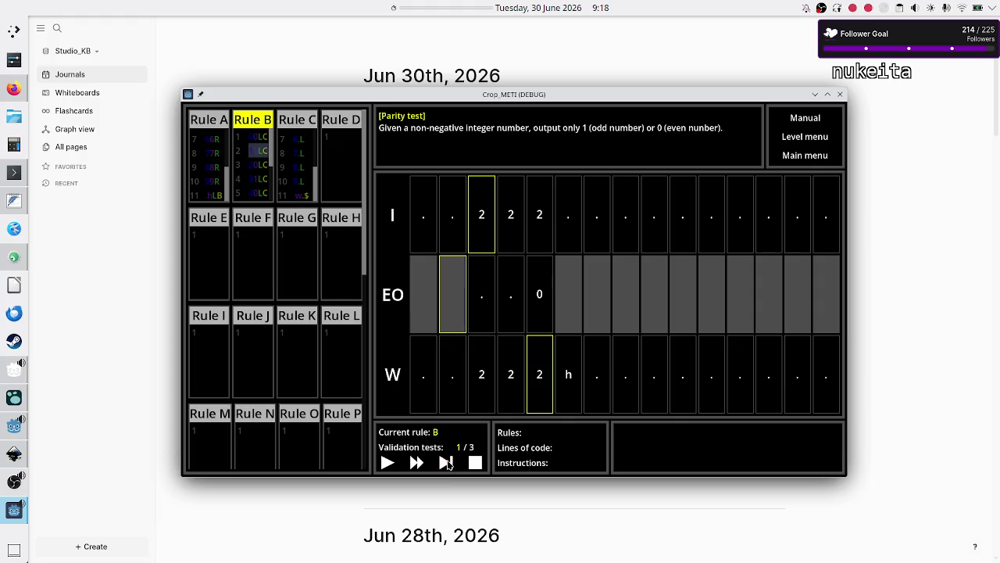
pyautogui.click(447, 464)
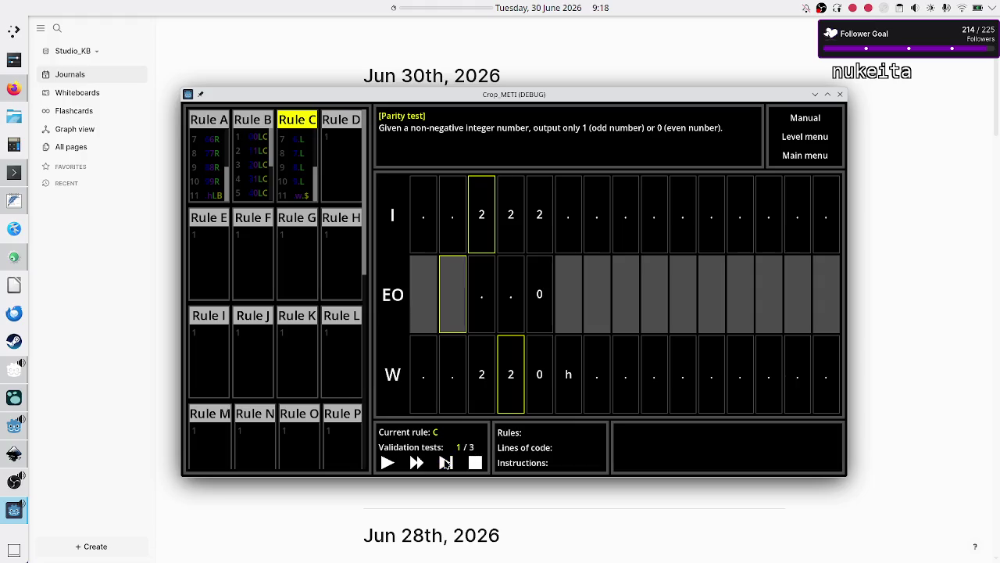
pyautogui.click(446, 462)
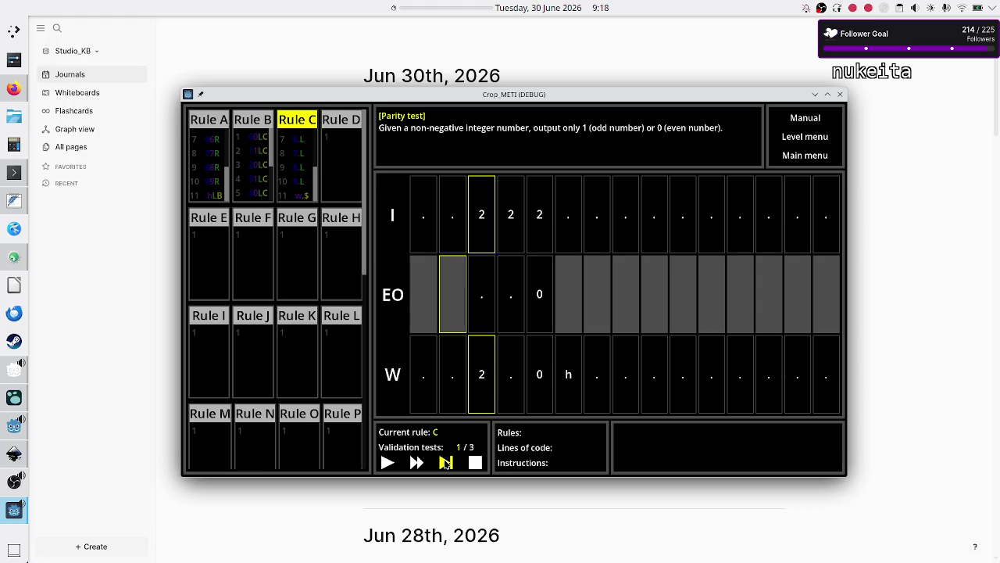
pyautogui.click(446, 463)
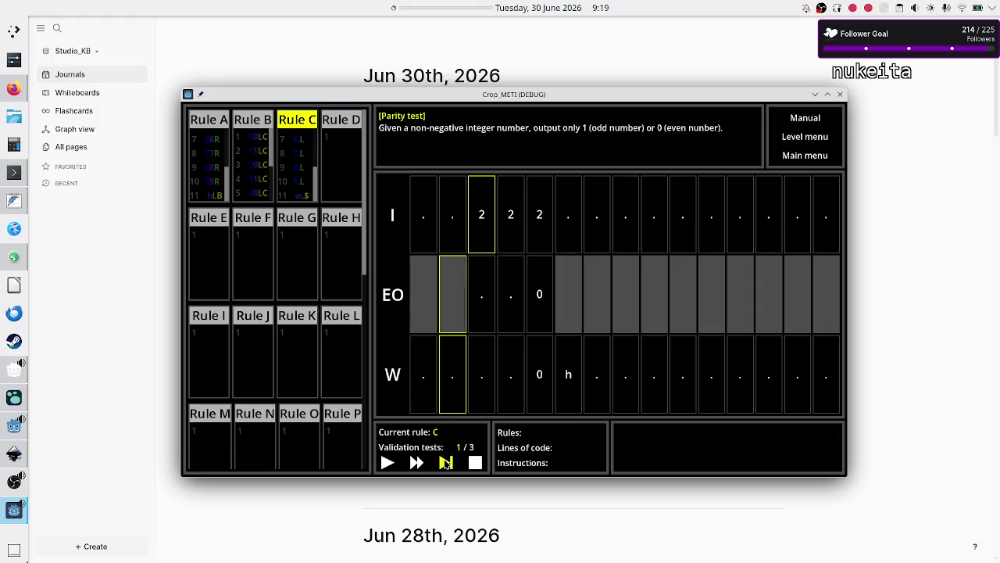
pyautogui.click(445, 462)
pyautogui.click(445, 462)
pyautogui.click(446, 462)
pyautogui.click(446, 463)
pyautogui.click(449, 462)
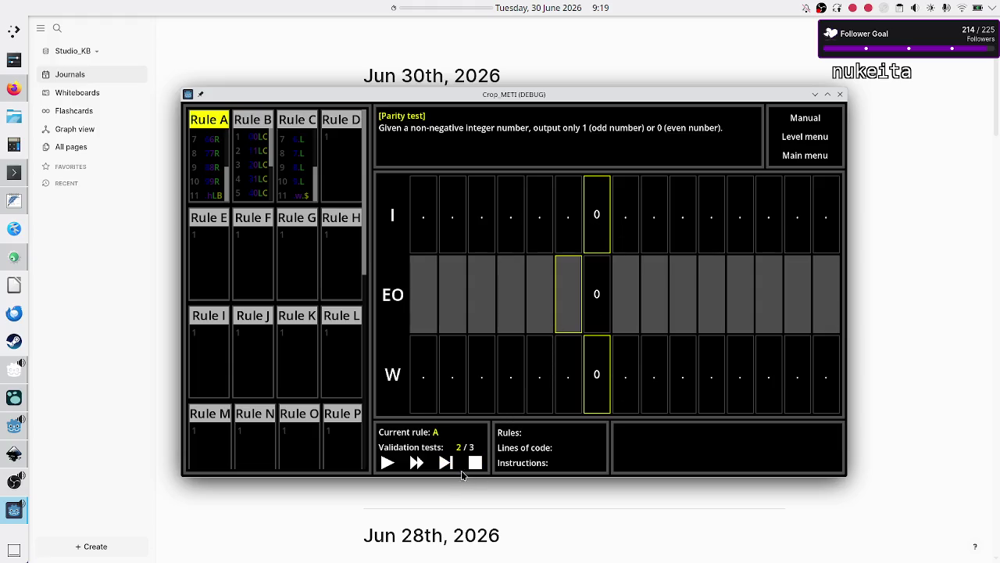
# - Step test 2 (input 0) through Rules A, B and C to $ with w 0 h, then load test 3/3
pyautogui.click(445, 464)
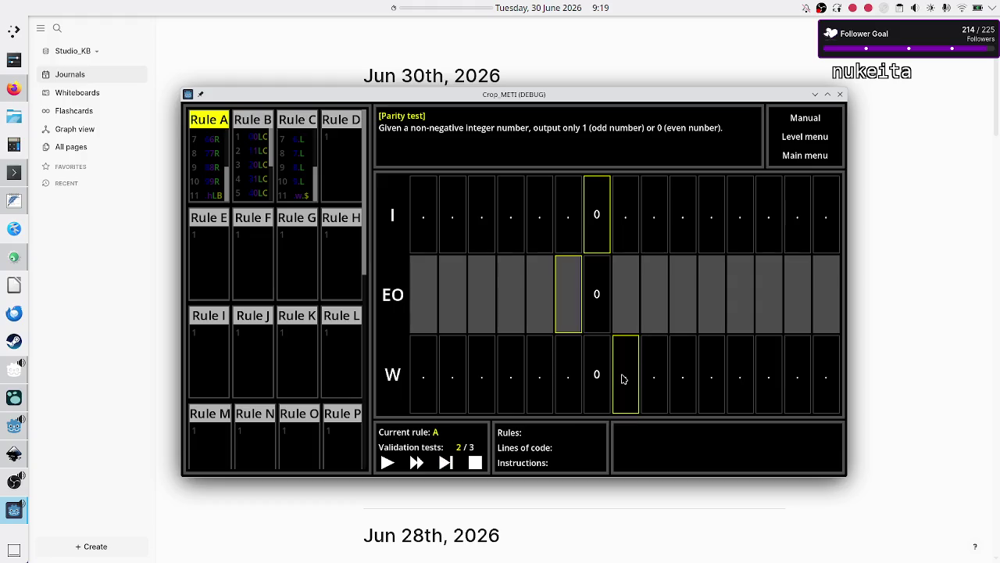
pyautogui.click(447, 463)
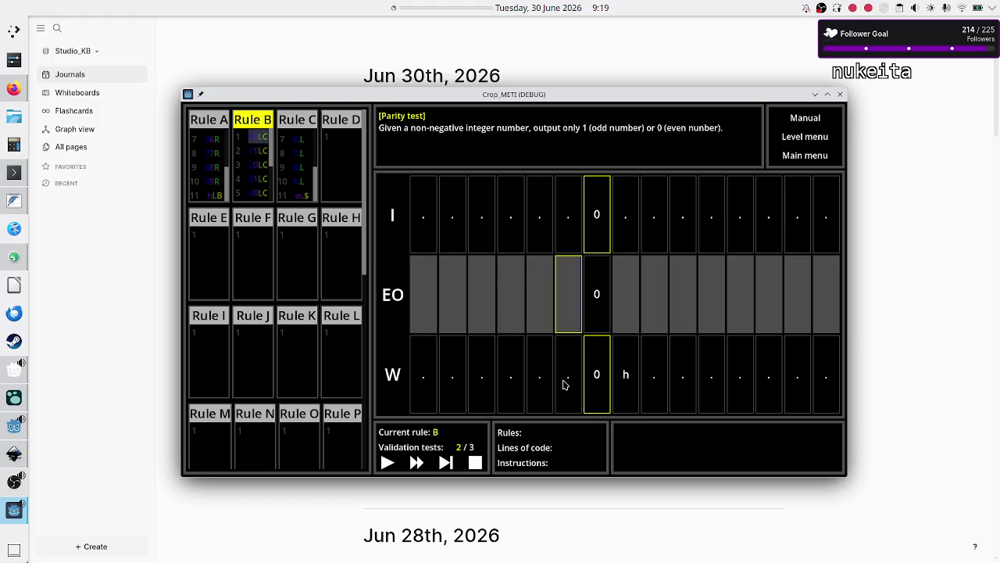
pyautogui.click(448, 463)
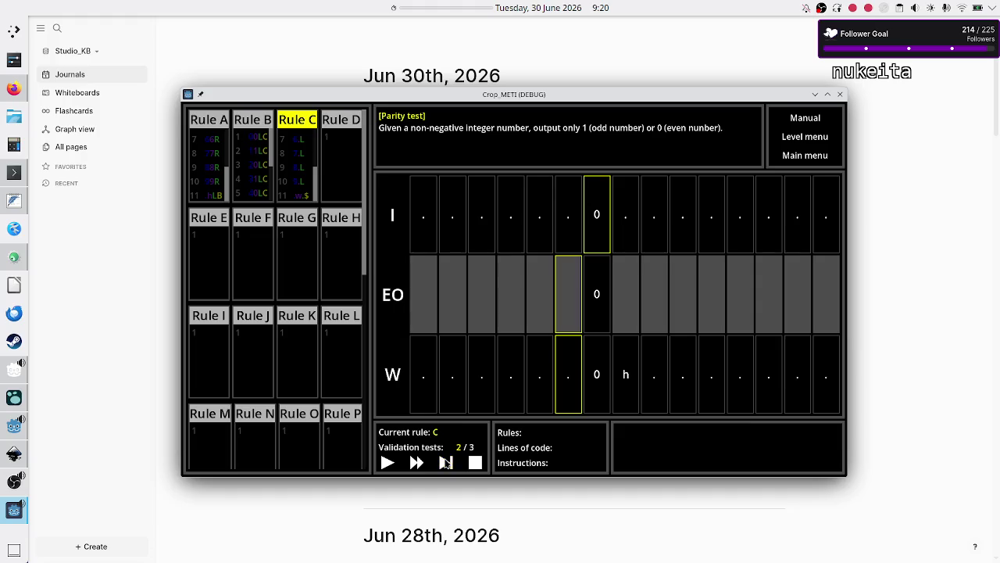
pyautogui.click(445, 463)
pyautogui.click(445, 462)
pyautogui.click(445, 462)
pyautogui.click(446, 462)
pyautogui.click(447, 463)
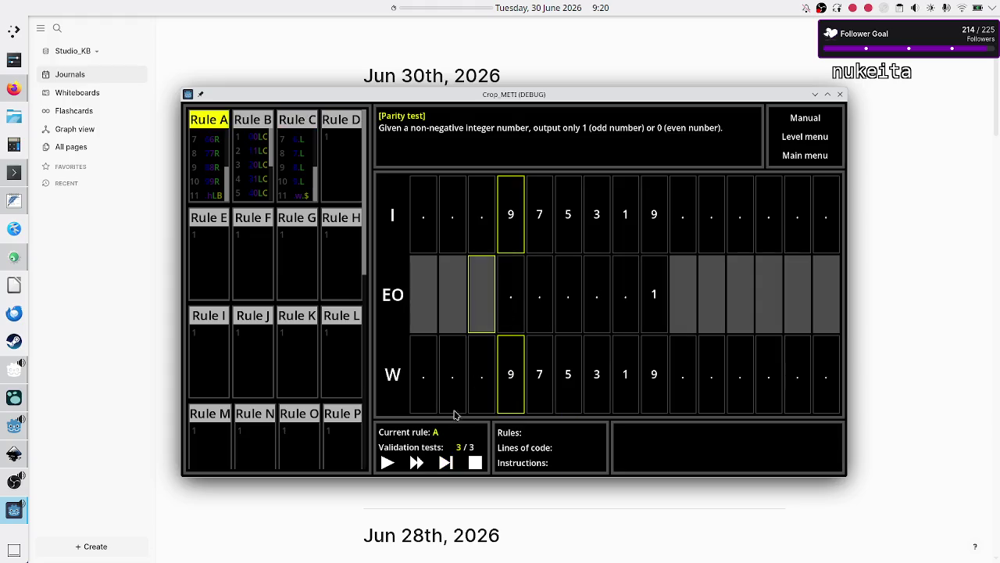
# - Step Rule A across the 9 7 5 3 1 9 input until the W head passes the final 9
pyautogui.click(446, 464)
pyautogui.click(446, 463)
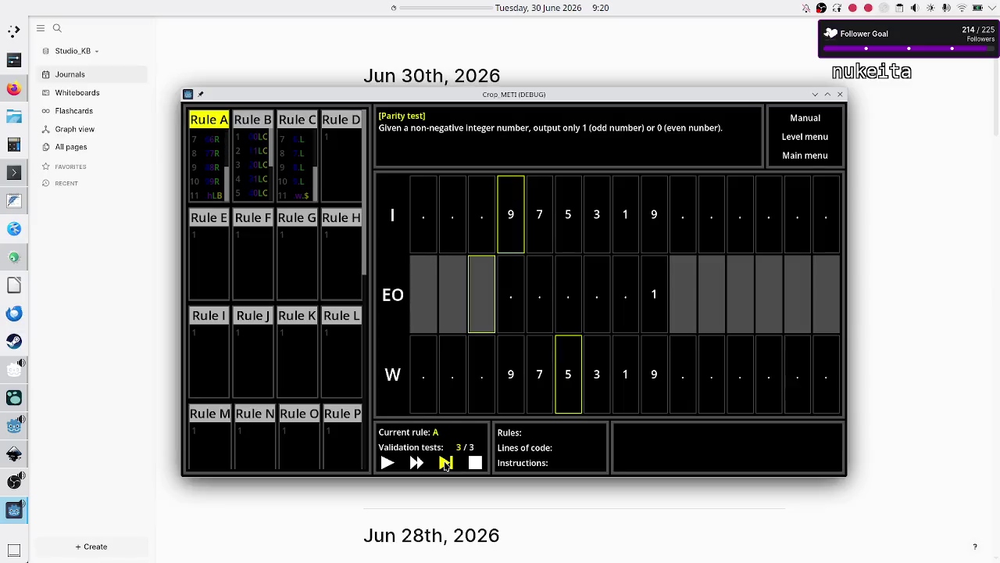
pyautogui.click(446, 463)
pyautogui.click(446, 464)
pyautogui.click(446, 463)
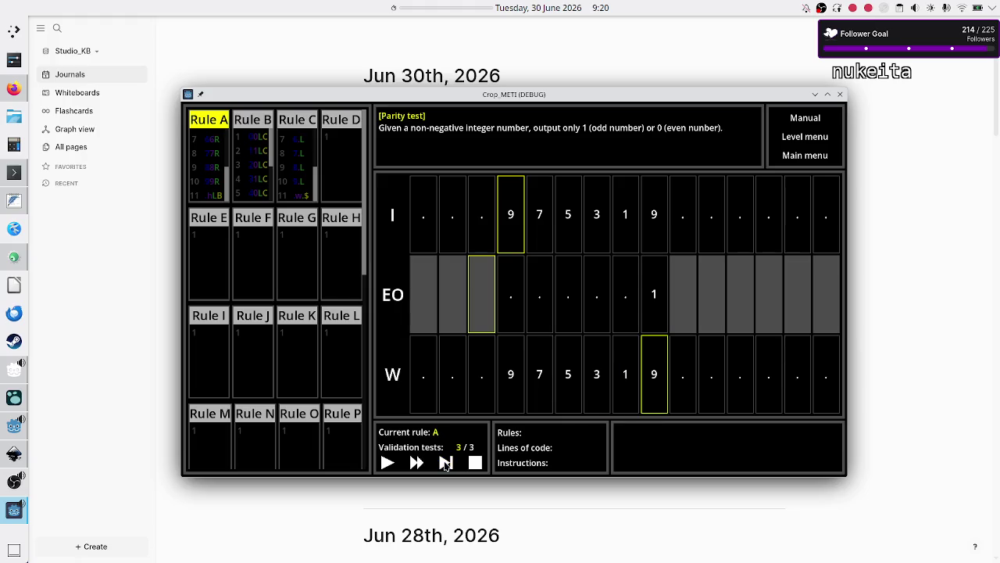
pyautogui.click(446, 464)
pyautogui.click(446, 463)
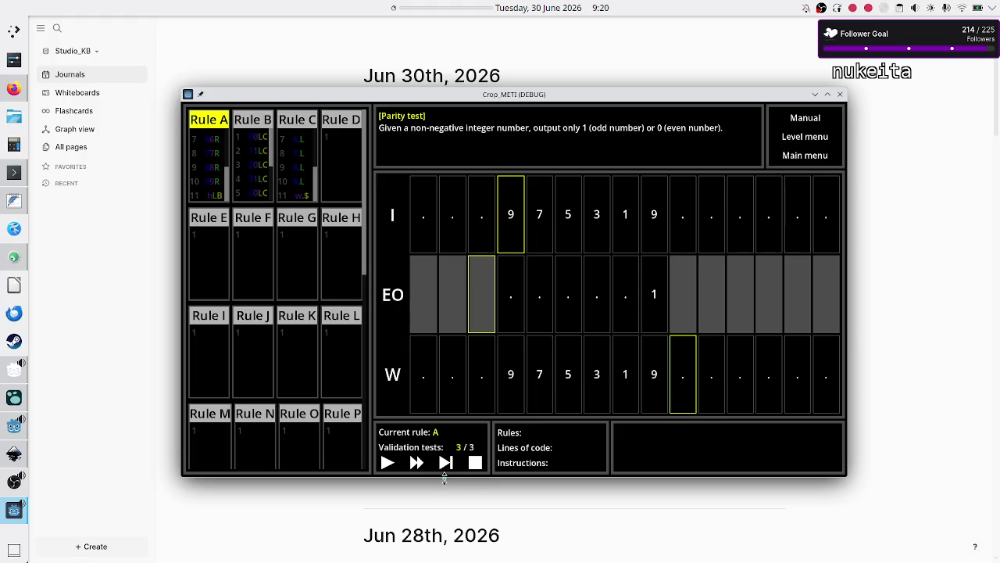
pyautogui.click(446, 465)
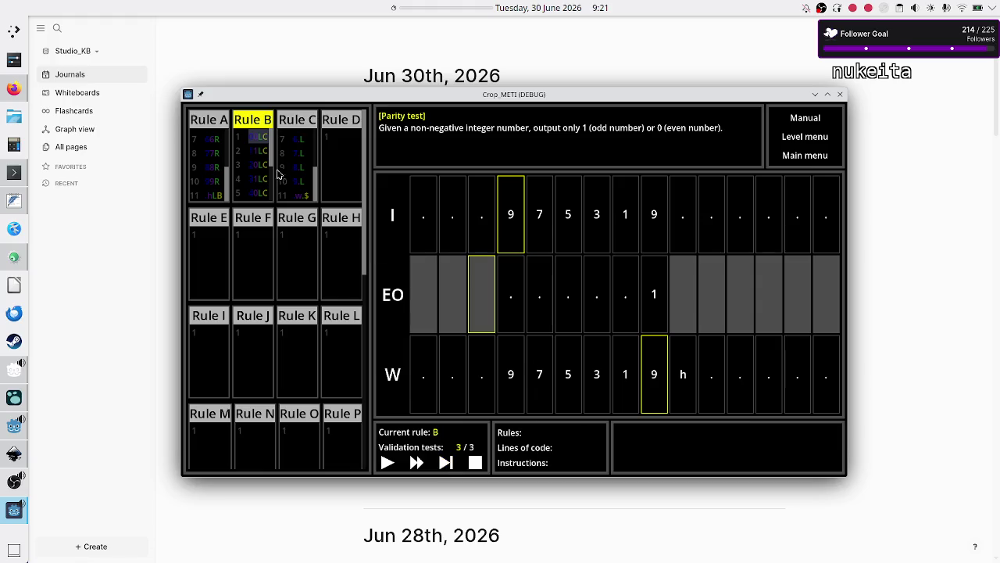
# - Step through Rule B until it turns the final 9 into 1
pyautogui.click(445, 463)
pyautogui.click(446, 463)
pyautogui.click(445, 463)
pyautogui.click(446, 462)
pyautogui.click(445, 463)
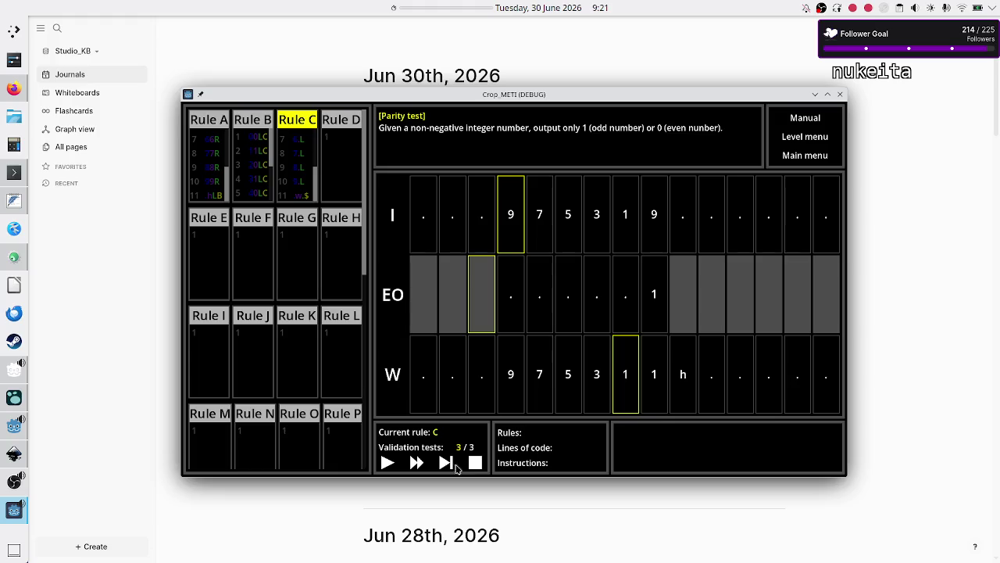
# - Step Rule C erasing 1, 3, 5, 7, 9, 9 down to $, solving the level, and dismiss the results
pyautogui.click(445, 463)
pyautogui.click(444, 462)
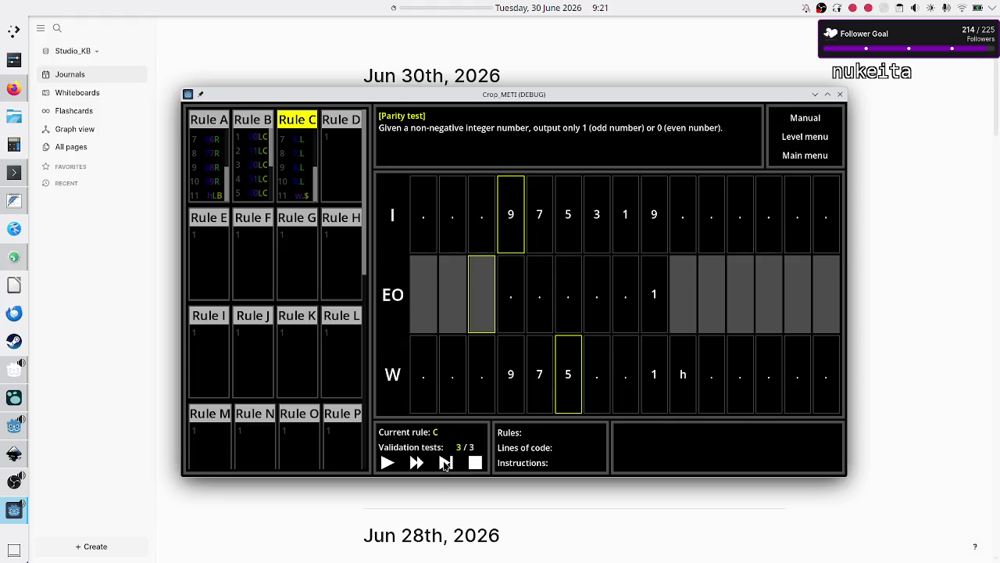
pyautogui.click(445, 463)
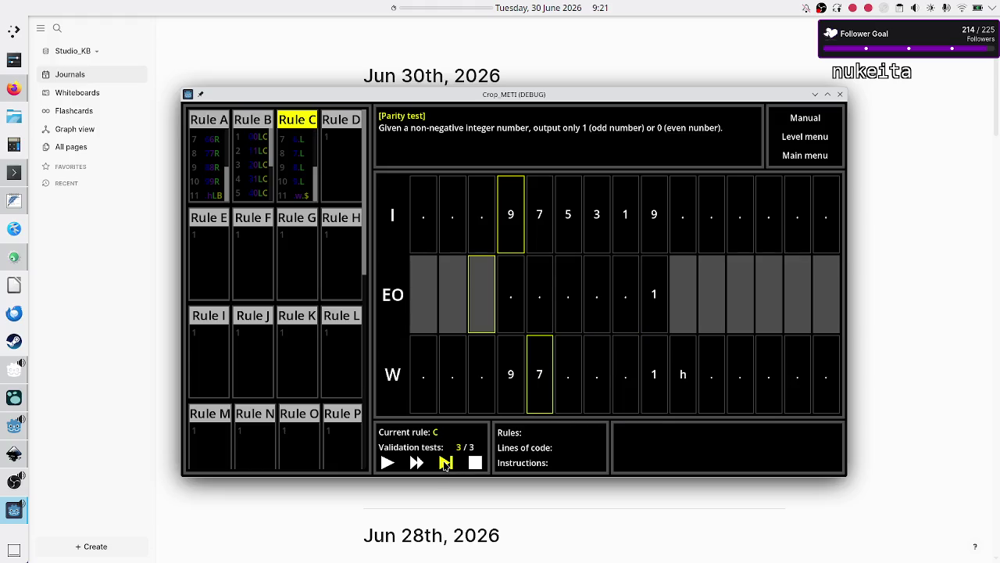
pyautogui.click(444, 462)
pyautogui.click(445, 462)
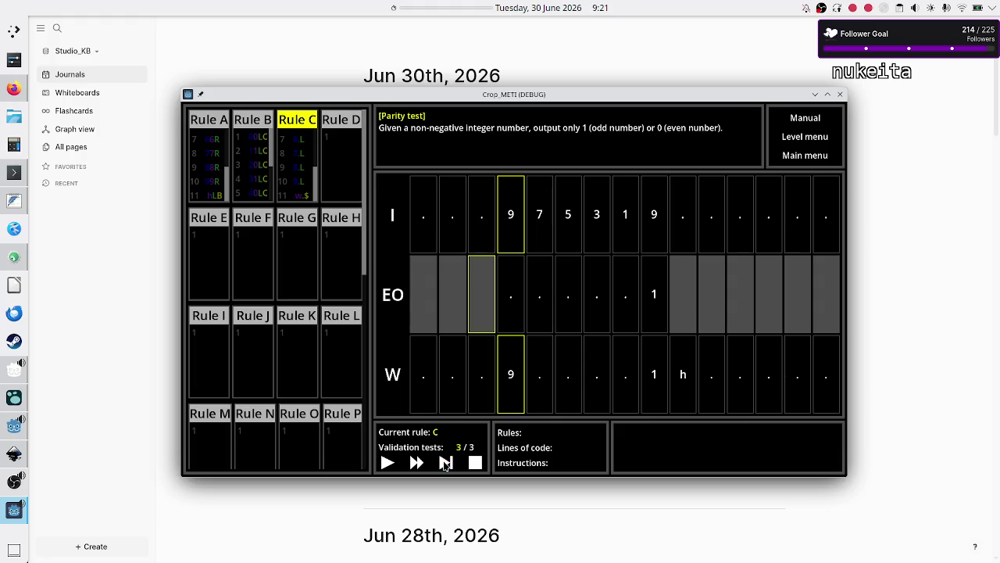
pyautogui.click(444, 463)
pyautogui.click(445, 463)
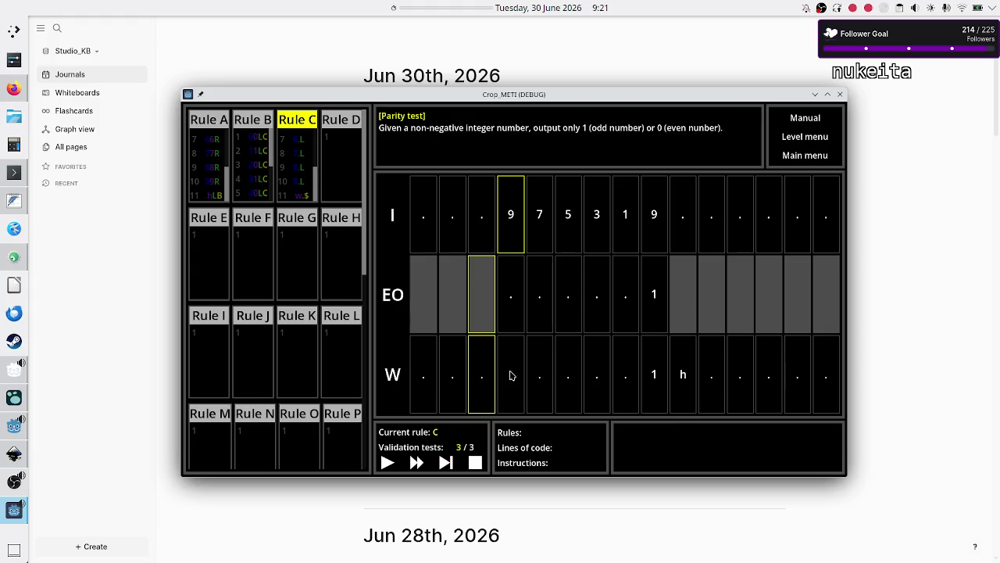
pyautogui.click(445, 464)
pyautogui.click(445, 463)
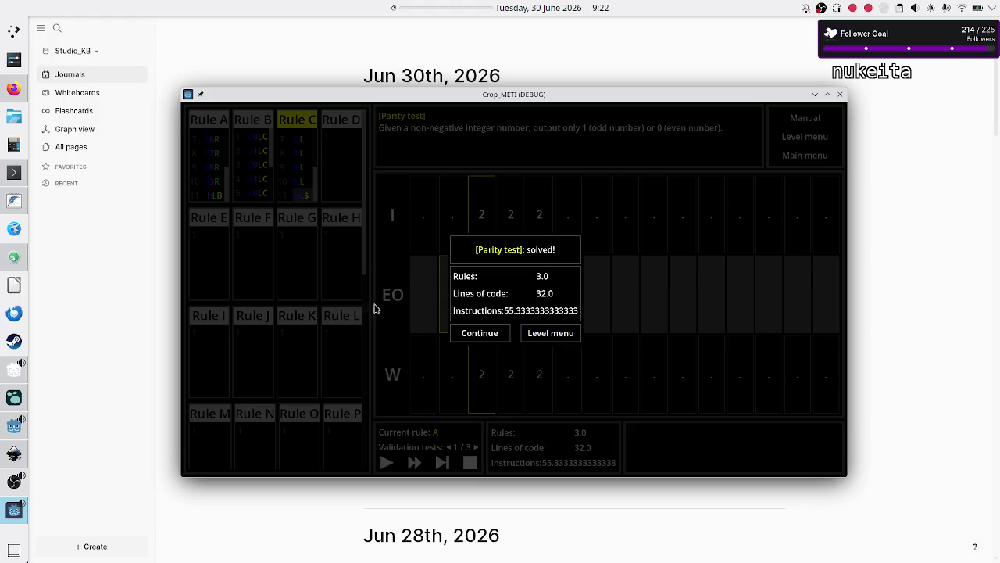
pyautogui.click(500, 336)
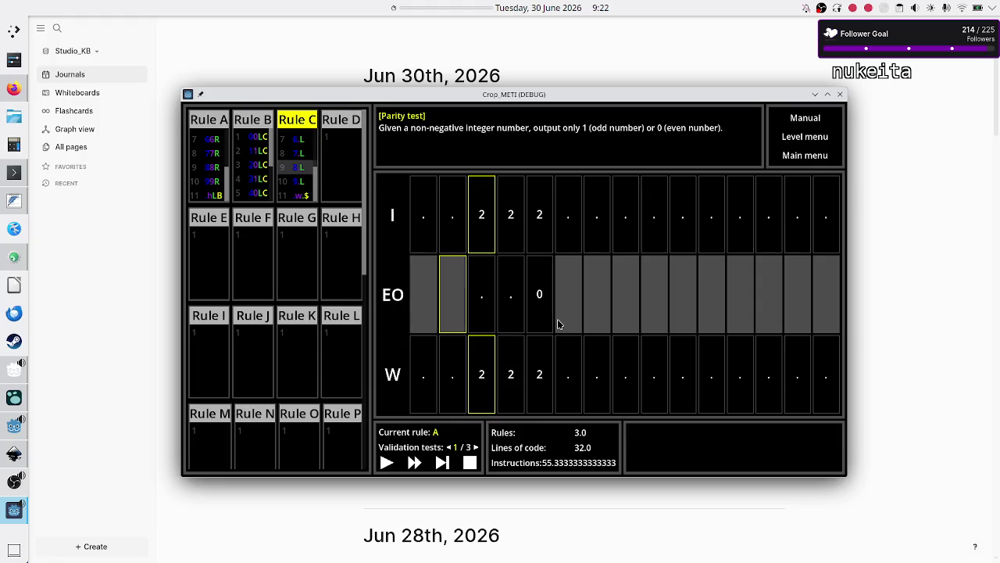
# - Replay the whole solution automatically from validation test 1/3
pyautogui.click(385, 463)
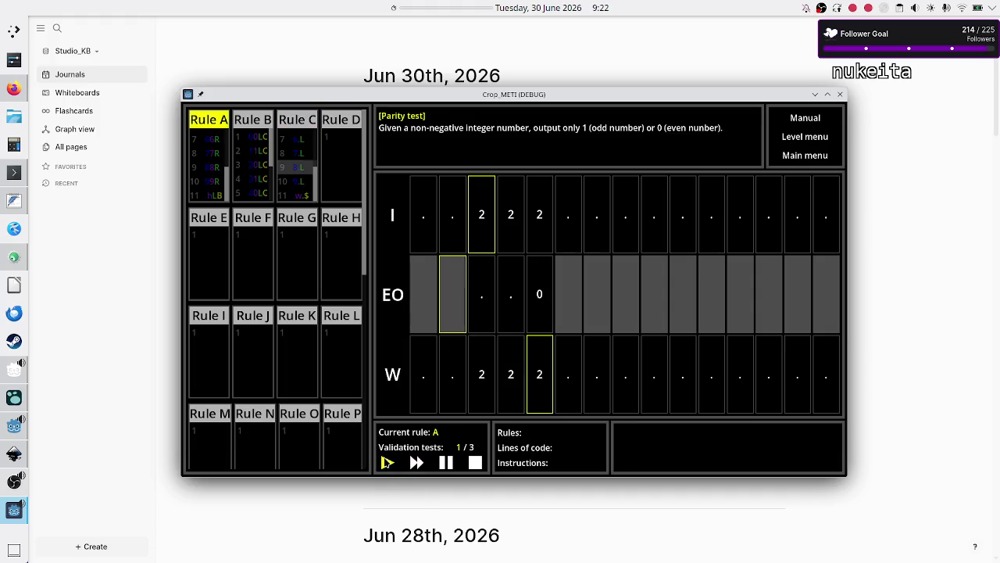
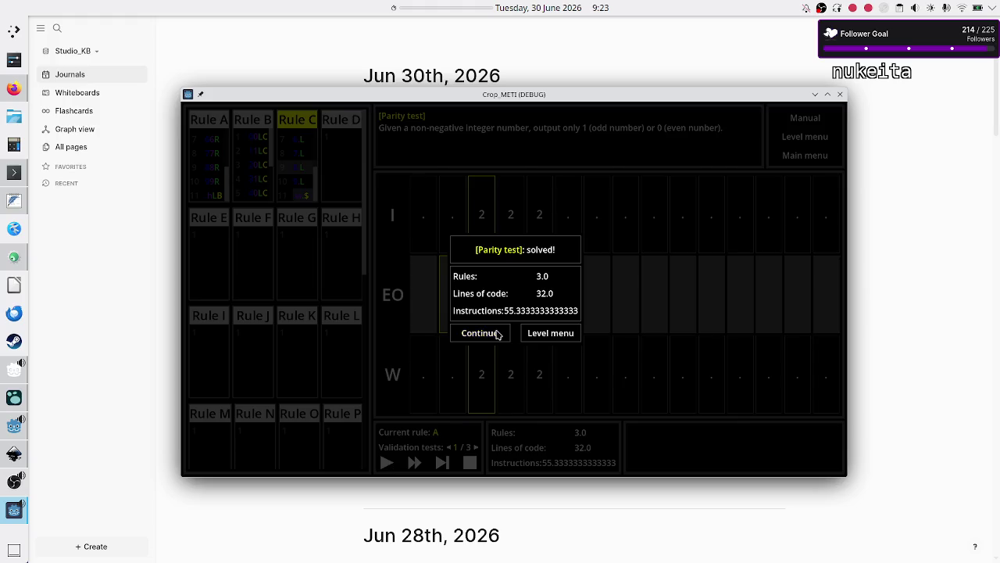
# - Dismiss the Parity test popup and open the First try program for Unary data's Navigation level
pyautogui.click(497, 334)
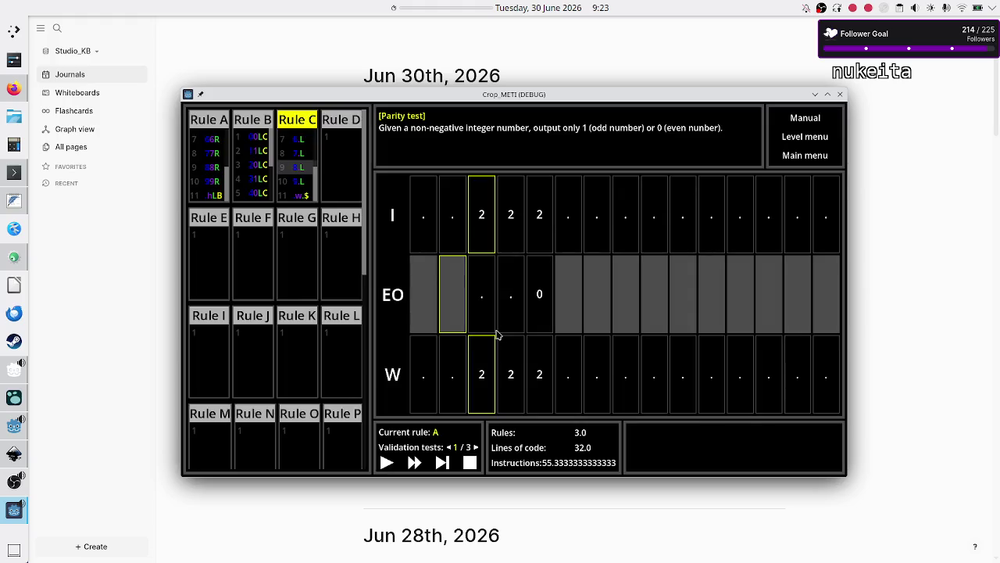
pyautogui.click(805, 138)
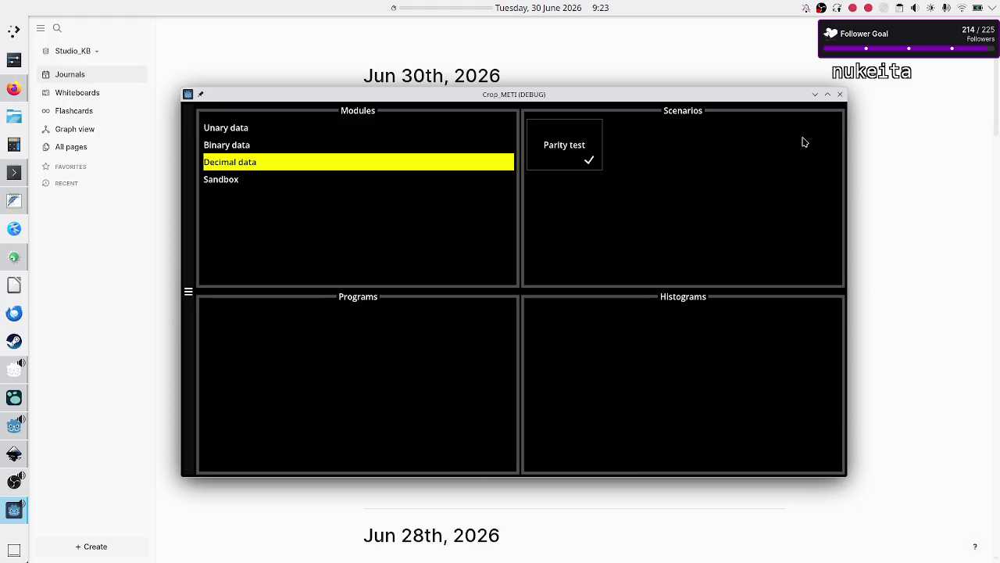
pyautogui.click(225, 128)
pyautogui.click(568, 151)
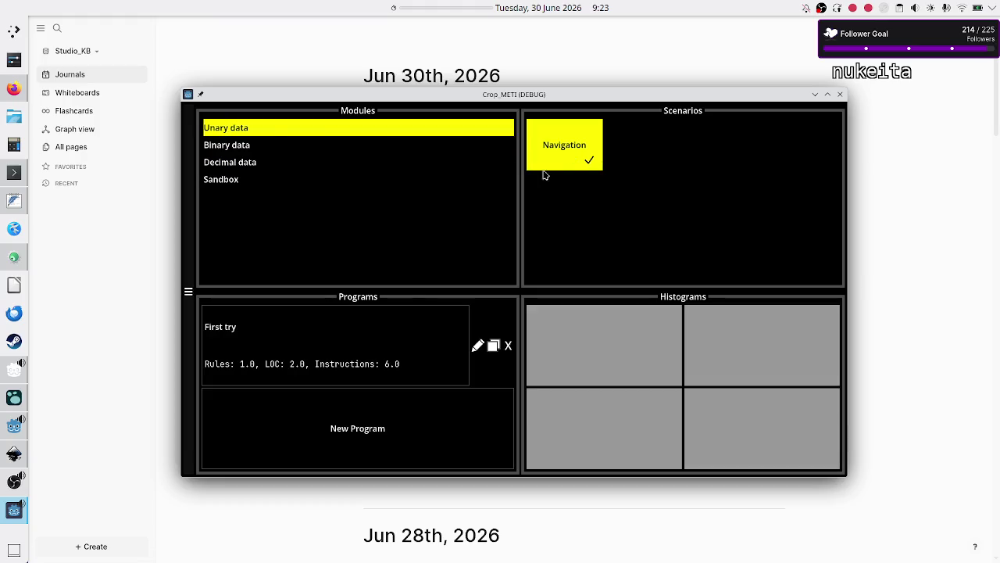
pyautogui.click(347, 357)
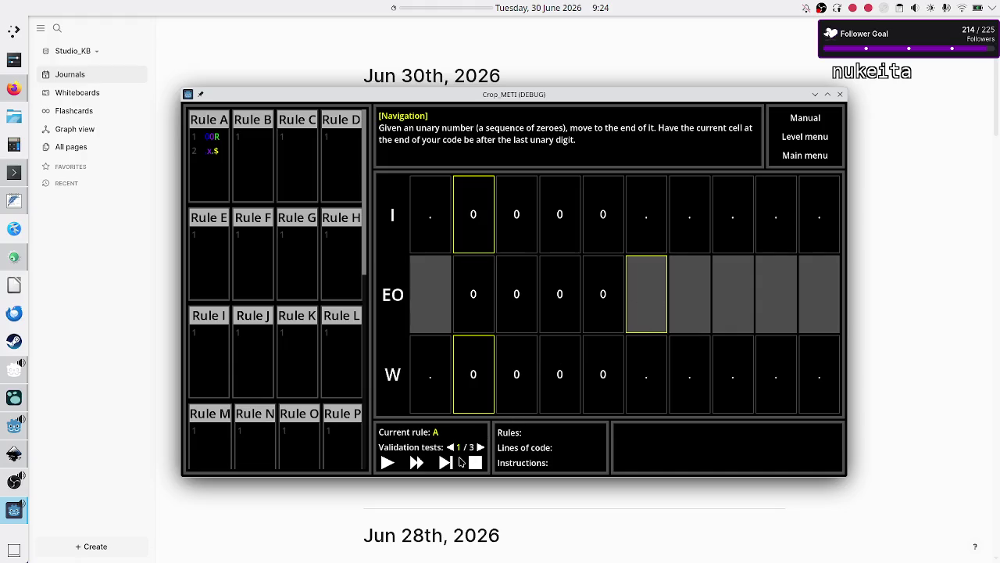
# - Run First try to solve Navigation, then show the Binary data scenarios in the level menu
pyautogui.click(388, 464)
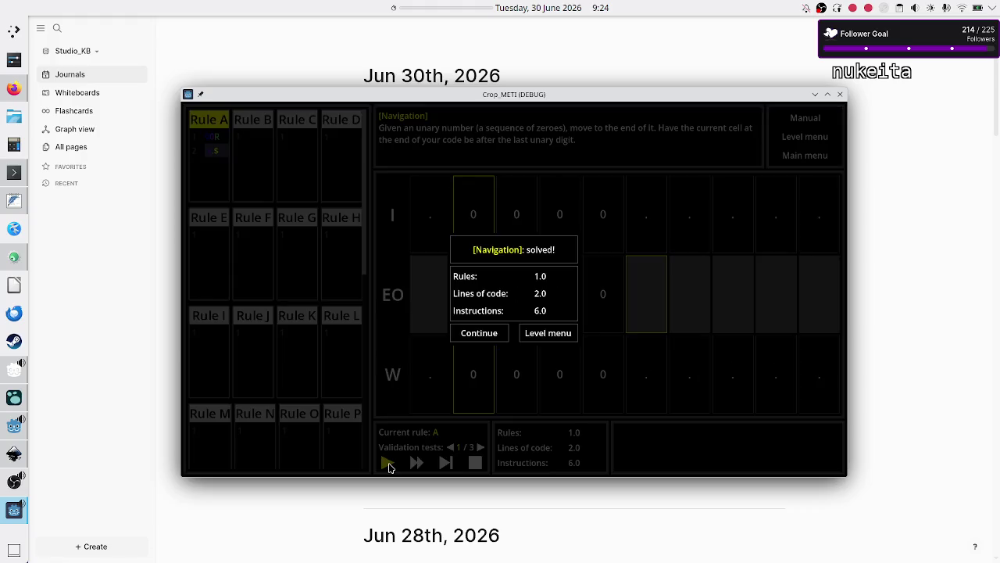
pyautogui.click(536, 334)
pyautogui.click(295, 147)
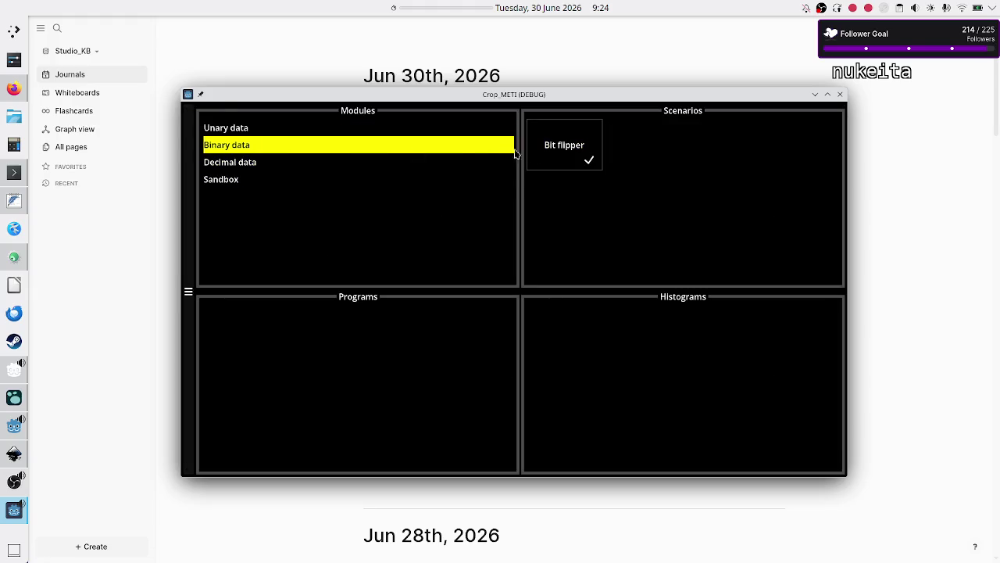
# - Open Untitled Program 1 for Bit flipper and run it to solve the level
pyautogui.click(542, 156)
pyautogui.click(383, 338)
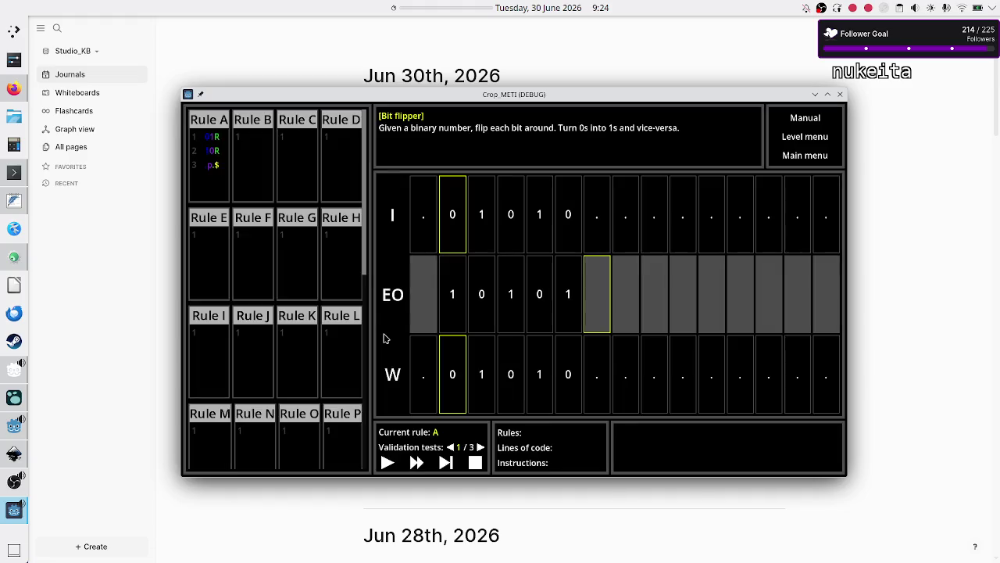
pyautogui.click(387, 463)
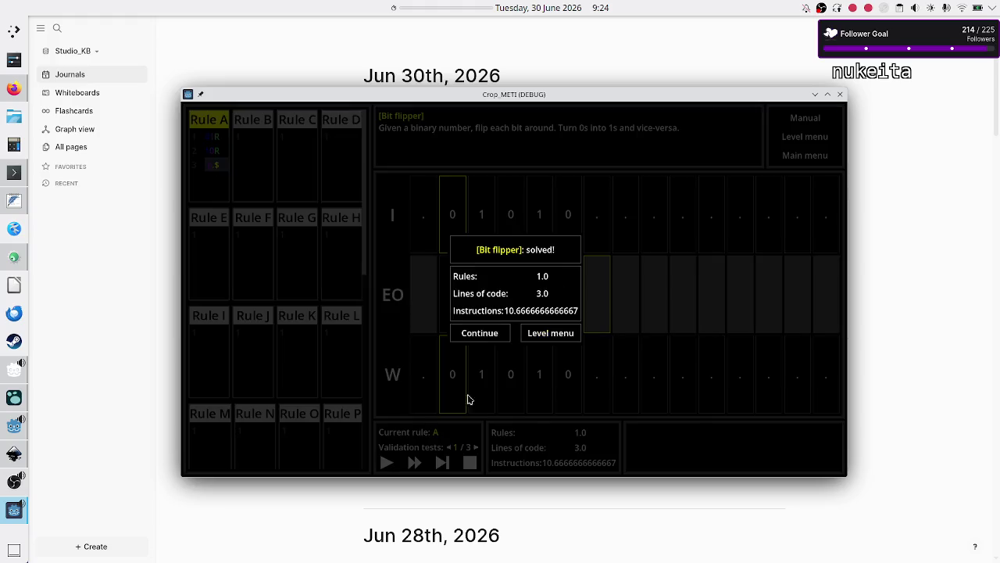
# - Browse the Decimal data and Sandbox scenarios in the level menu, then close the game window
pyautogui.click(551, 334)
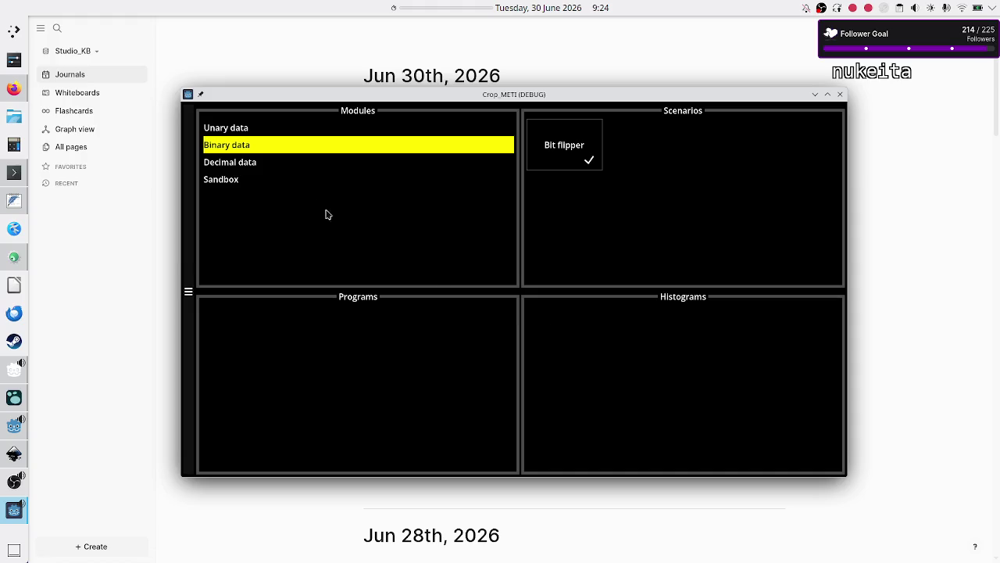
pyautogui.click(278, 165)
pyautogui.click(317, 186)
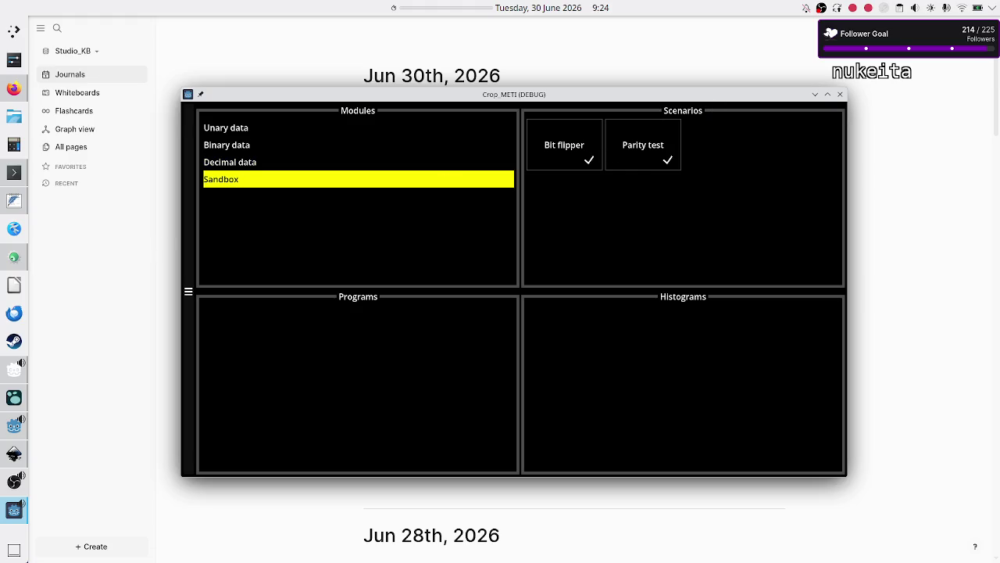
pyautogui.click(840, 94)
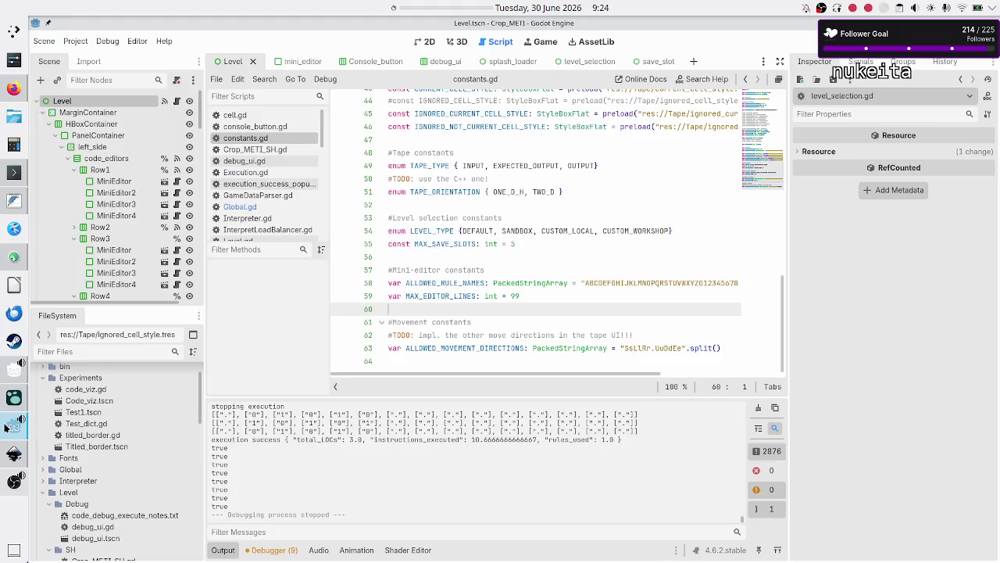
# - Open level_data.gd in Godot's script editor and find the Sandbox entry
pyautogui.click(14, 425)
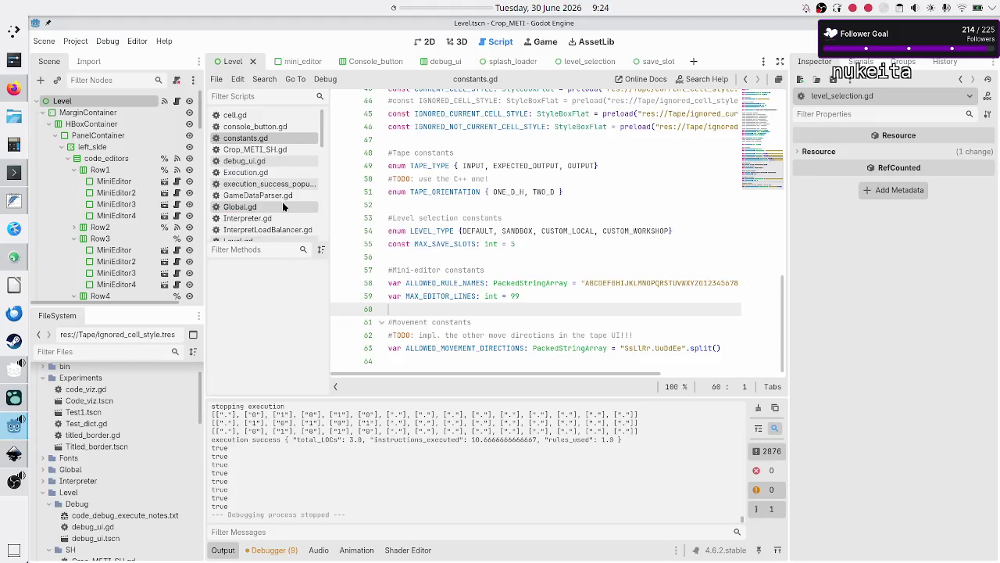
pyautogui.scroll(-5, 284, 205)
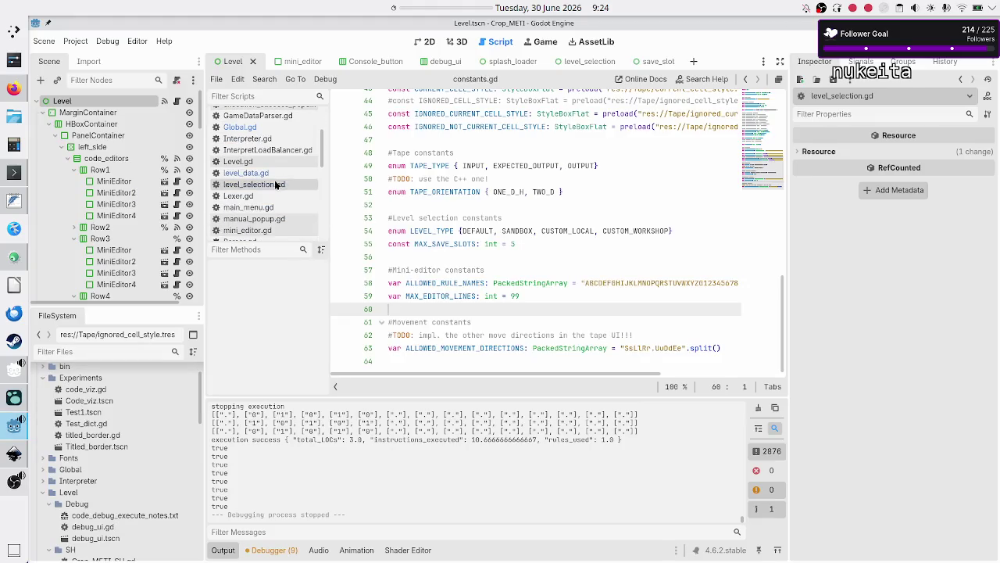
pyautogui.click(271, 176)
pyautogui.scroll(-10, 493, 240)
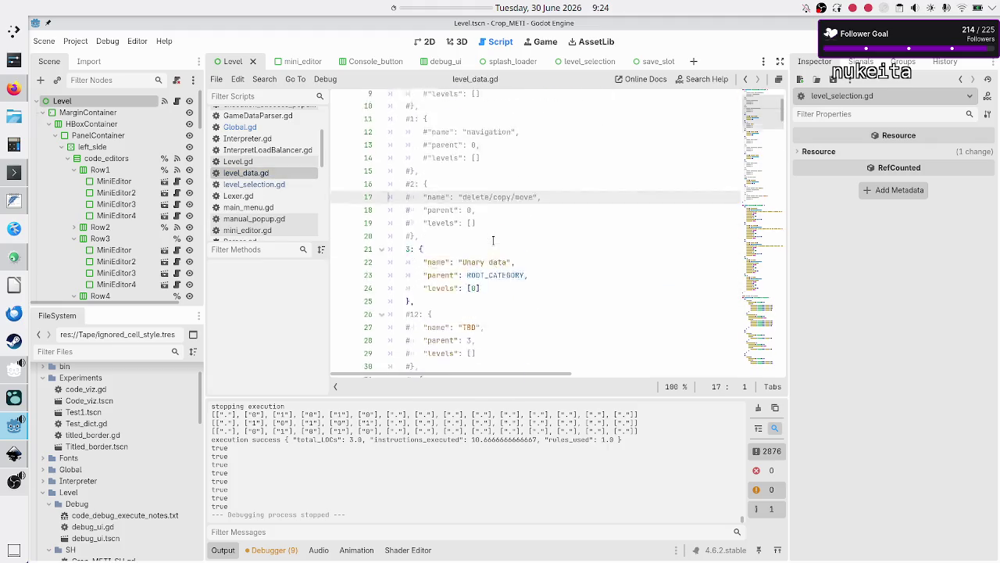
pyautogui.scroll(-4, 493, 240)
pyautogui.scroll(-5, 493, 240)
pyautogui.scroll(1, 494, 190)
# - Change the Sandbox levels list to [100, 101], save level_data.gd, and relaunch the game
pyautogui.click(499, 189)
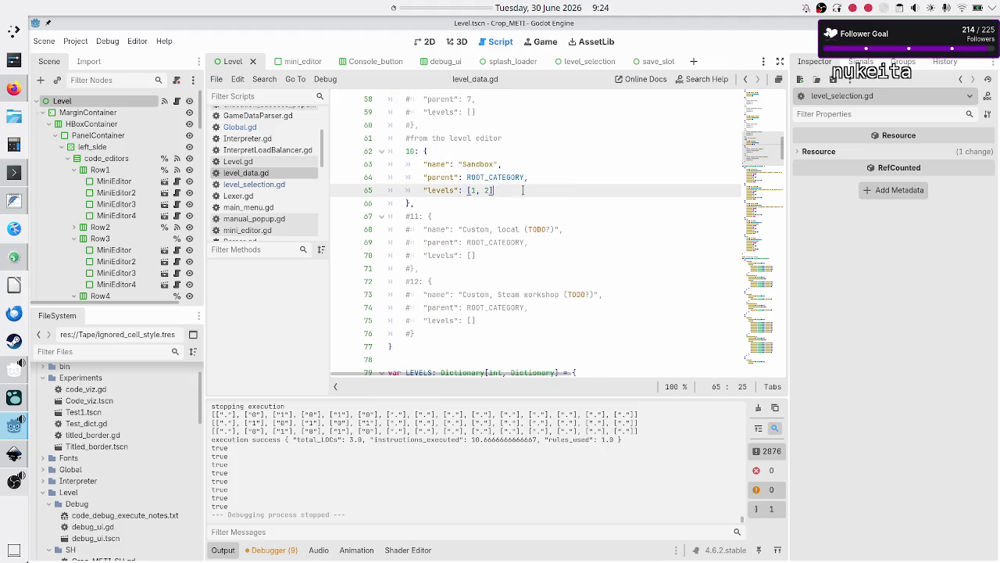
pyautogui.write('00')
pyautogui.press('BackSpace')
pyautogui.write('101')
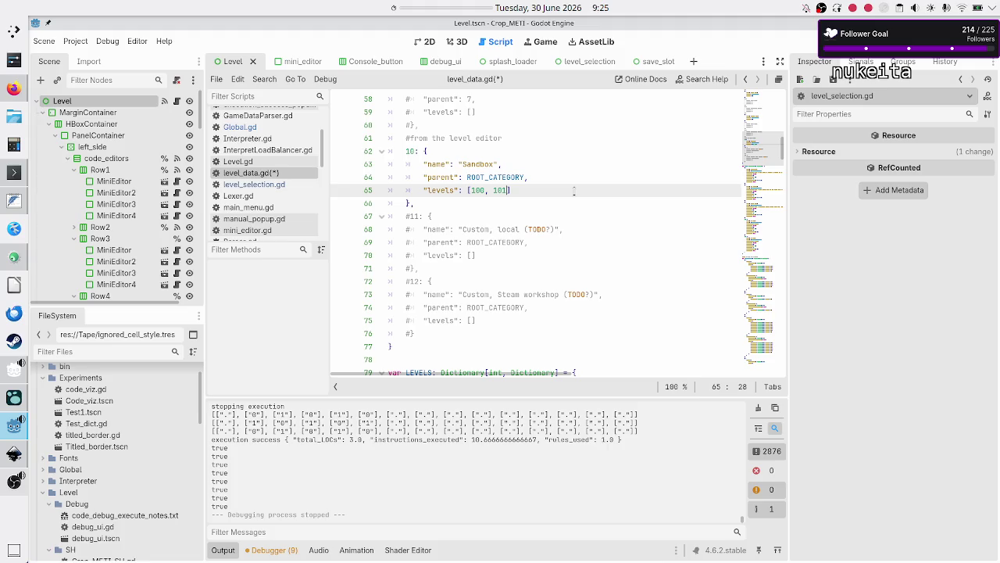
pyautogui.hotkey('ctrl', 's')
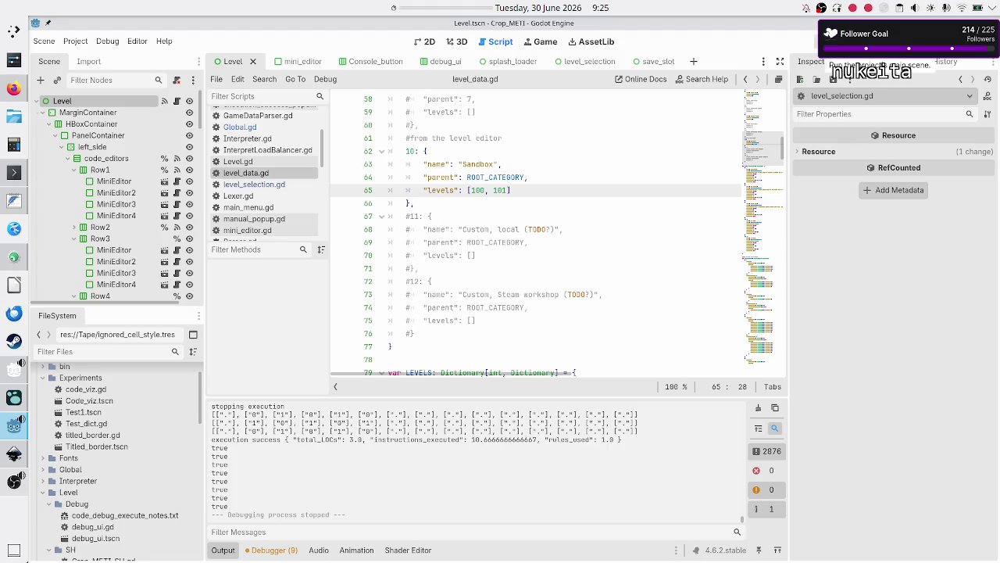
pyautogui.click(828, 42)
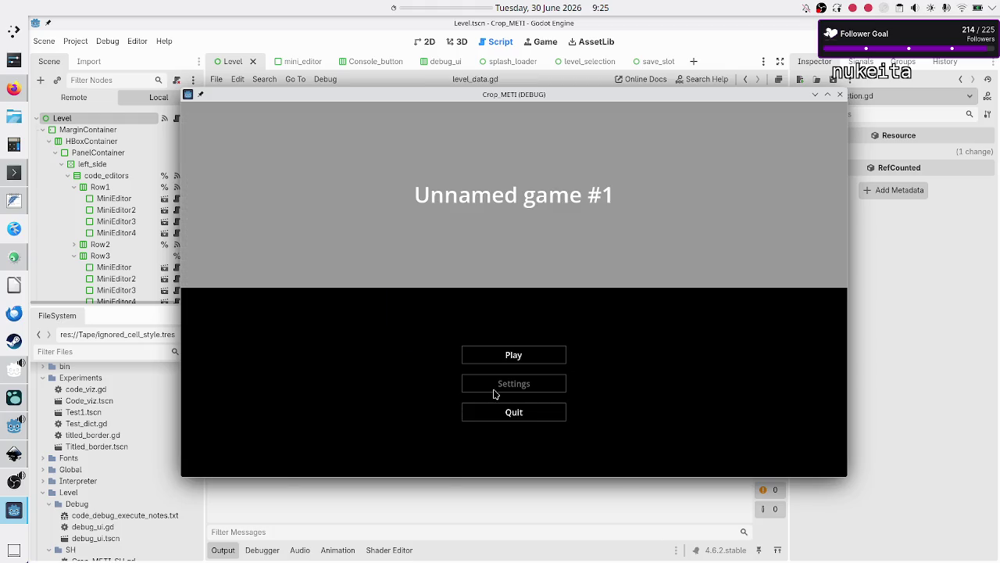
# - Start the game and compare the Sandbox, Unary, Binary and Decimal data scenario lists, then return to Logseq
pyautogui.click(516, 353)
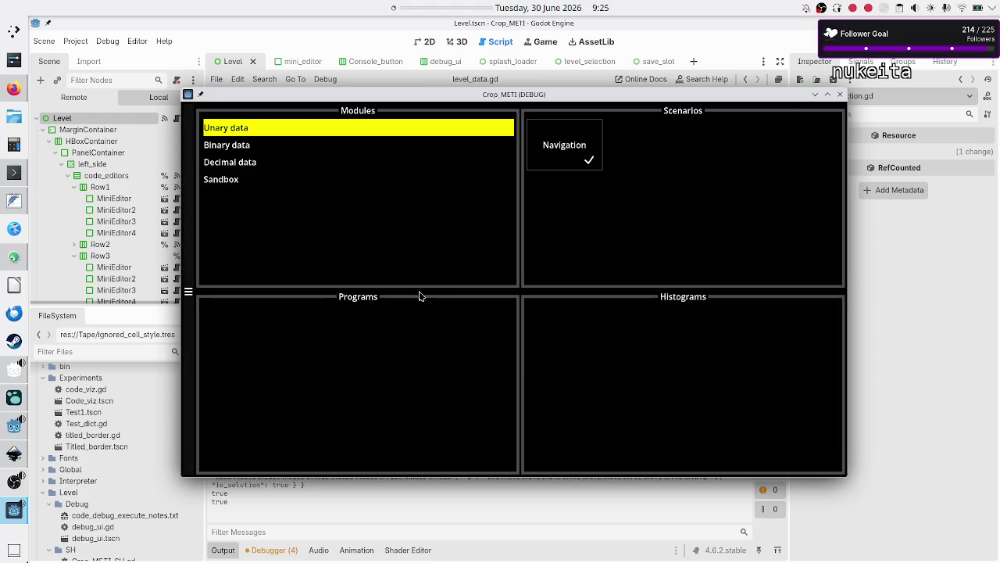
pyautogui.click(258, 186)
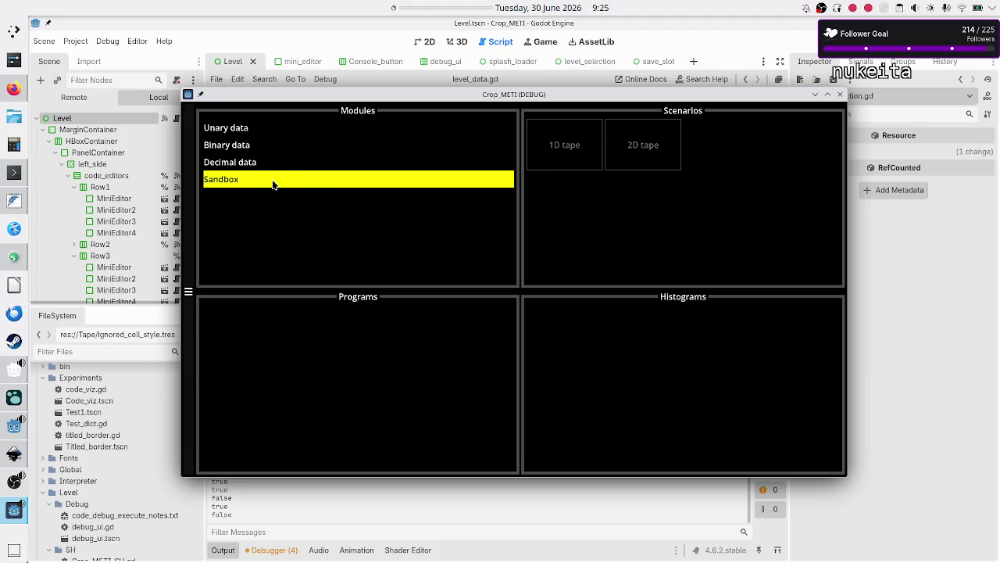
pyautogui.click(257, 134)
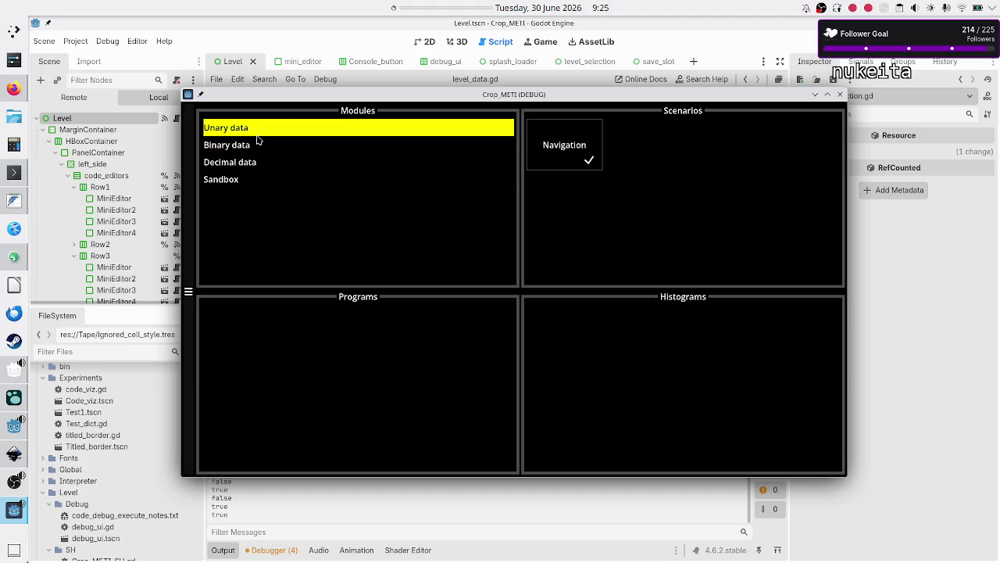
pyautogui.click(254, 147)
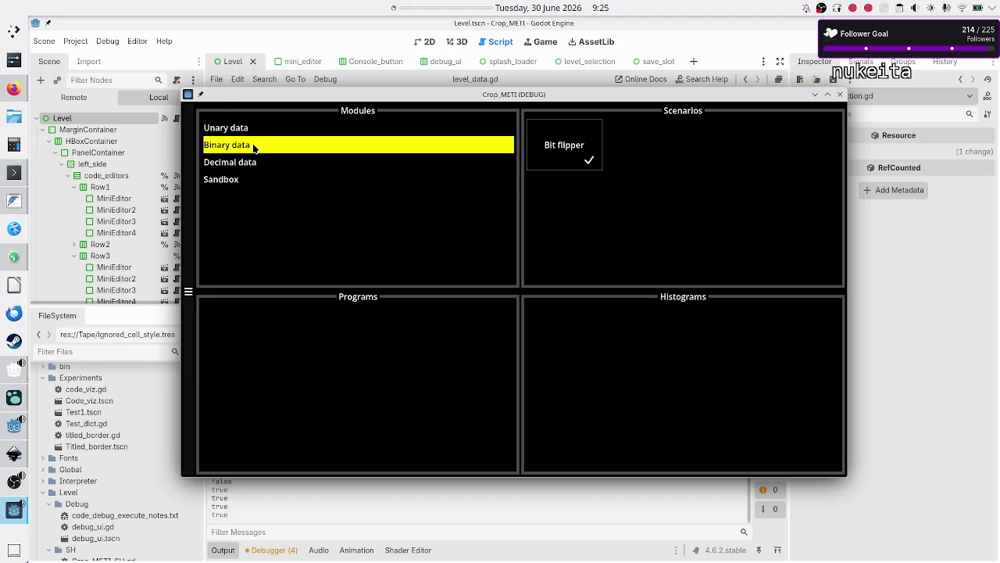
pyautogui.click(257, 163)
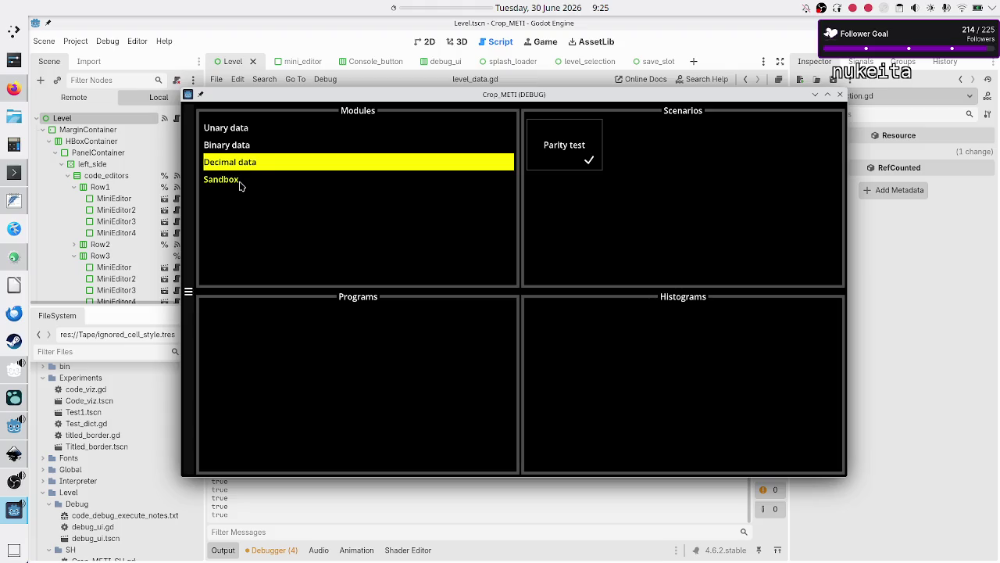
pyautogui.click(240, 183)
pyautogui.click(236, 131)
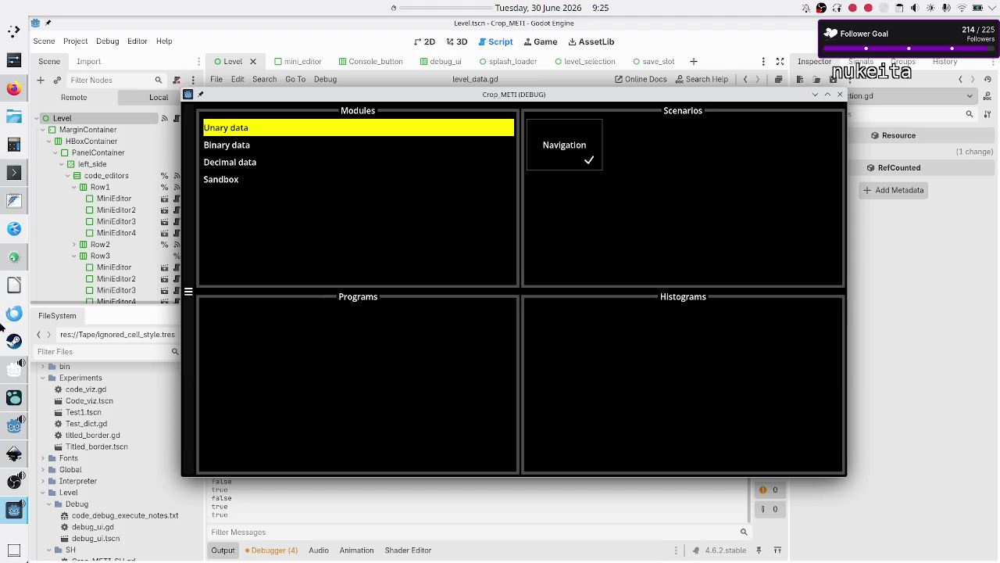
pyautogui.click(11, 400)
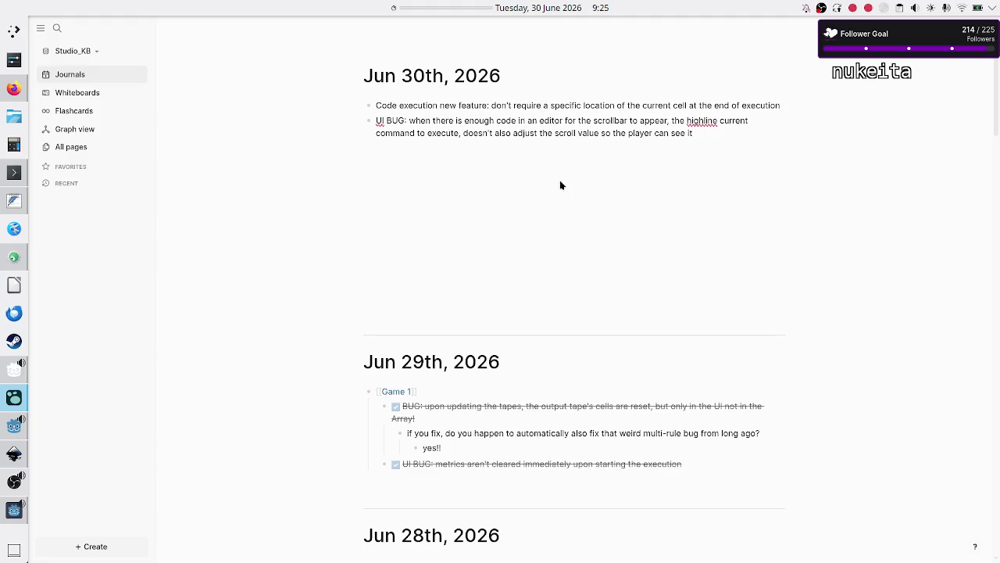
# - Scroll the Logseq Journals page back to the Jun 30th bug notes
pyautogui.scroll(-15, 505, 325)
pyautogui.scroll(-15, 505, 327)
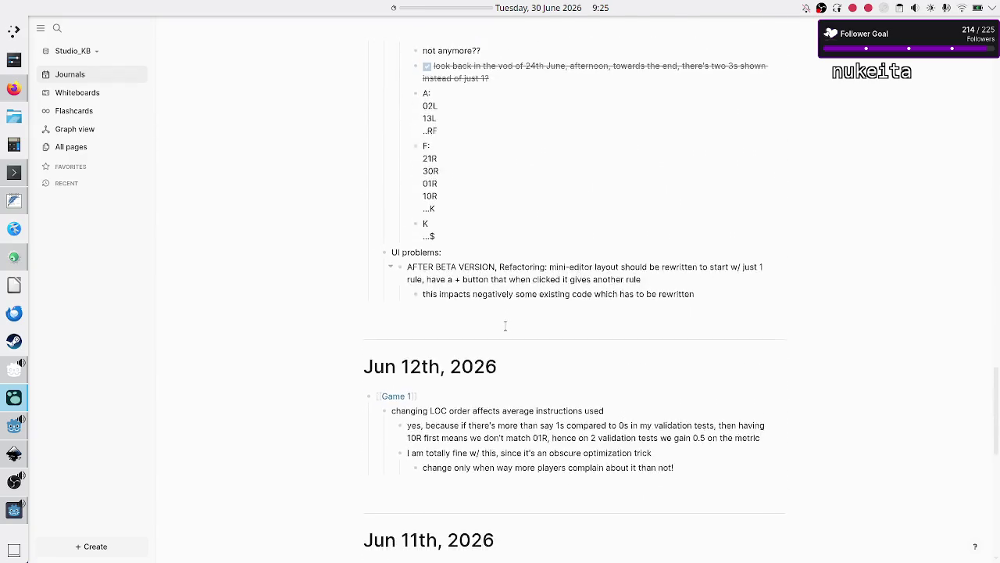
pyautogui.scroll(20, 505, 327)
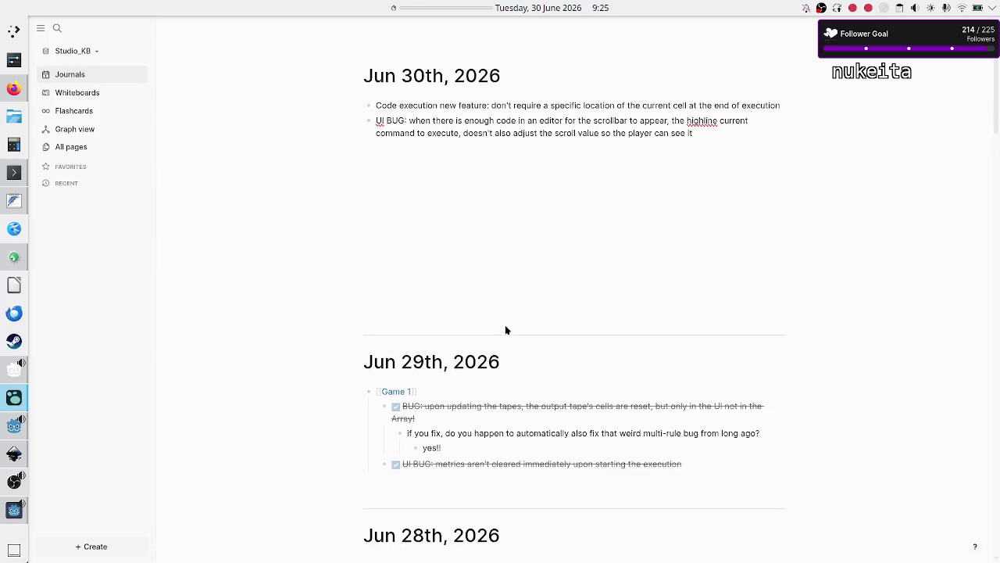
pyautogui.scroll(-5, 484, 379)
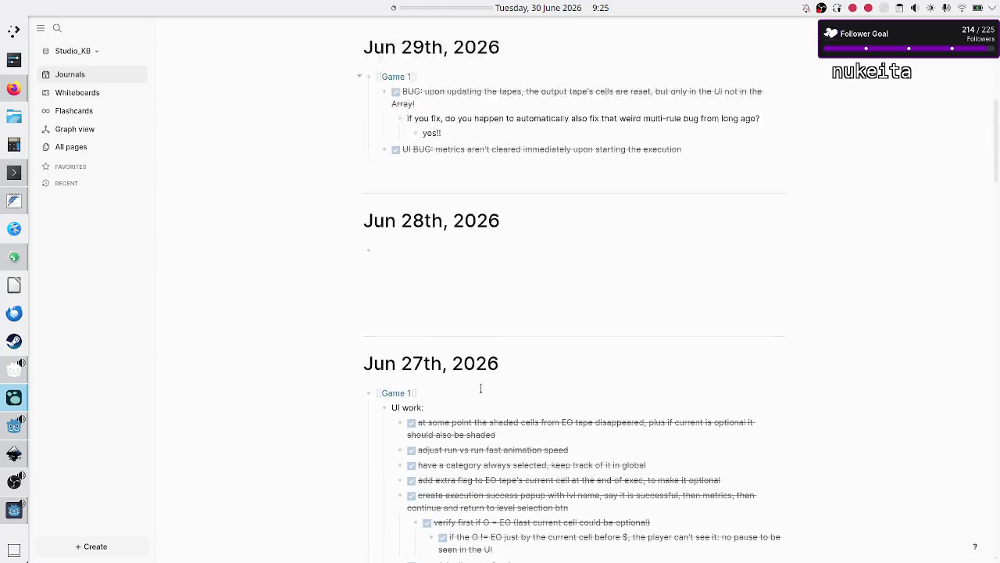
pyautogui.scroll(5, 481, 388)
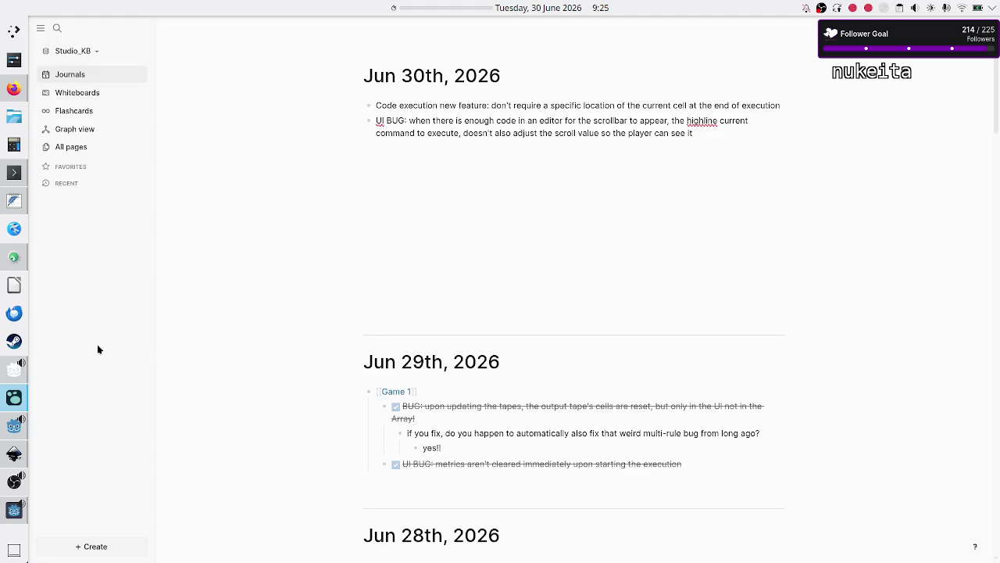
pyautogui.click(14, 201)
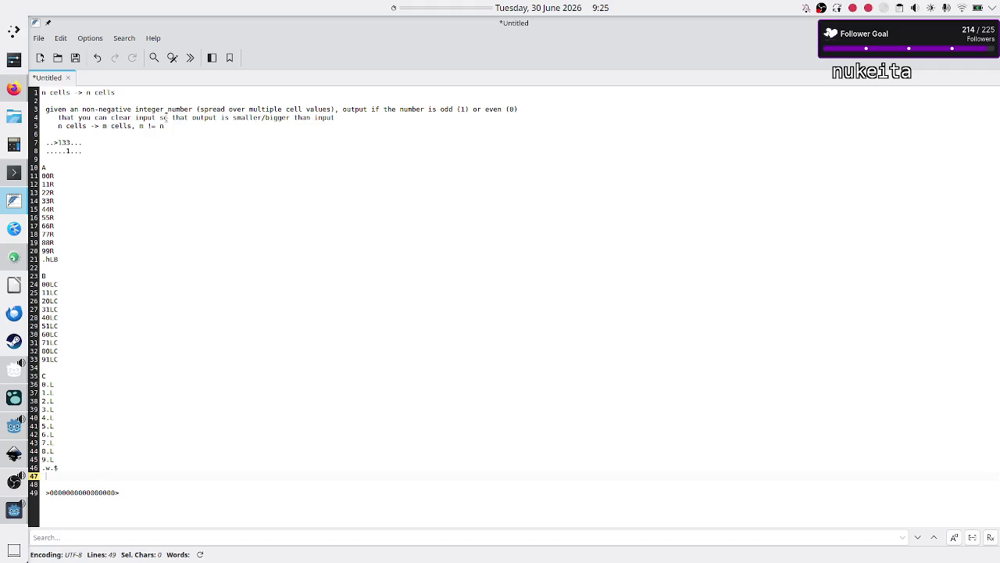
# - Review the odd/even parity puzzle description in FeatherPad, then return to Logseq
pyautogui.moveTo(149, 100); pyautogui.dragTo(164, 239)
pyautogui.click(163, 239)
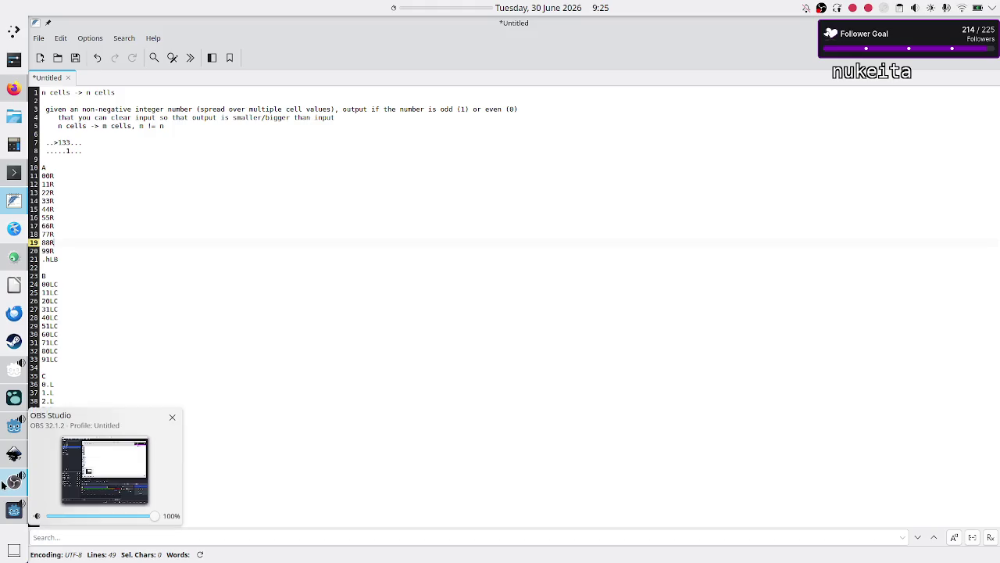
pyautogui.moveTo(6, 390)
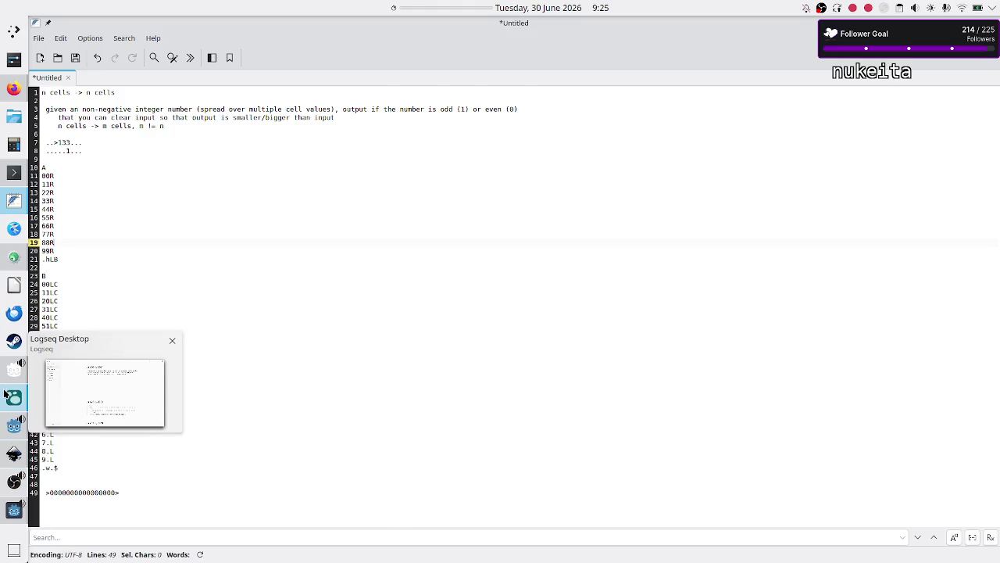
pyautogui.click(105, 393)
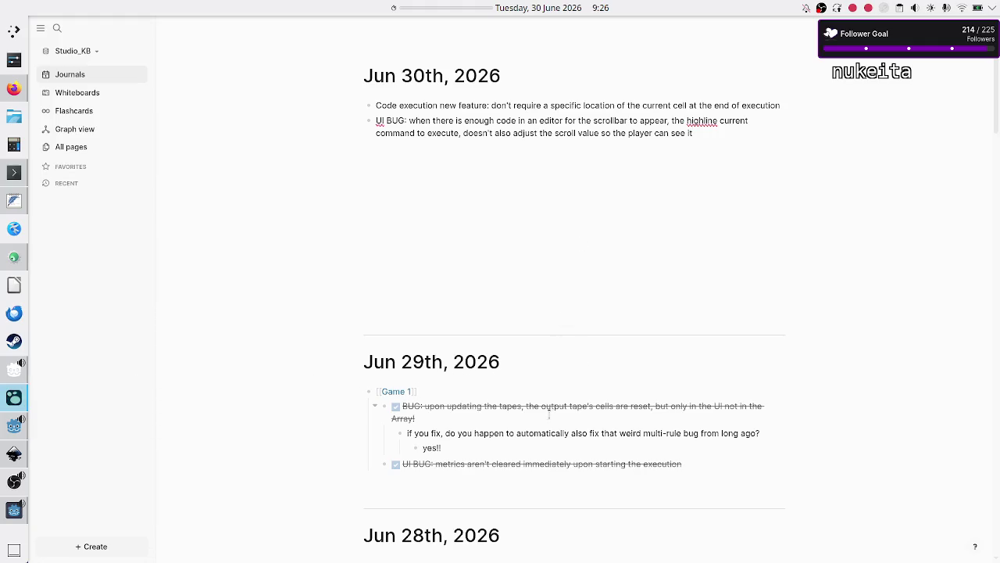
pyautogui.scroll(-5, 545, 442)
pyautogui.scroll(-8, 544, 443)
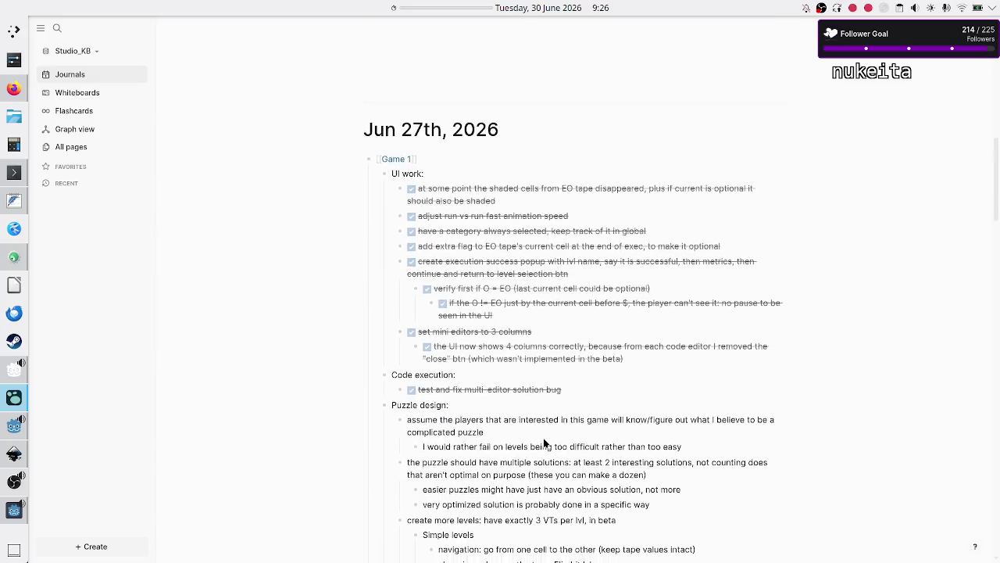
pyautogui.scroll(3, 545, 444)
pyautogui.scroll(-2, 545, 443)
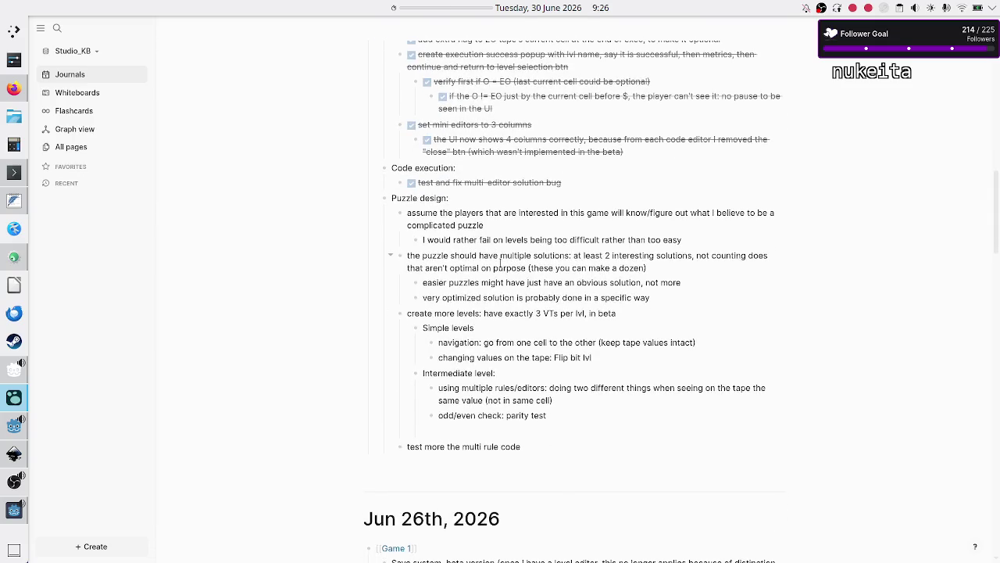
pyautogui.click(435, 199)
pyautogui.click(470, 198)
# - Cut the Puzzle design block from Jun 27th and paste it under Jun 30th
pyautogui.press('Escape')
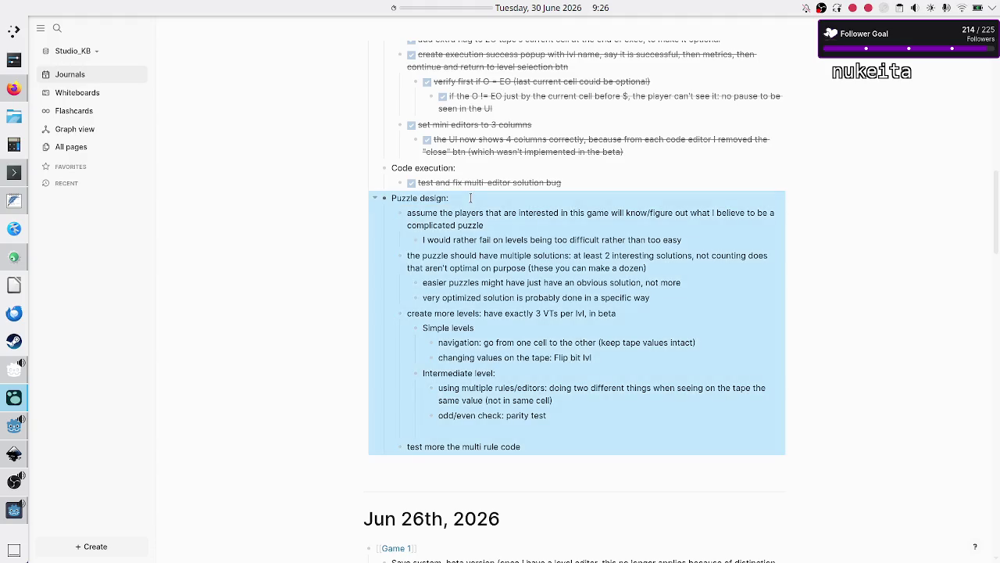
pyautogui.hotkey('ctrl', 'x')
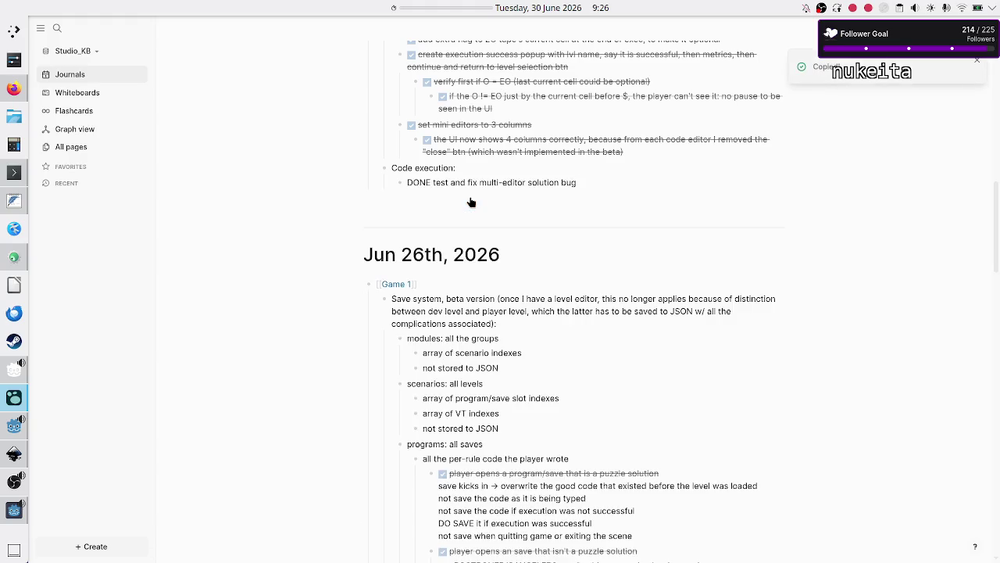
pyautogui.scroll(10, 539, 186)
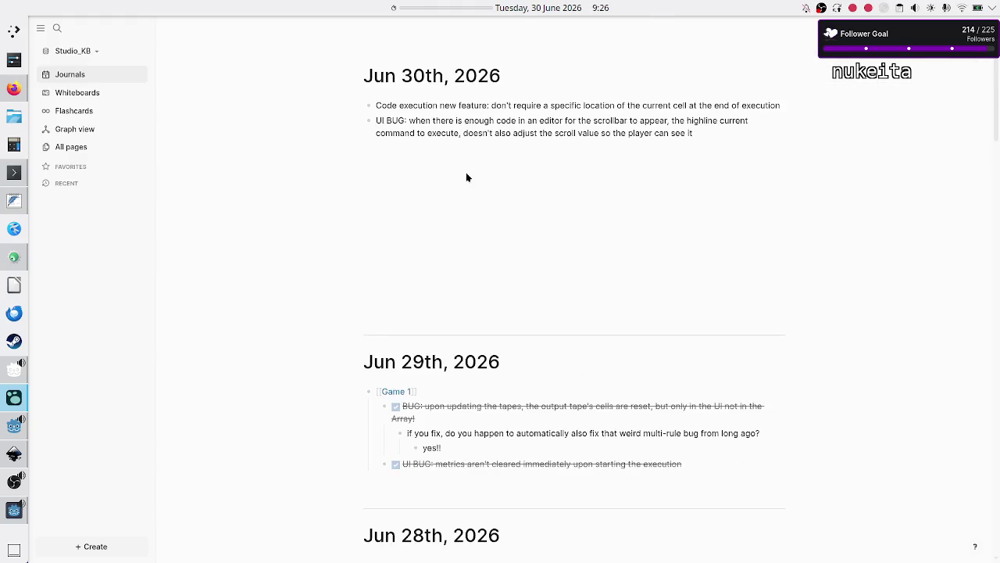
pyautogui.click(429, 146)
pyautogui.hotkey('ctrl', 'v')
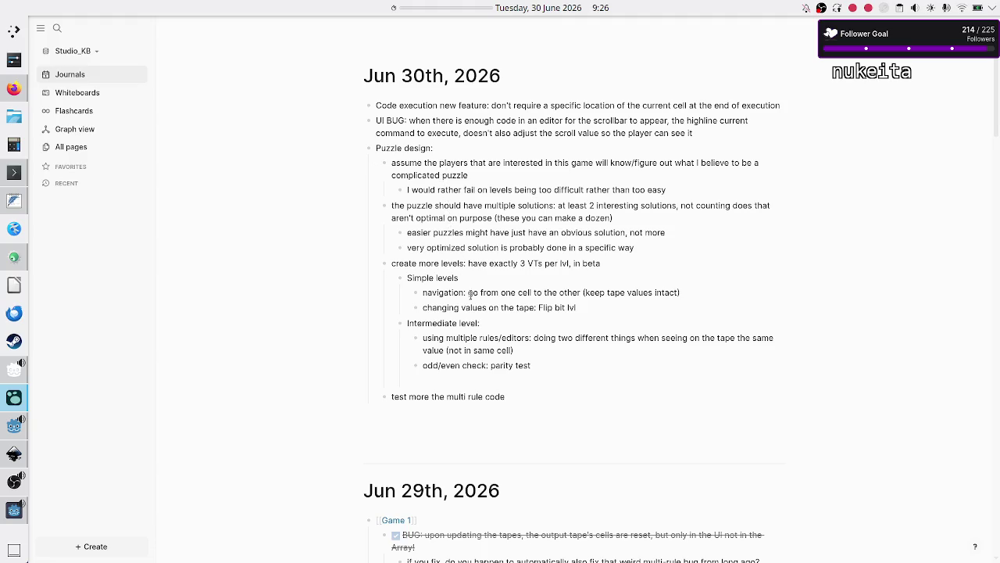
# - Look over the pasted notes and move to the end of the 'very optimized solution' line
pyautogui.doubleClick(424, 277)
pyautogui.doubleClick(427, 292)
pyautogui.press('Right')
pyautogui.doubleClick(440, 307)
pyautogui.press('Right')
pyautogui.press('End')
# - Add a bullet reading '2 simple, 2 intermediary, 3 hard' below the optimized-solution note
pyautogui.press('Return')
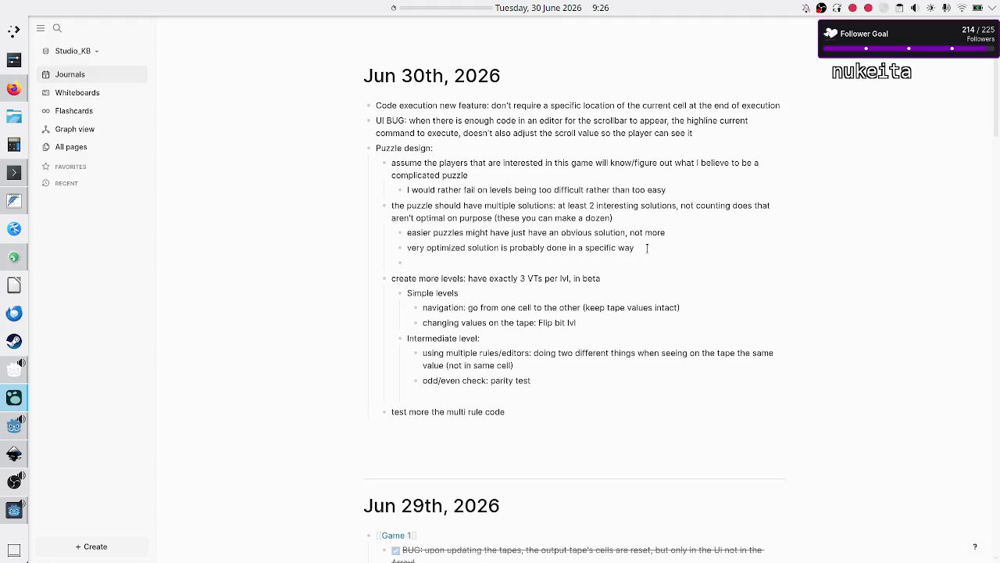
pyautogui.write('2 simple, ')
pyautogui.write('3')
pyautogui.press('BackSpace')
pyautogui.press('BackSpace')
pyautogui.press('BackSpace')
pyautogui.write('2')
pyautogui.write(' simple')
pyautogui.write('3')
pyautogui.press('BackSpace')
pyautogui.write('2 intermediary, ')
pyautogui.write('3 hard')
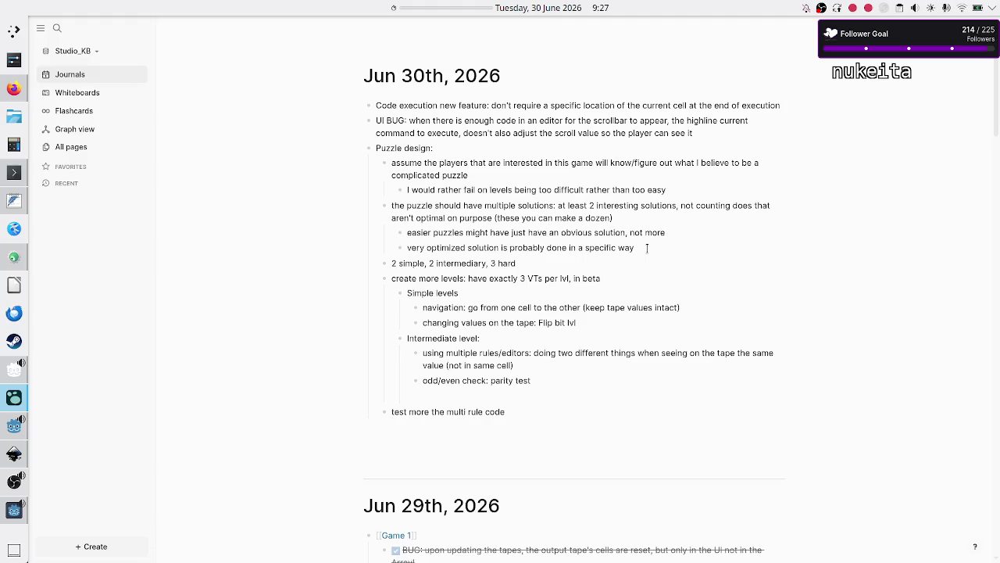
pyautogui.doubleClick(447, 263)
# - Open the saved program for the Decimal data Parity test level
pyautogui.click(14, 510)
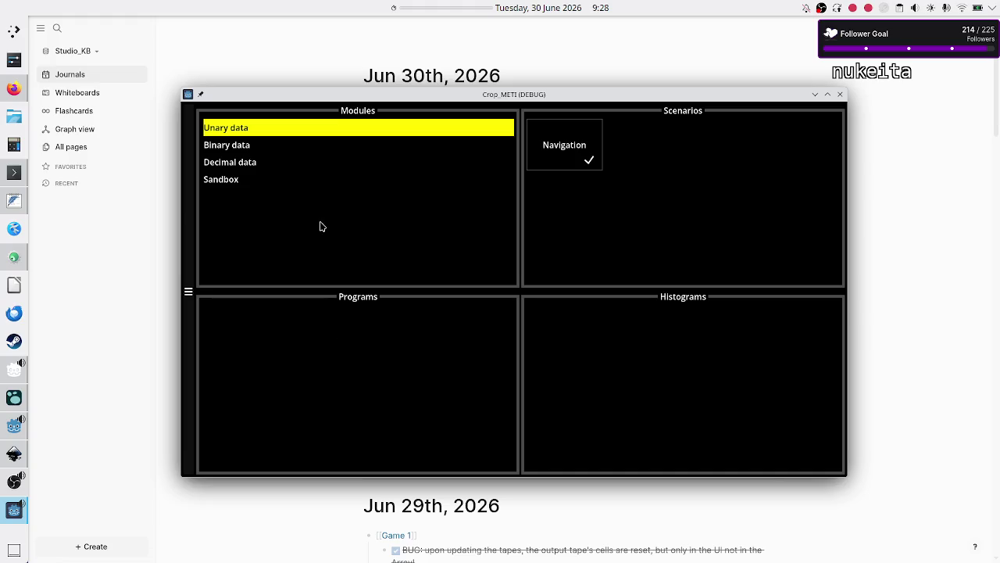
pyautogui.click(251, 162)
pyautogui.click(568, 132)
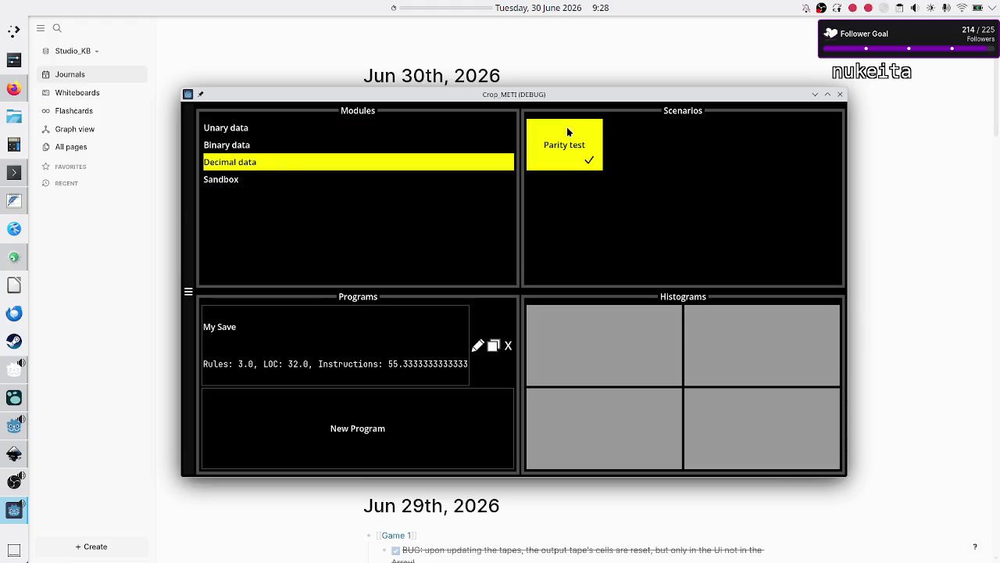
pyautogui.click(321, 377)
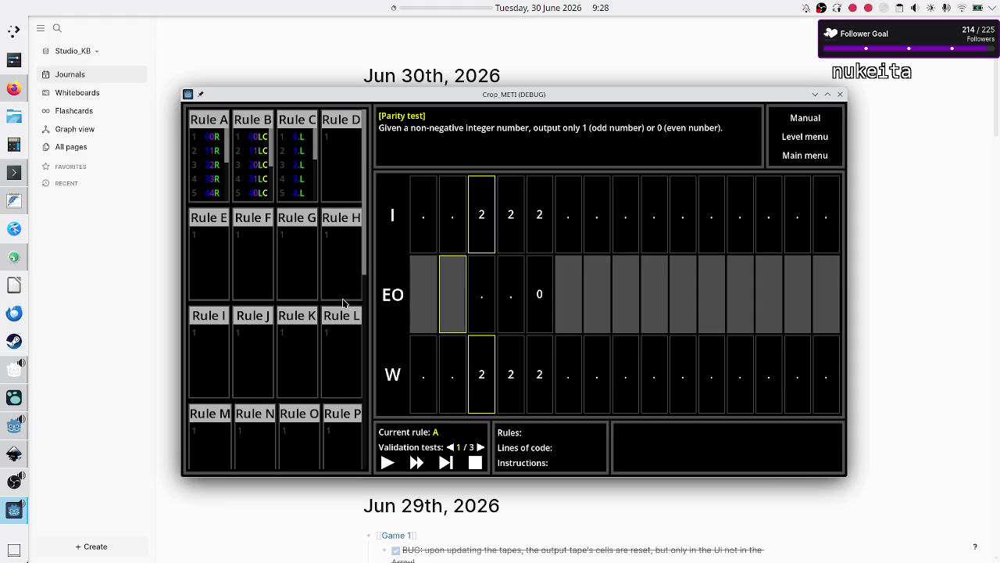
# - Scroll through and examine the commands in Rules A, B and C
pyautogui.scroll(-5, 214, 156)
pyautogui.scroll(5, 212, 162)
pyautogui.click(227, 147)
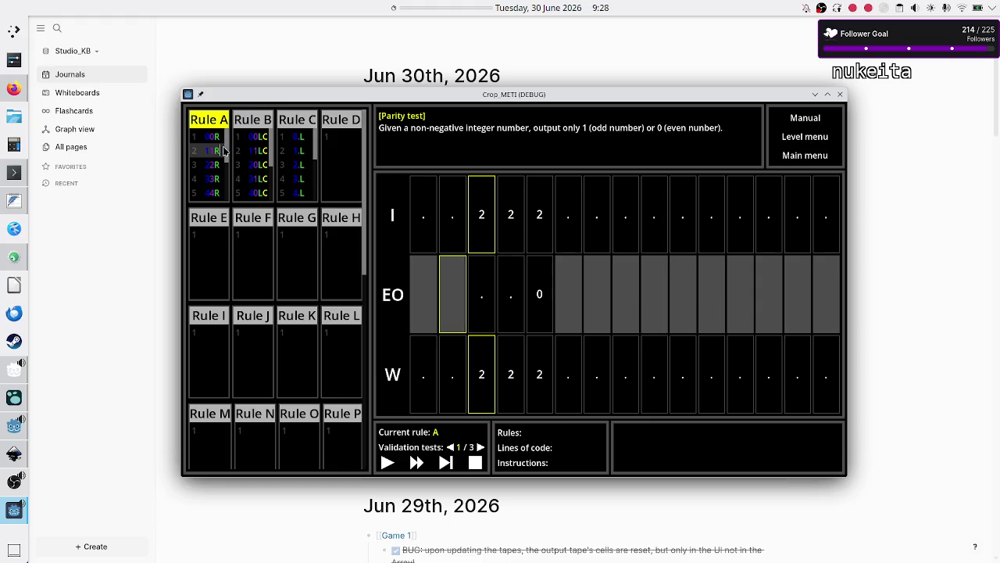
pyautogui.scroll(-5, 226, 145)
pyautogui.scroll(2, 216, 155)
pyautogui.scroll(-3, 216, 155)
pyautogui.scroll(5, 213, 159)
pyautogui.scroll(-1, 213, 162)
pyautogui.scroll(-1, 213, 162)
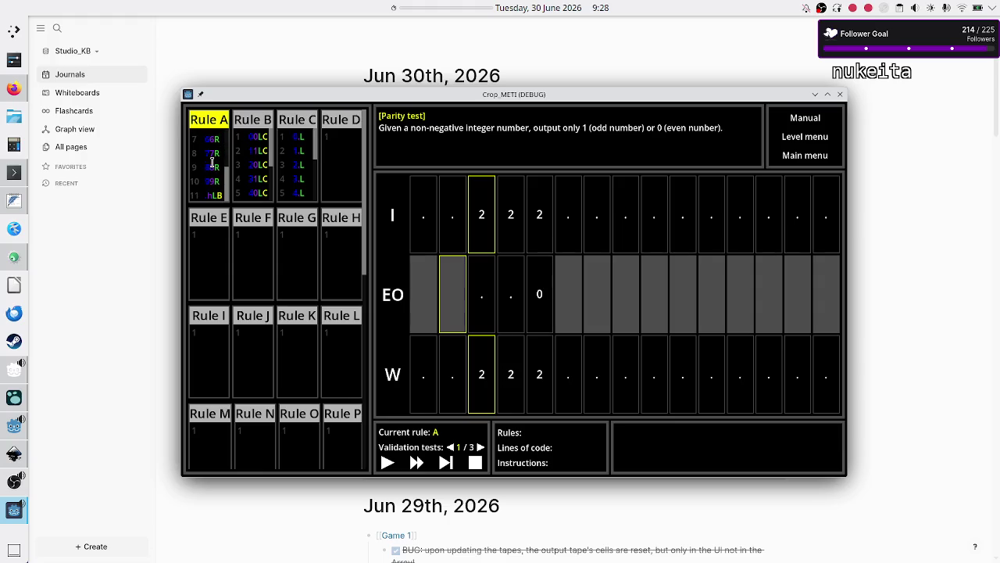
pyautogui.scroll(-1, 212, 163)
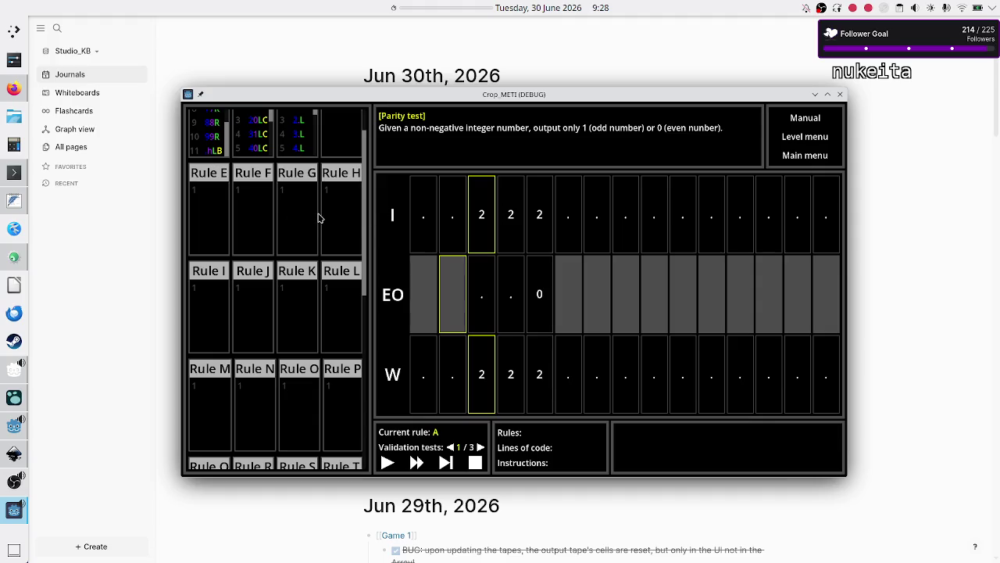
pyautogui.scroll(2, 318, 218)
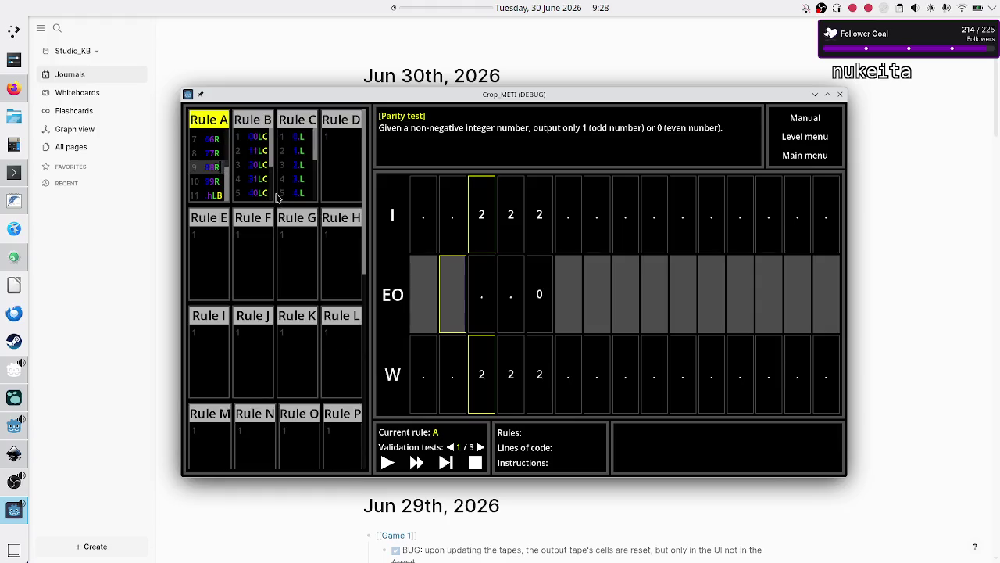
pyautogui.doubleClick(212, 168)
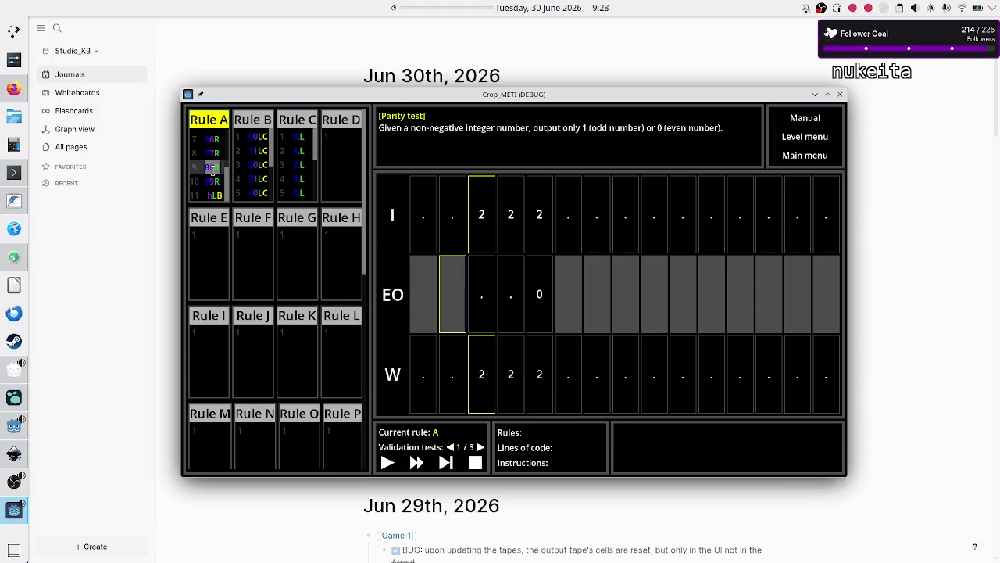
pyautogui.doubleClick(256, 164)
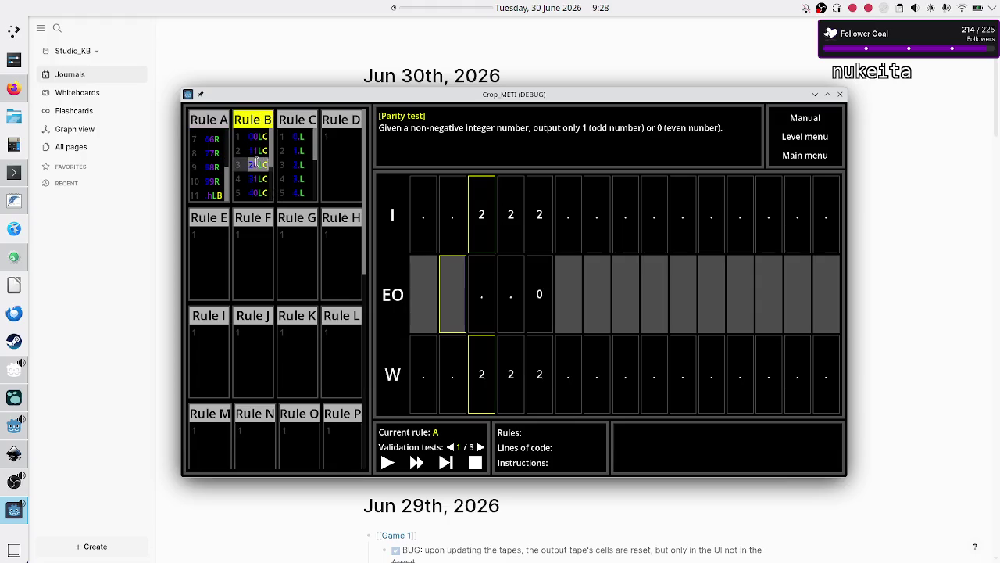
pyautogui.doubleClick(301, 151)
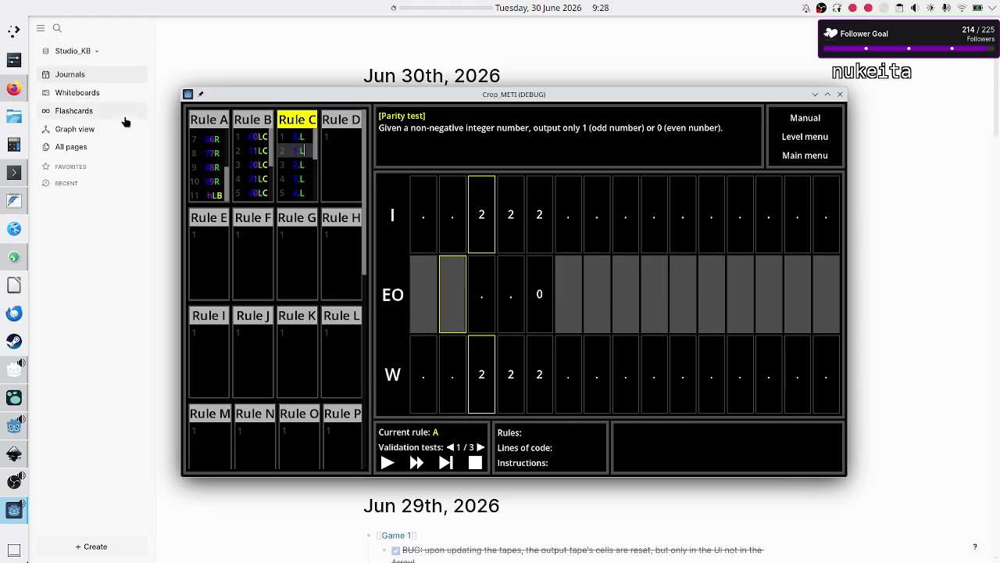
# - Open Discord's #suggest_puzzles in Firefox and select text in the 'divided by 2' level suggestion
pyautogui.click(10, 89)
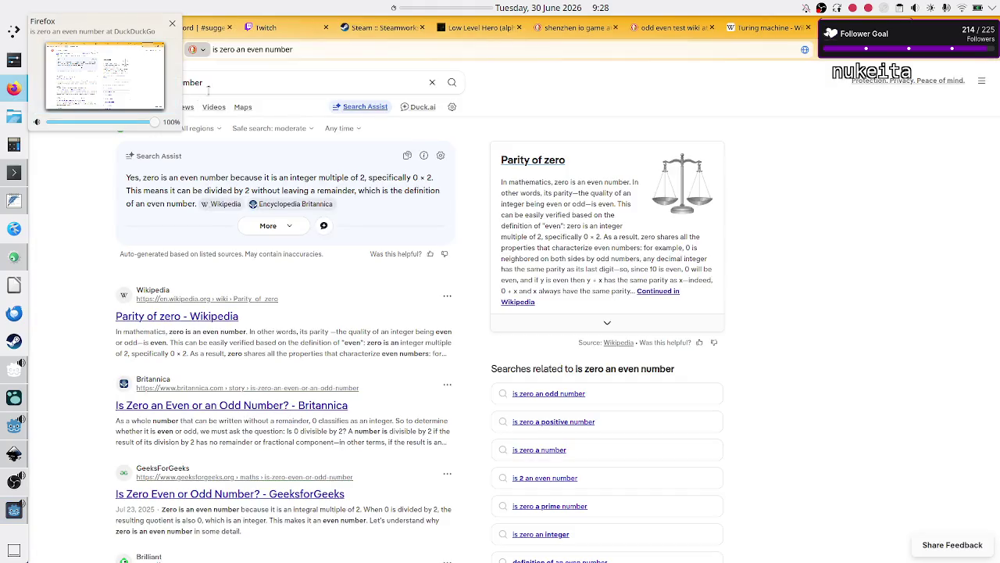
pyautogui.click(183, 27)
pyautogui.moveTo(332, 250)
pyautogui.mouseDown()
pyautogui.moveTo(294, 251)
pyautogui.moveTo(349, 262)
pyautogui.mouseUp()
pyautogui.click(350, 280)
pyautogui.click(321, 311)
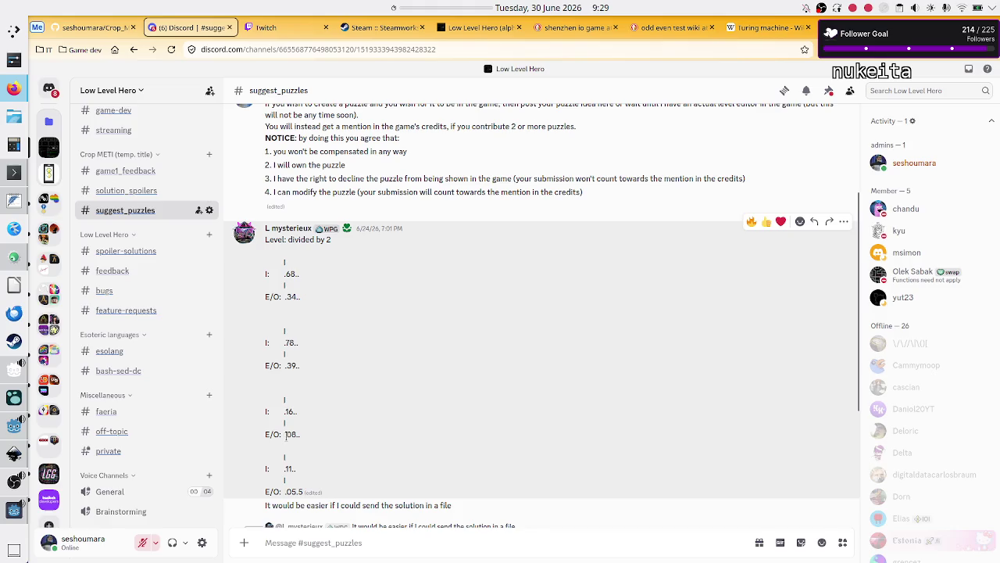
# - Select the input/output example lines in the divided-by-2 puzzle suggestion to read them
pyautogui.scroll(-1, 343, 451)
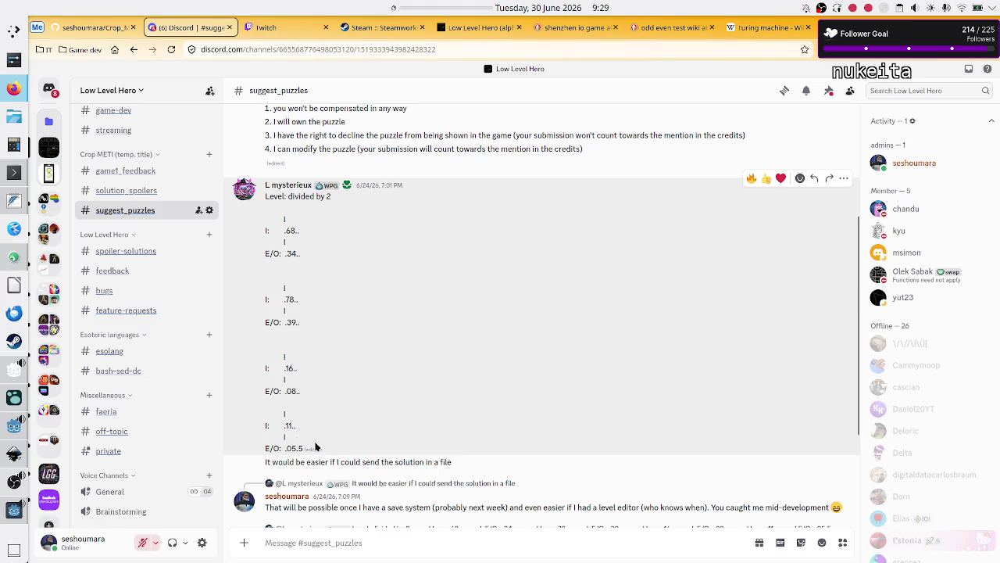
pyautogui.moveTo(283, 425); pyautogui.dragTo(313, 450)
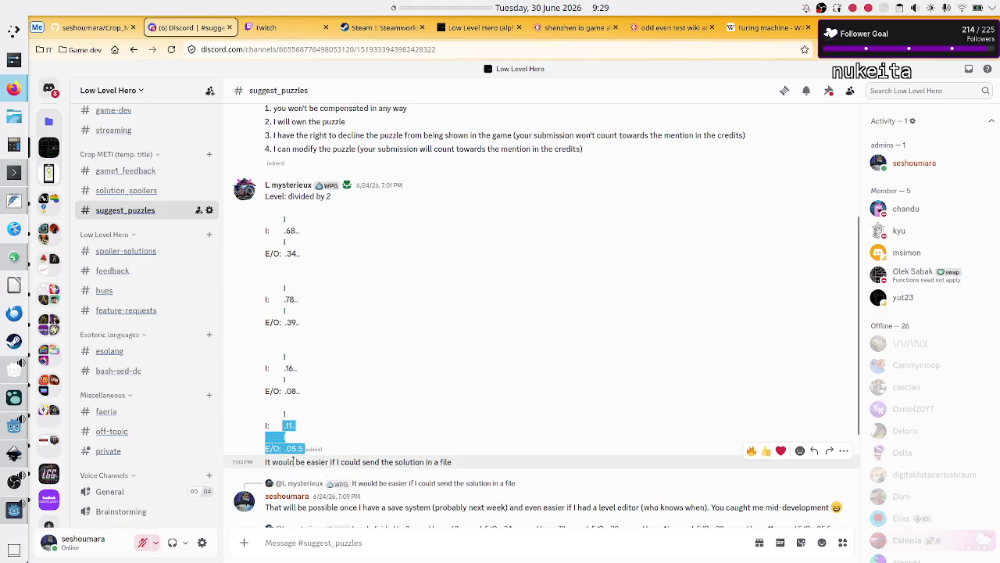
pyautogui.click(294, 461)
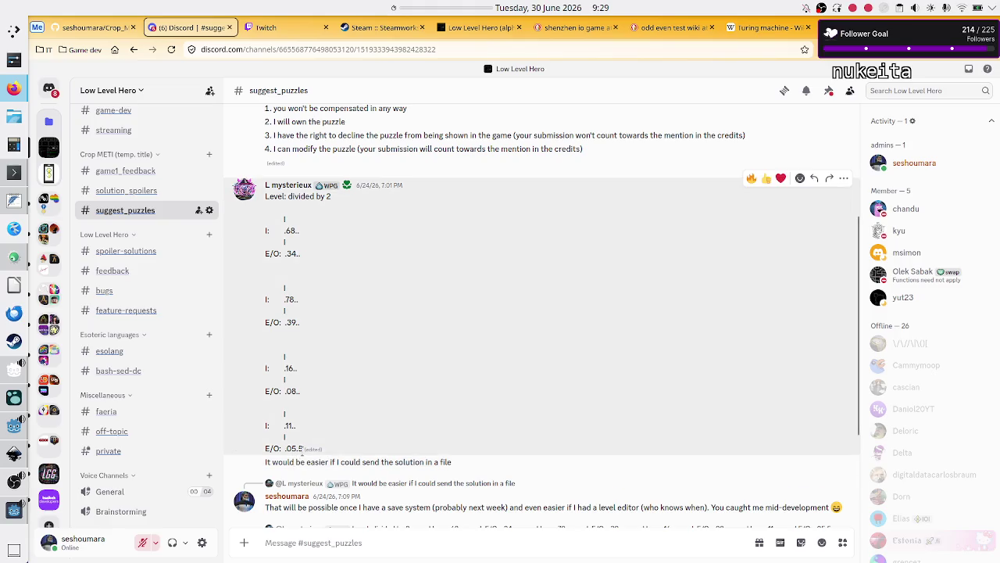
pyautogui.moveTo(301, 449); pyautogui.dragTo(274, 406)
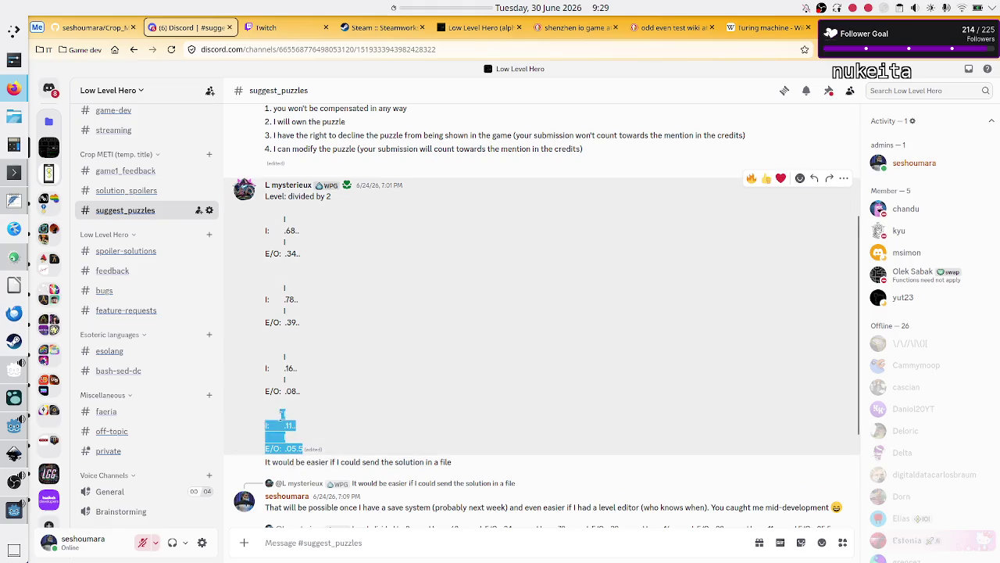
pyautogui.click(303, 449)
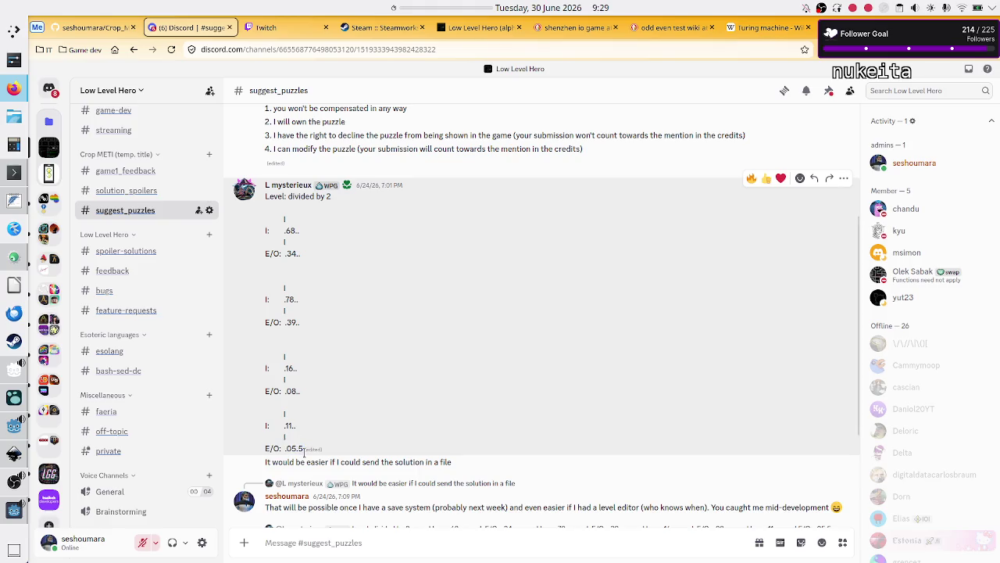
pyautogui.moveTo(304, 451)
pyautogui.mouseDown()
pyautogui.moveTo(254, 381)
pyautogui.moveTo(250, 214)
pyautogui.mouseUp()
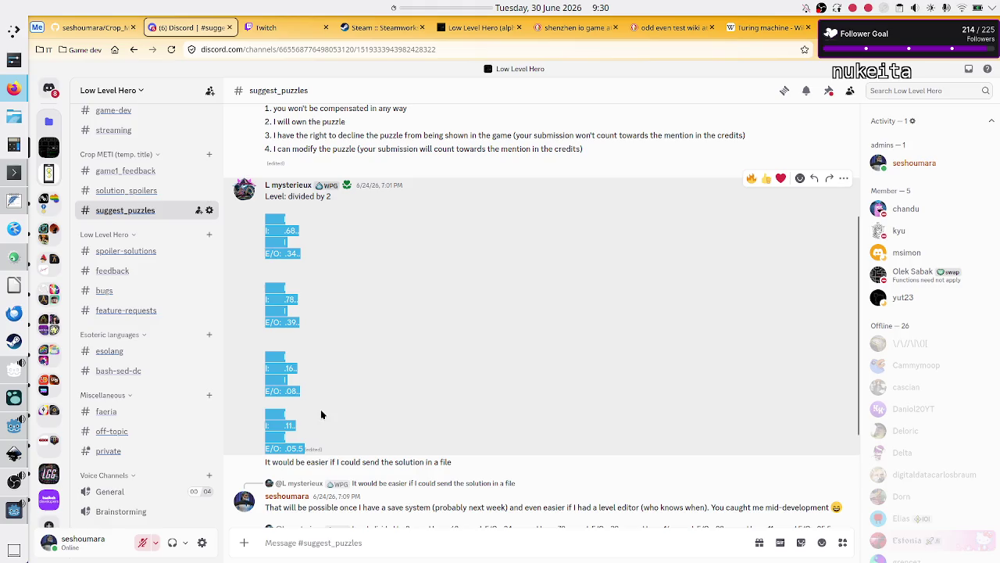
pyautogui.click(329, 443)
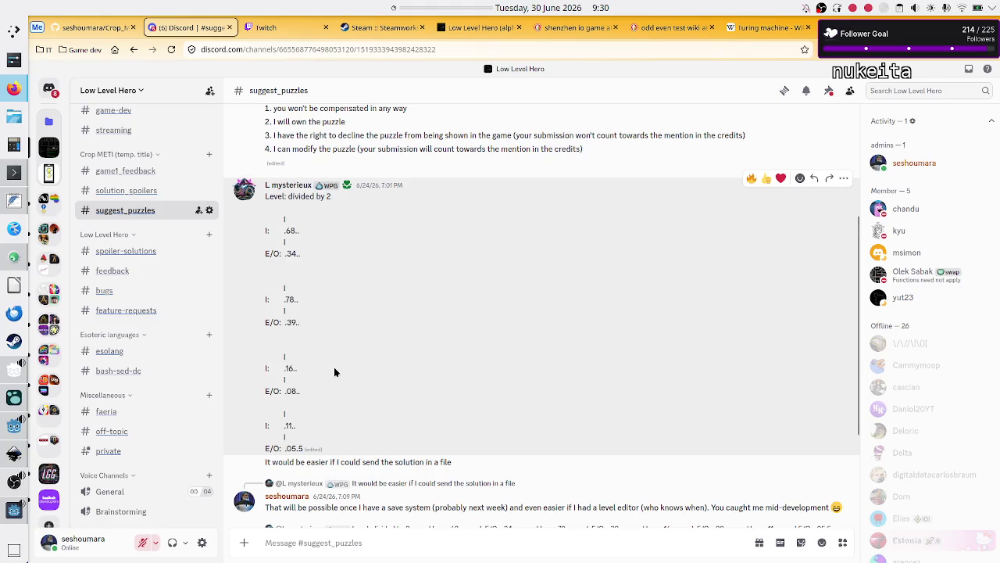
# - Read through the replies, then switch to the Logseq journal for Jun 30th, 2026
pyautogui.scroll(-3, 334, 367)
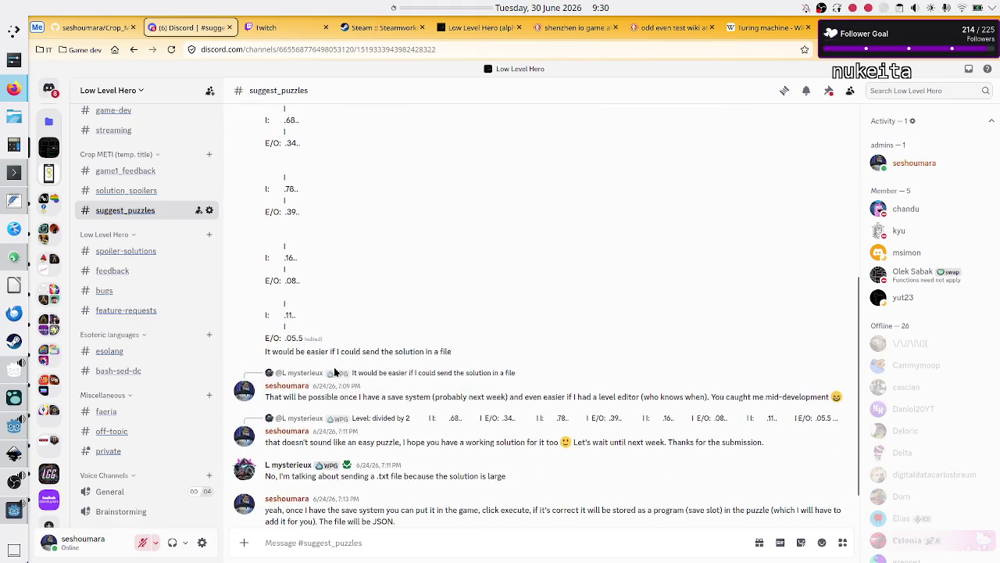
pyautogui.scroll(-3, 334, 366)
pyautogui.scroll(2, 333, 367)
pyautogui.scroll(-2, 334, 367)
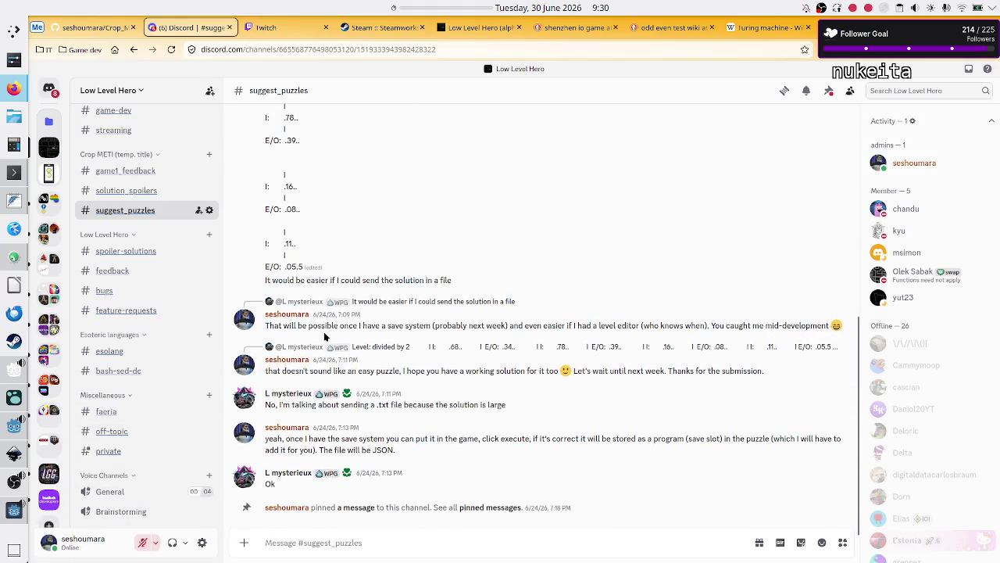
pyautogui.scroll(5, 308, 163)
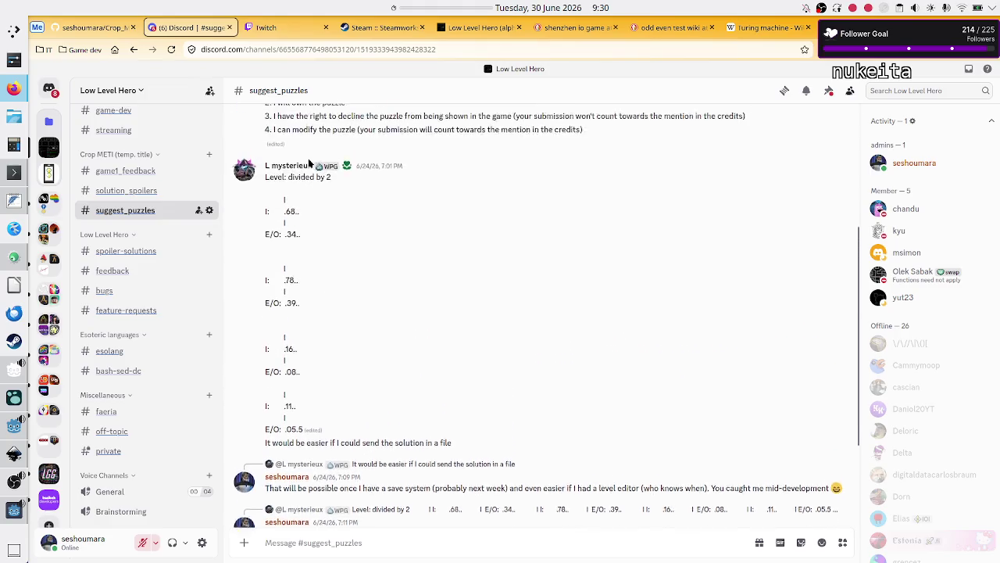
pyautogui.scroll(-5, 290, 252)
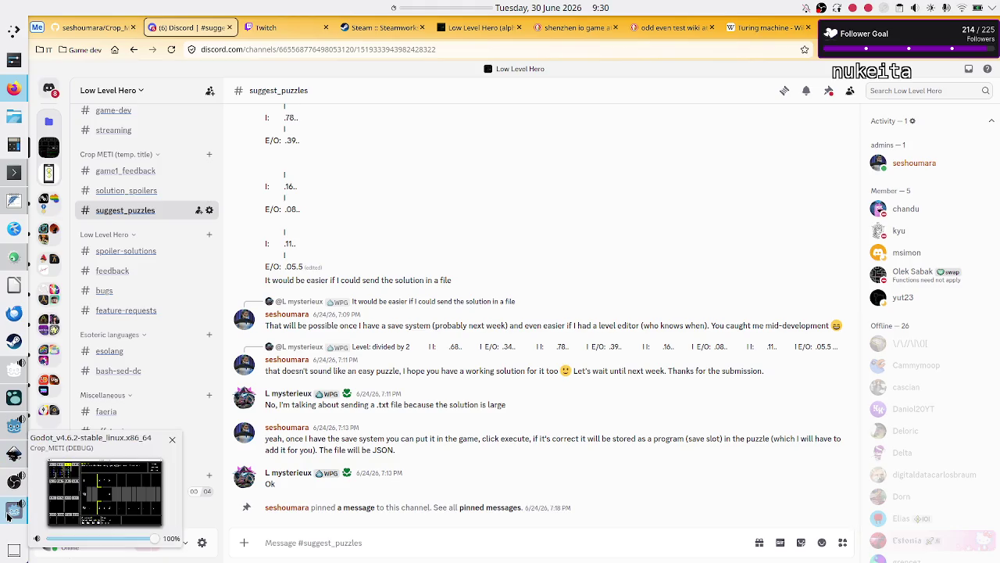
pyautogui.click(8, 399)
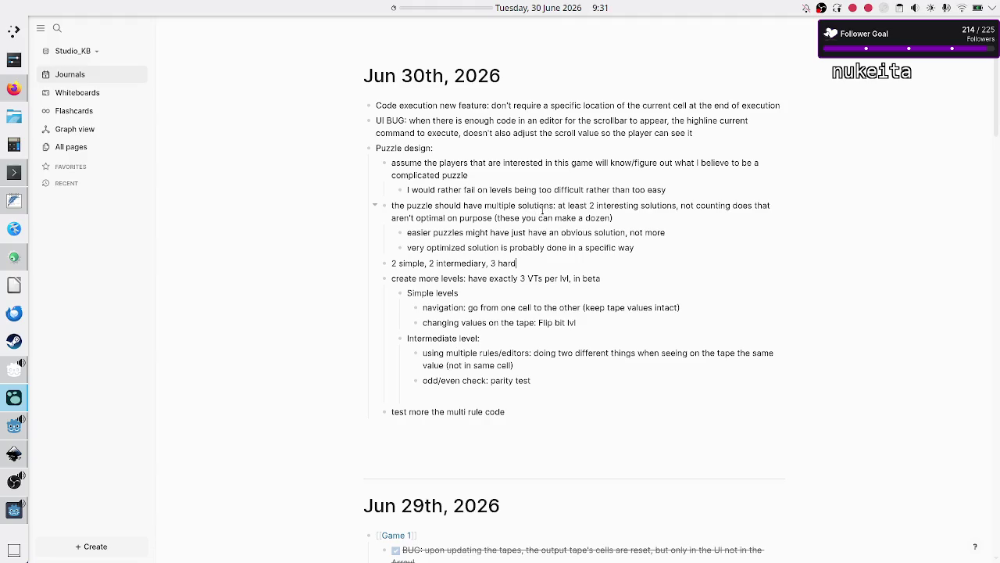
pyautogui.moveTo(449, 205); pyautogui.dragTo(633, 202)
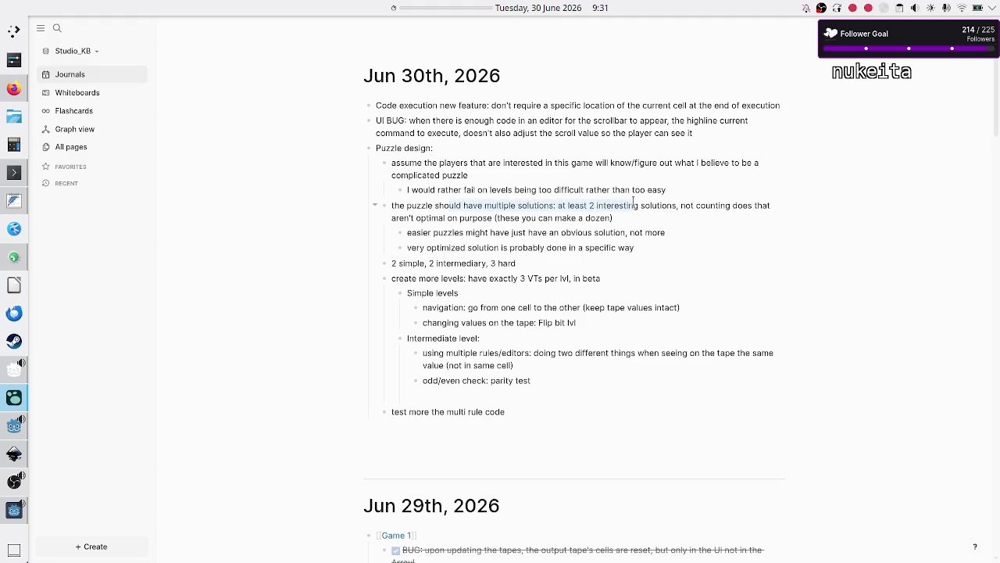
pyautogui.doubleClick(662, 204)
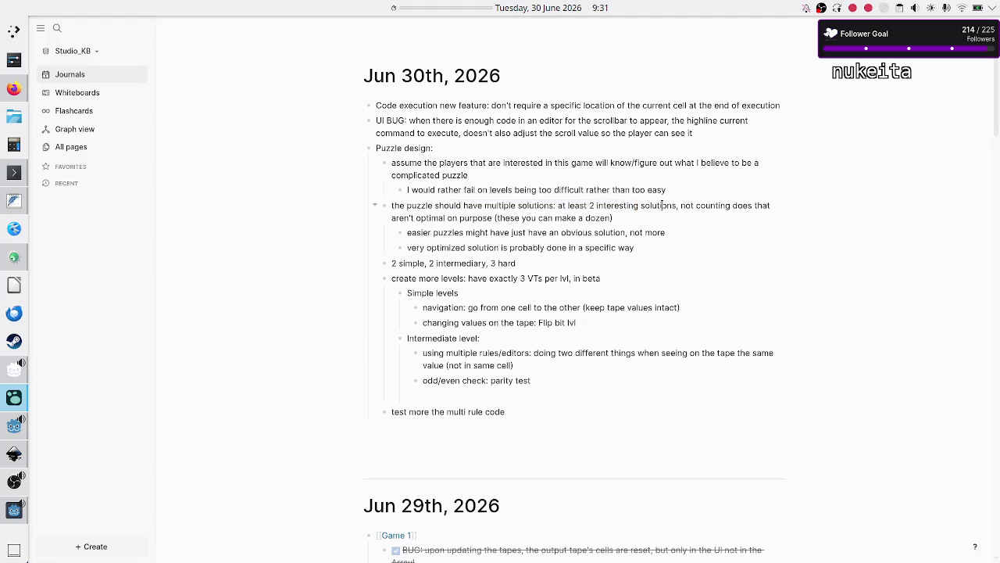
pyautogui.moveTo(597, 205); pyautogui.dragTo(664, 205)
pyautogui.moveTo(449, 232); pyautogui.dragTo(664, 232)
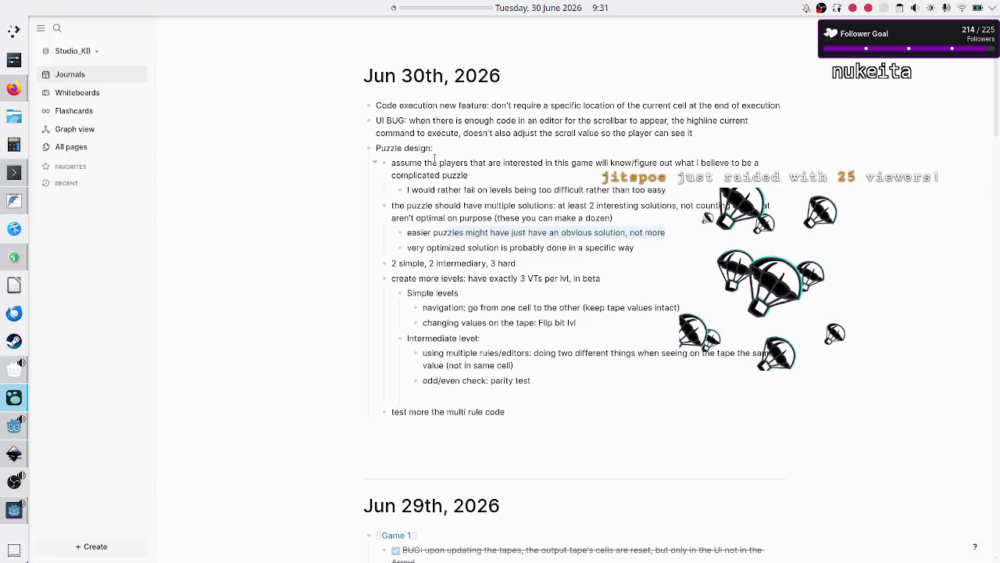
pyautogui.click(16, 93)
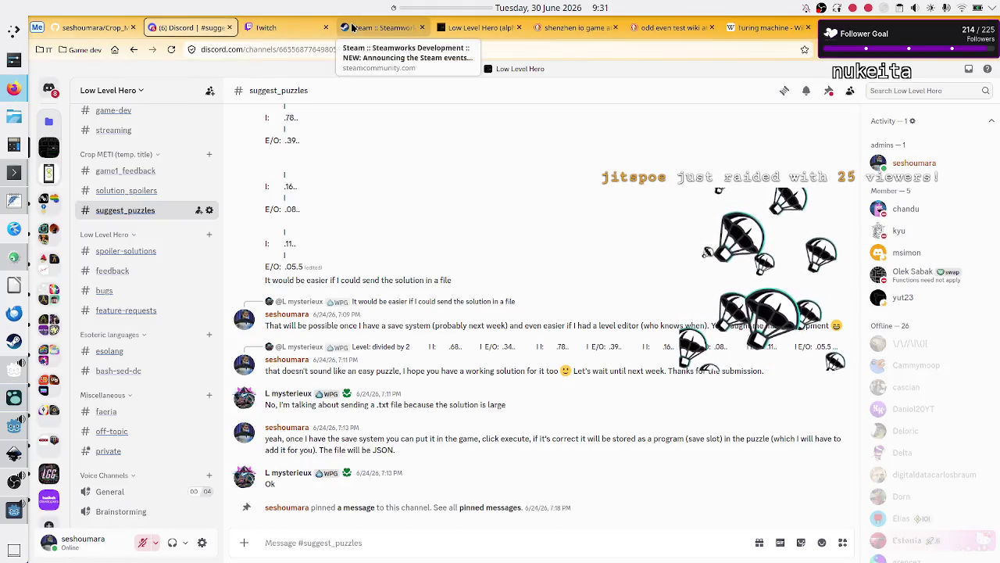
# - Switch from Discord to the Twitch Stream Manager, with Crop_METI's Parity test puzzle in front
pyautogui.click(301, 26)
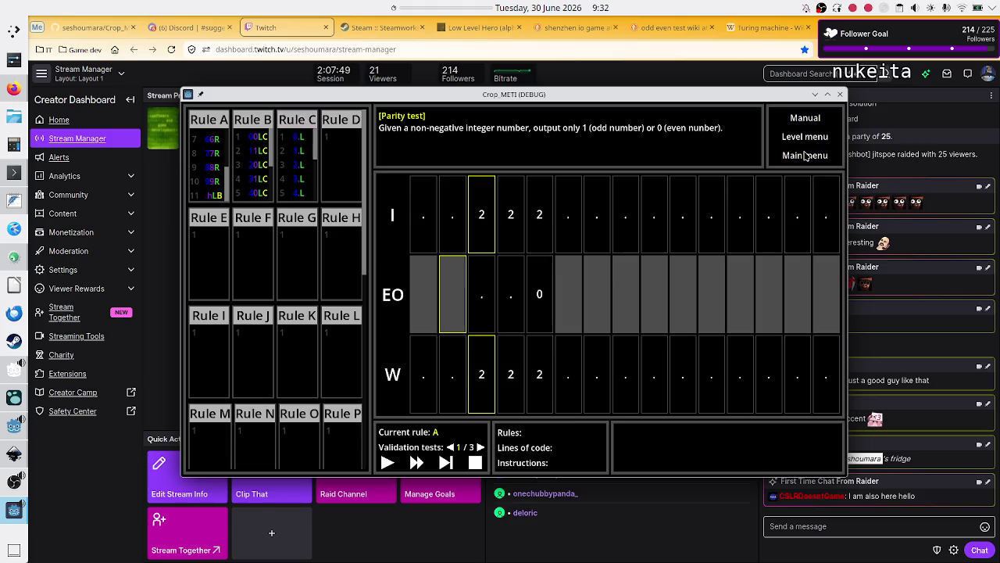
# - Leave Parity test for Play, browse the modules, and open Navigation's First try program under Unary data
pyautogui.click(809, 155)
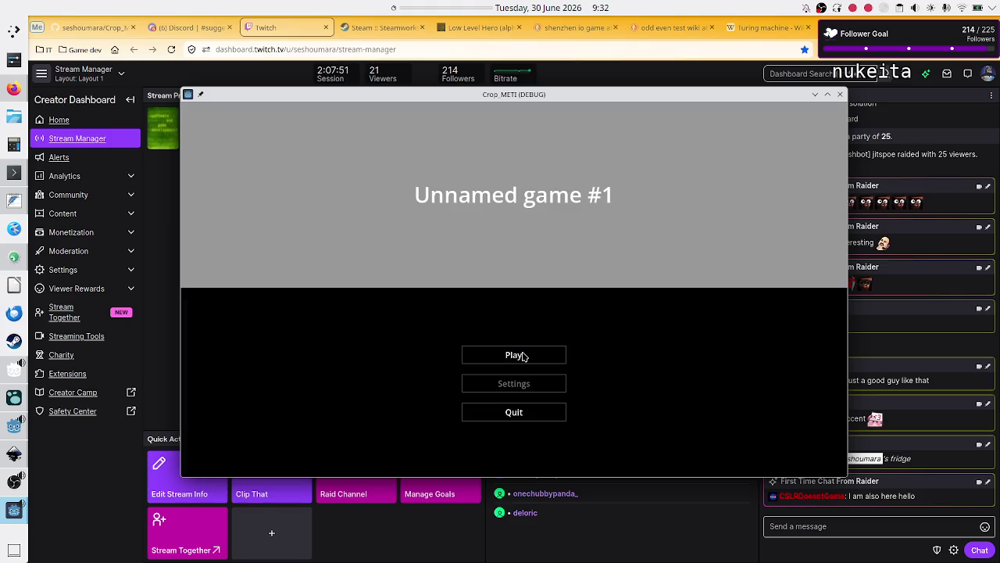
pyautogui.click(522, 354)
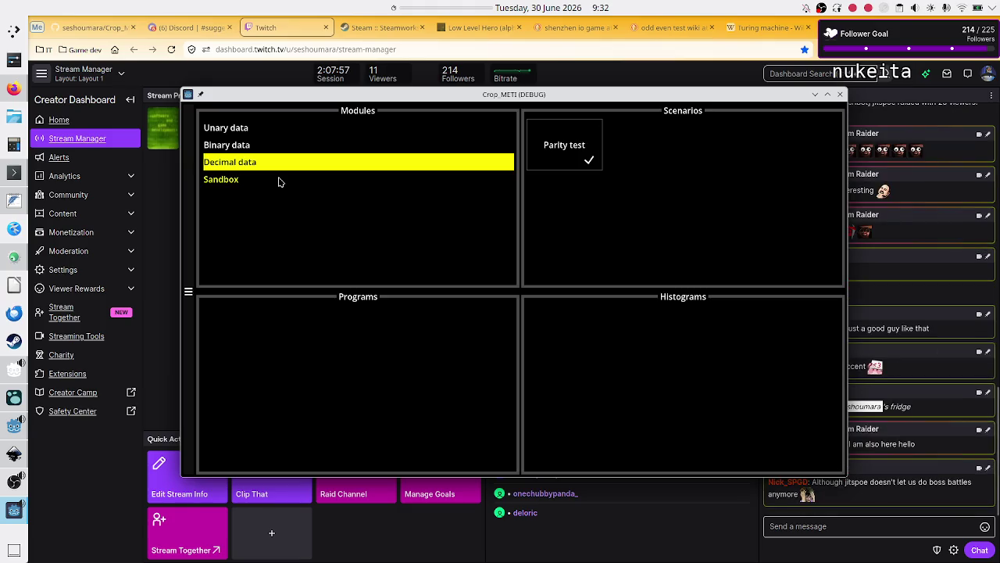
pyautogui.click(247, 130)
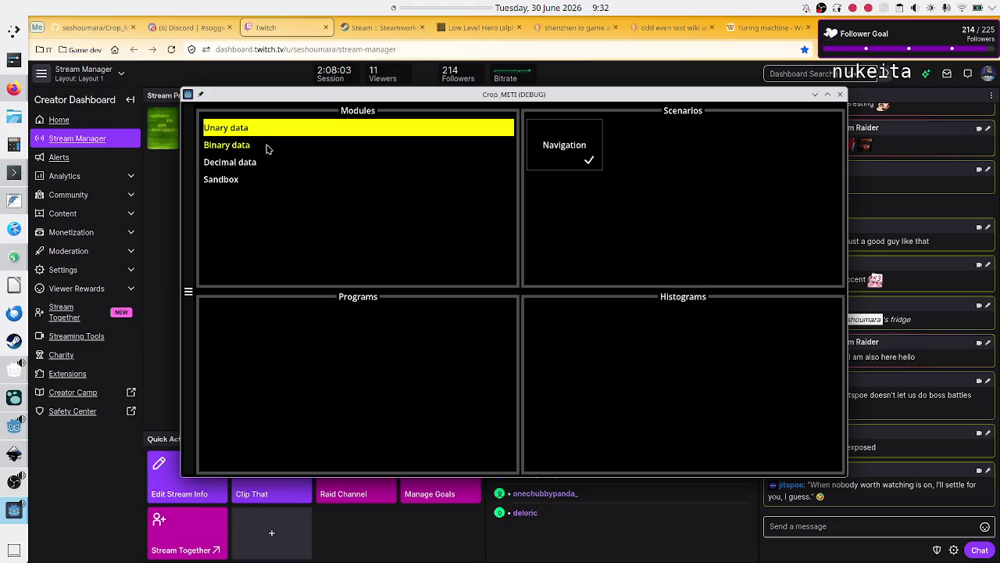
pyautogui.click(265, 148)
pyautogui.click(256, 167)
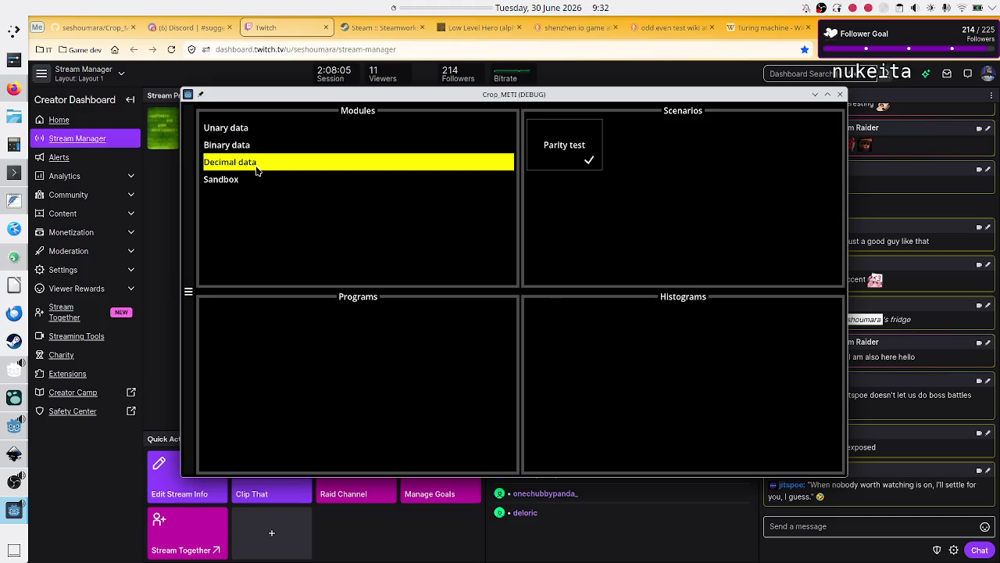
pyautogui.click(247, 180)
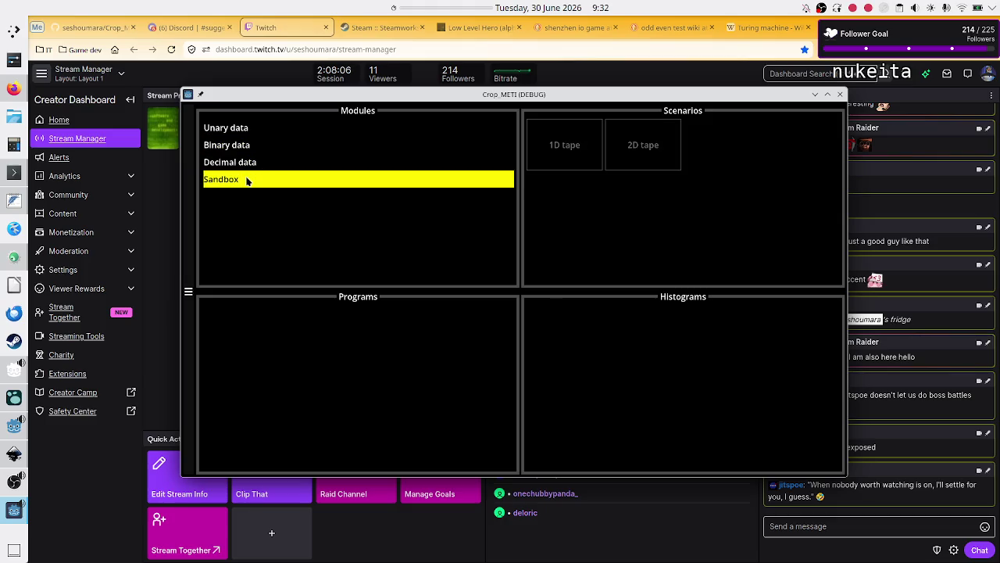
pyautogui.click(248, 133)
pyautogui.click(568, 160)
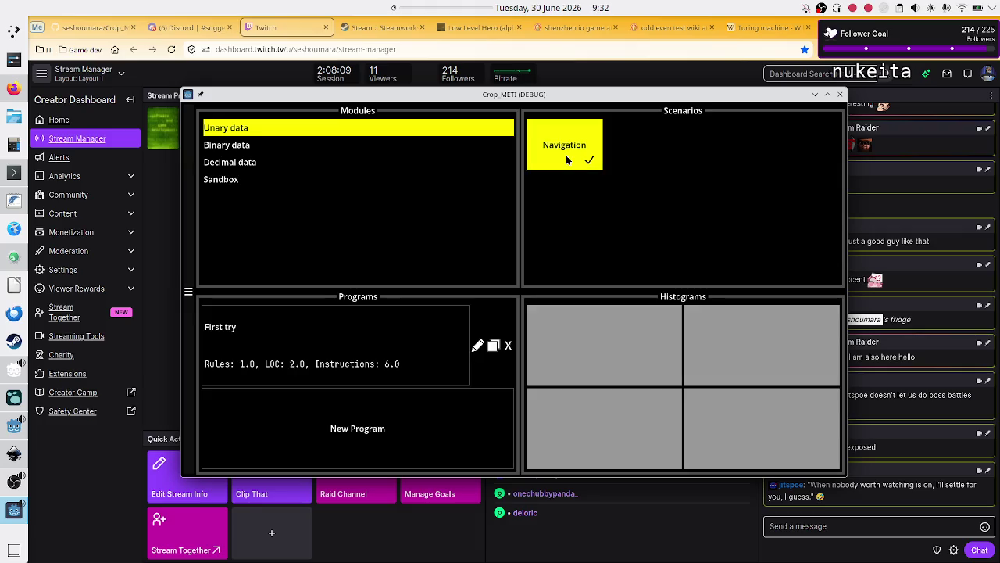
pyautogui.click(309, 360)
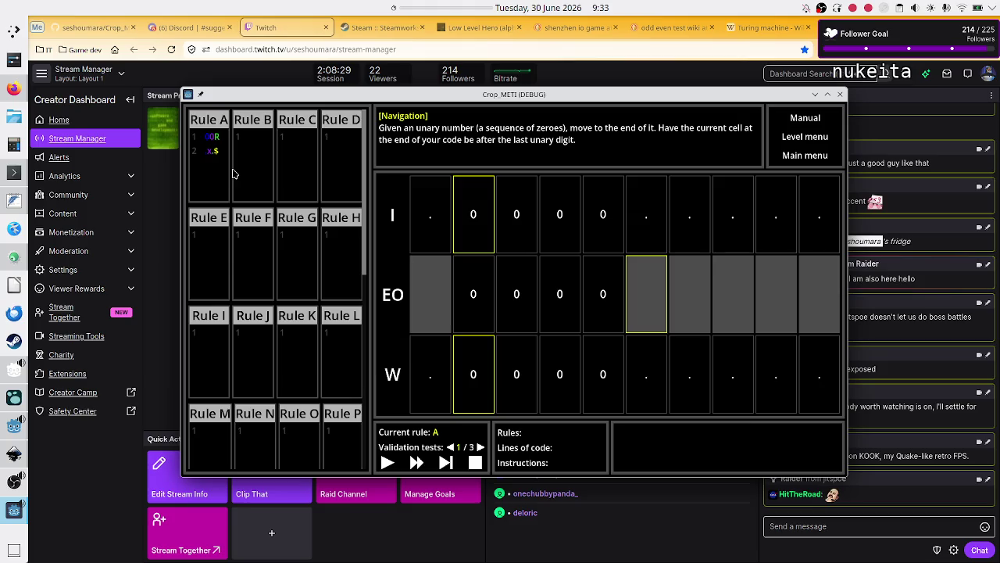
# - Delete Rule A's empty trailing line so only 0R remains
pyautogui.moveTo(222, 156); pyautogui.dragTo(184, 129)
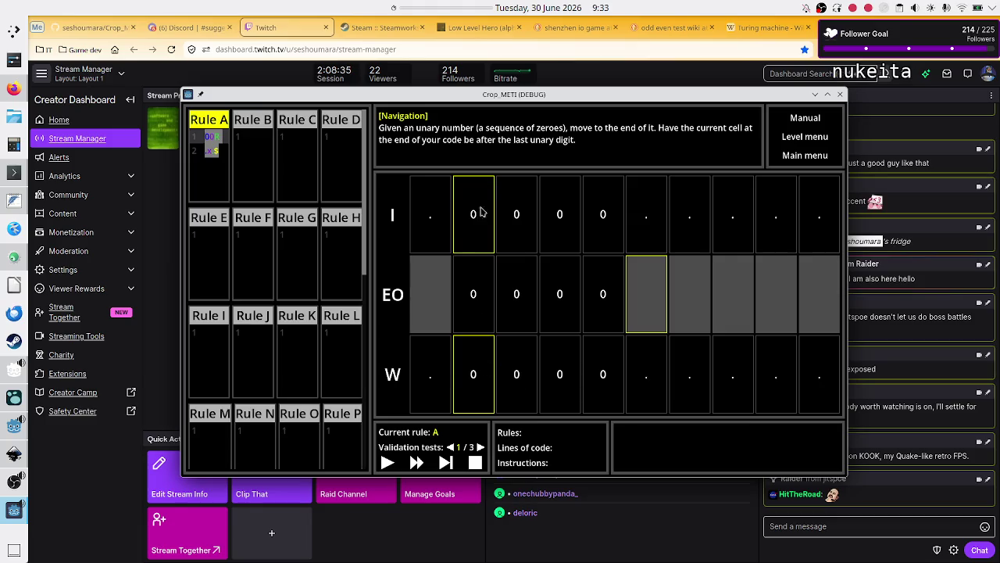
pyautogui.click(213, 168)
pyautogui.moveTo(213, 168); pyautogui.dragTo(188, 132)
pyautogui.click(211, 183)
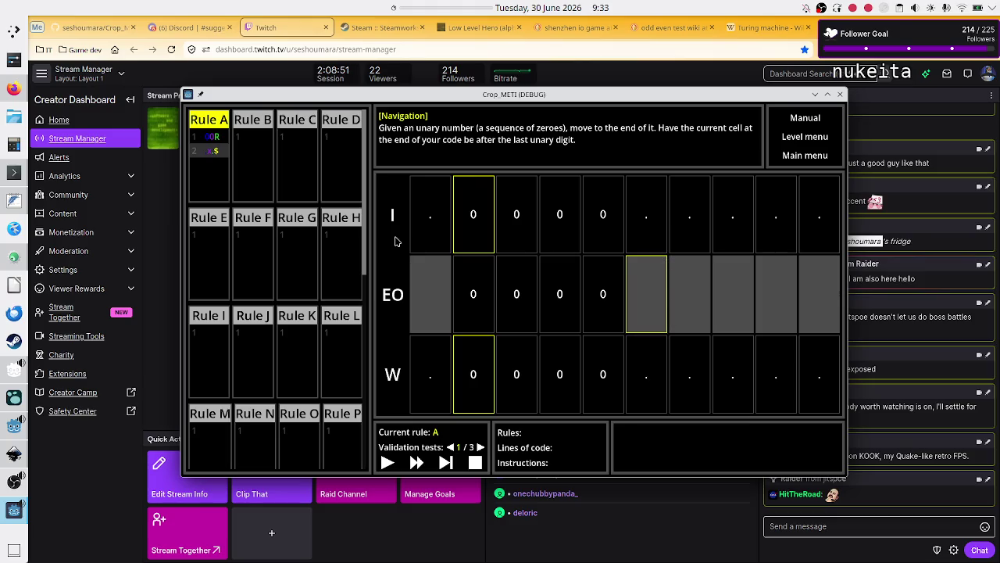
pyautogui.press('BackSpace')
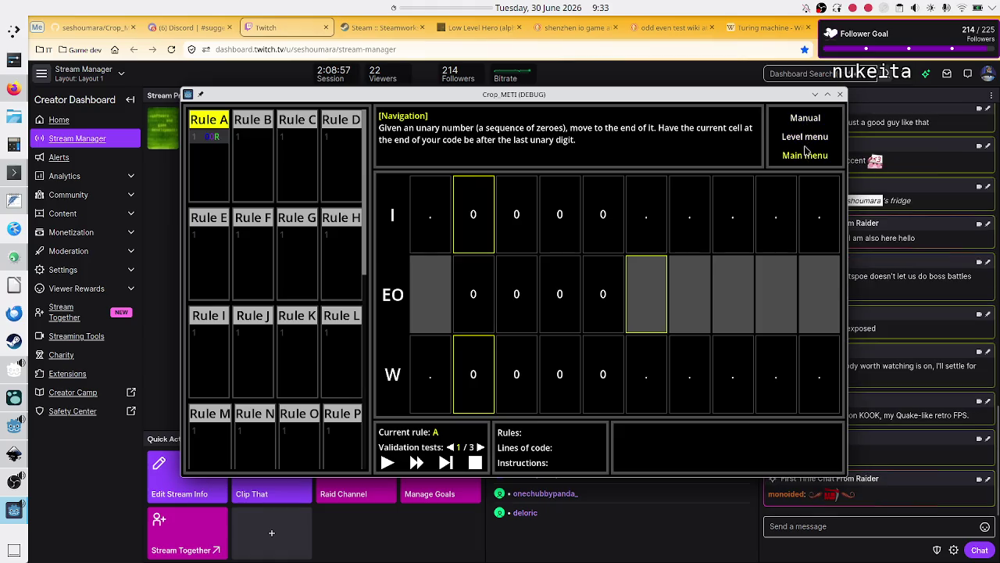
# - Create a new Navigation program, Untitled Program 2, and start Rule A with 0R
pyautogui.click(809, 146)
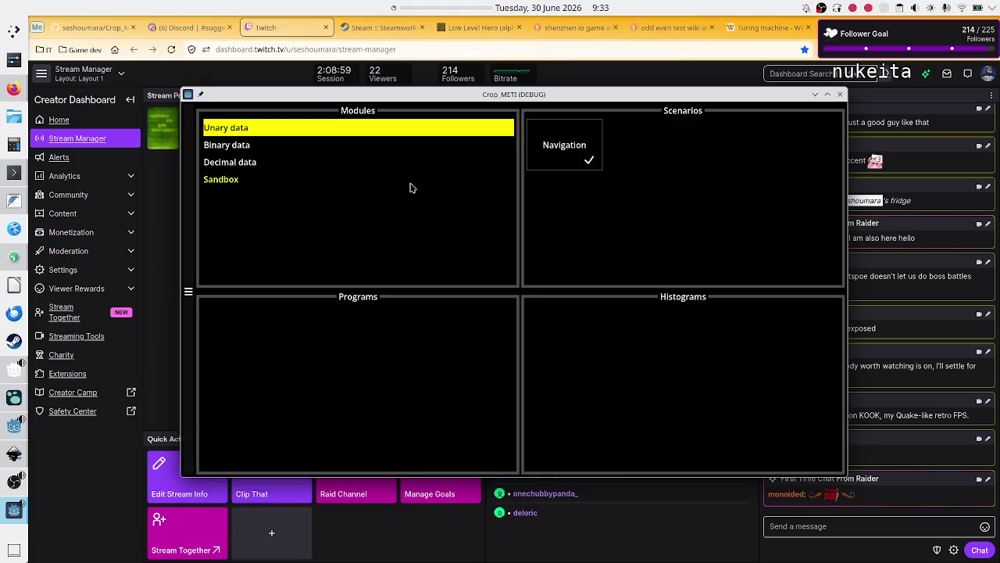
pyautogui.click(559, 159)
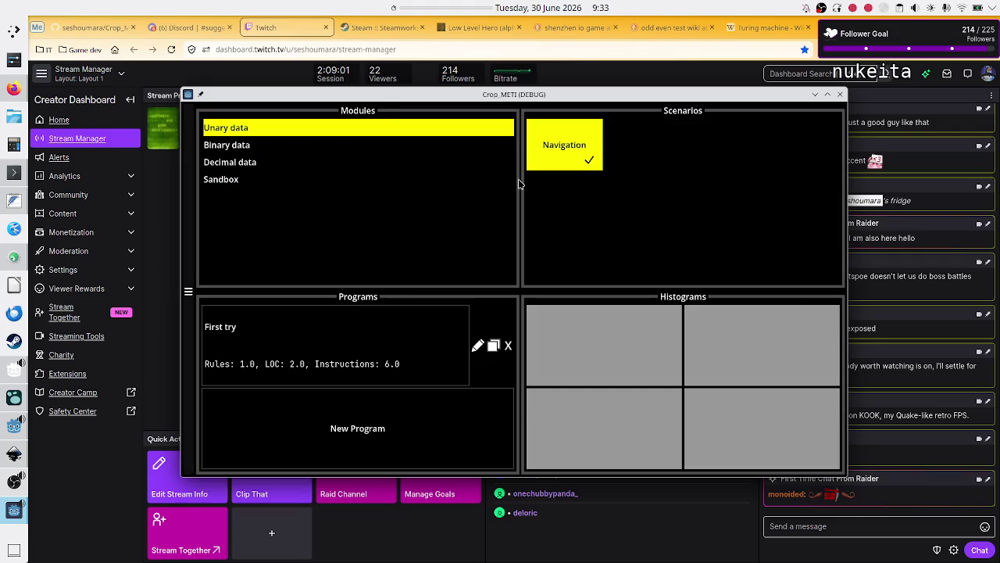
pyautogui.click(307, 451)
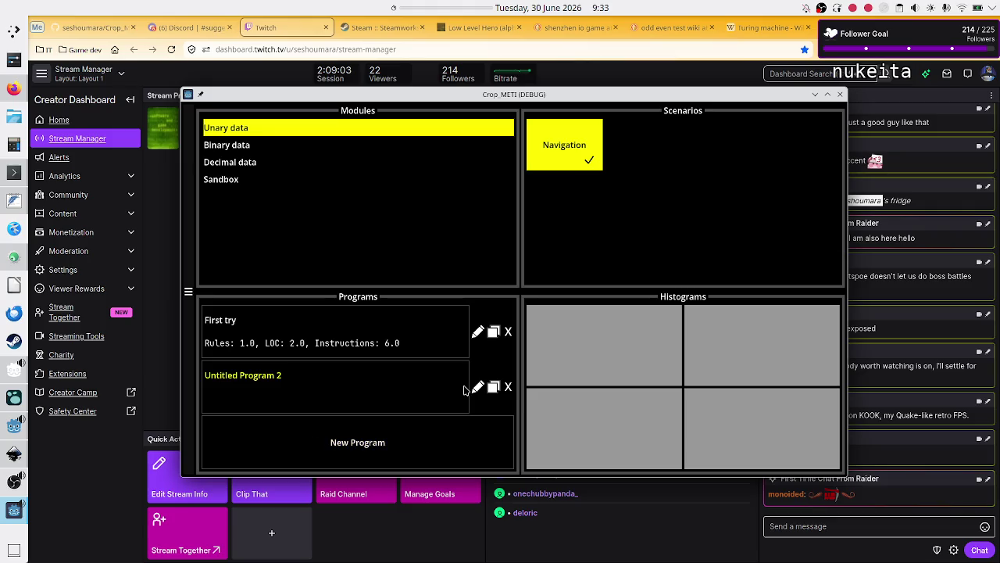
pyautogui.click(393, 382)
pyautogui.click(218, 147)
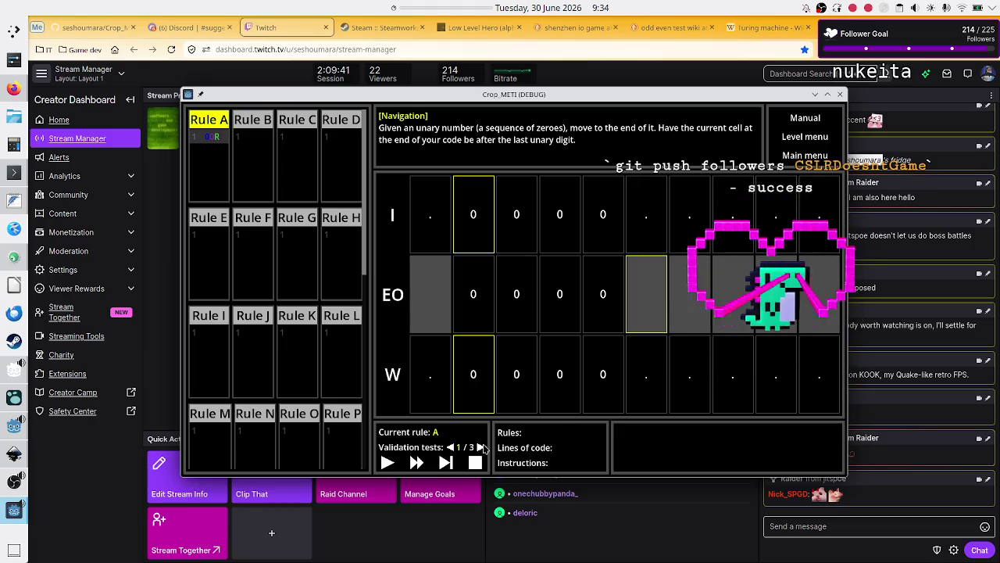
# - Step the one-line program along the zeros until the no-matching-command error appears
pyautogui.click(445, 462)
pyautogui.click(445, 463)
pyautogui.click(445, 463)
pyautogui.click(446, 463)
pyautogui.click(446, 463)
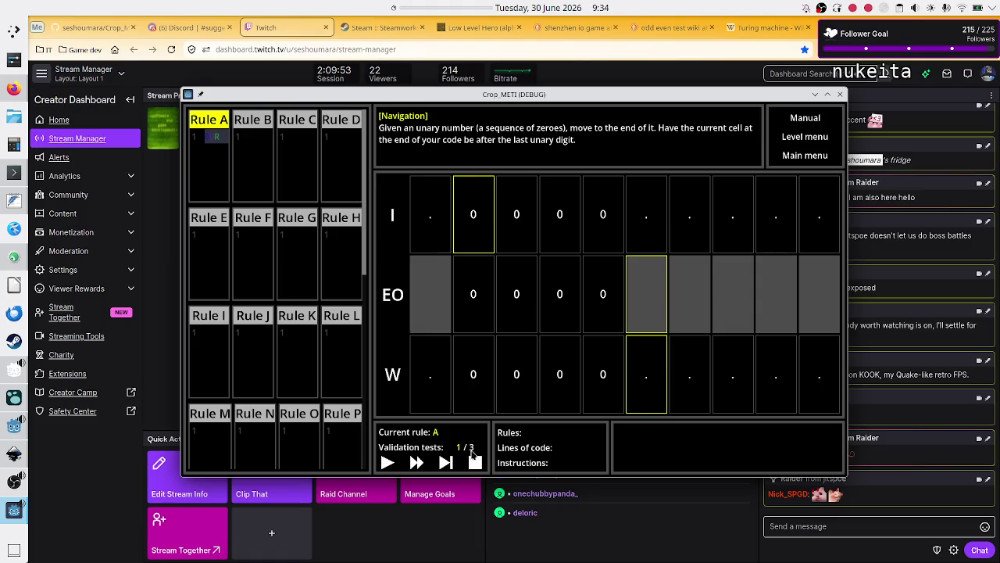
pyautogui.click(445, 461)
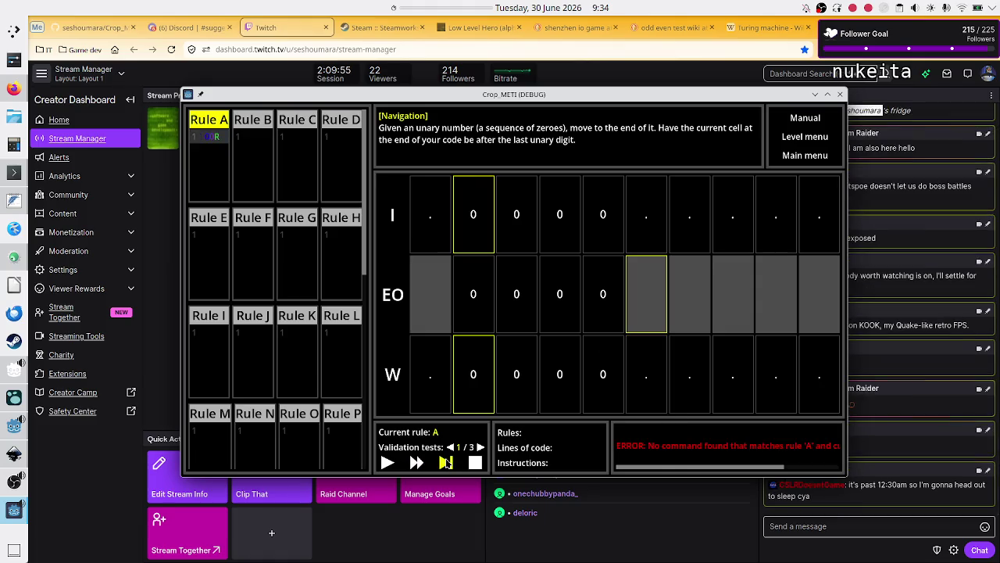
# - Read the error message, then add a second line under 0R in Rule A
pyautogui.scroll(-3, 679, 454)
pyautogui.scroll(3, 679, 455)
pyautogui.scroll(-3, 679, 455)
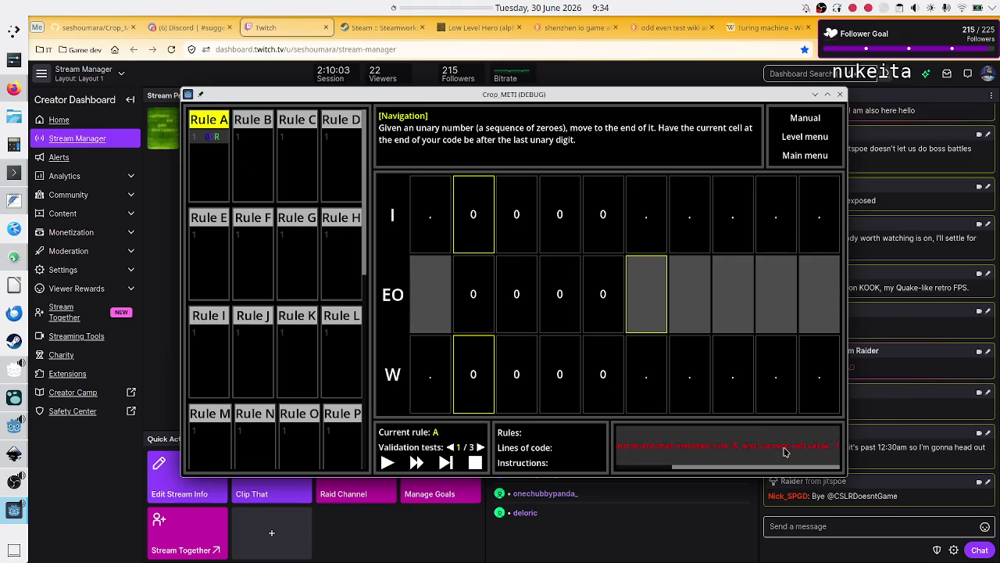
pyautogui.scroll(-2, 834, 457)
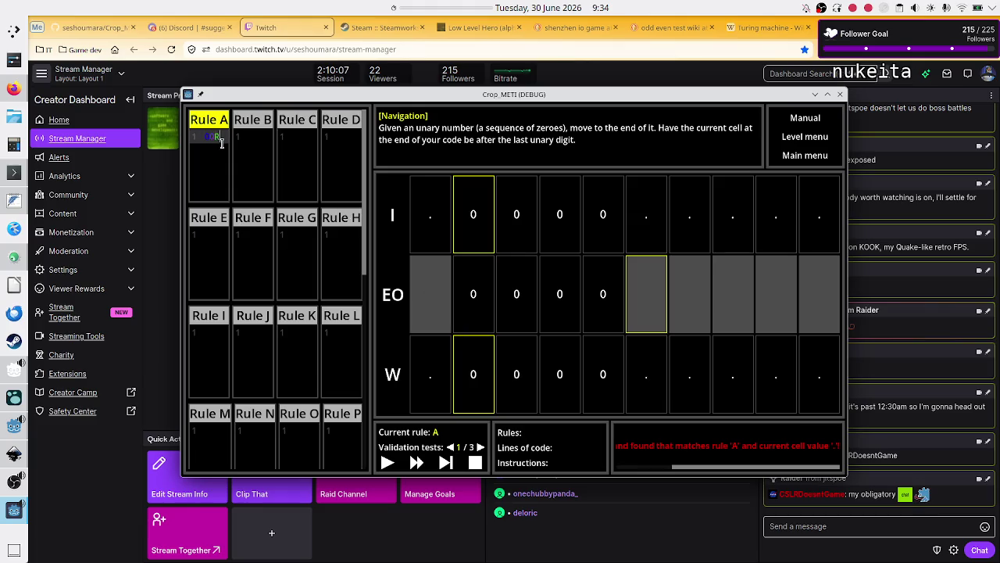
pyautogui.press('Return')
pyautogui.write('S')
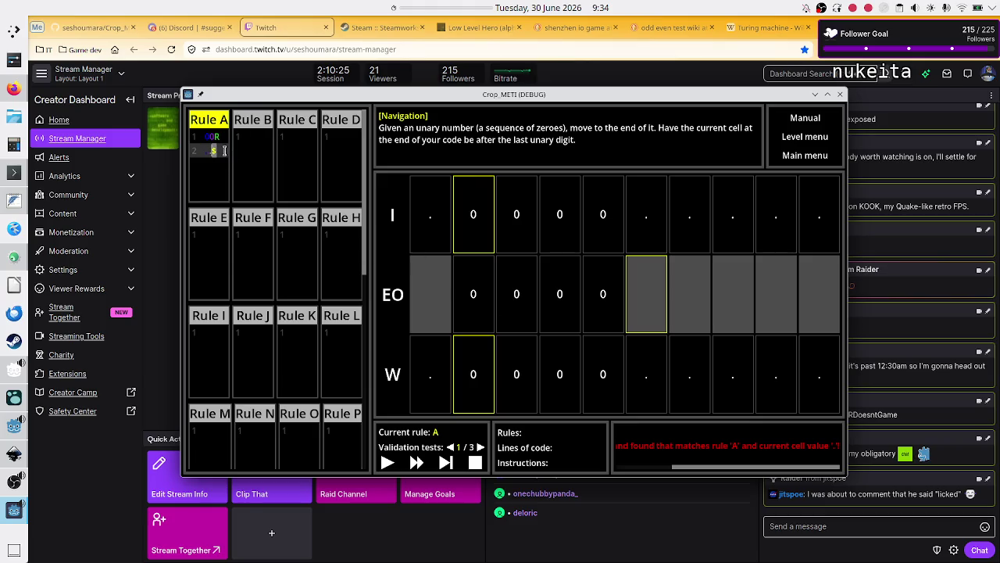
# - Complete Rule A's second line as .$ and step through validation test 1/3
pyautogui.click(263, 150)
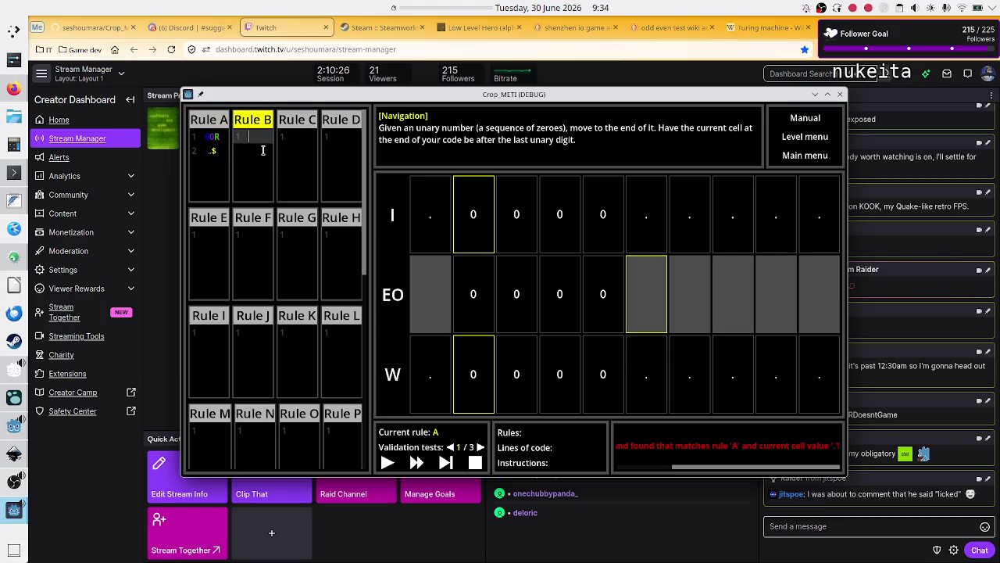
pyautogui.click(219, 151)
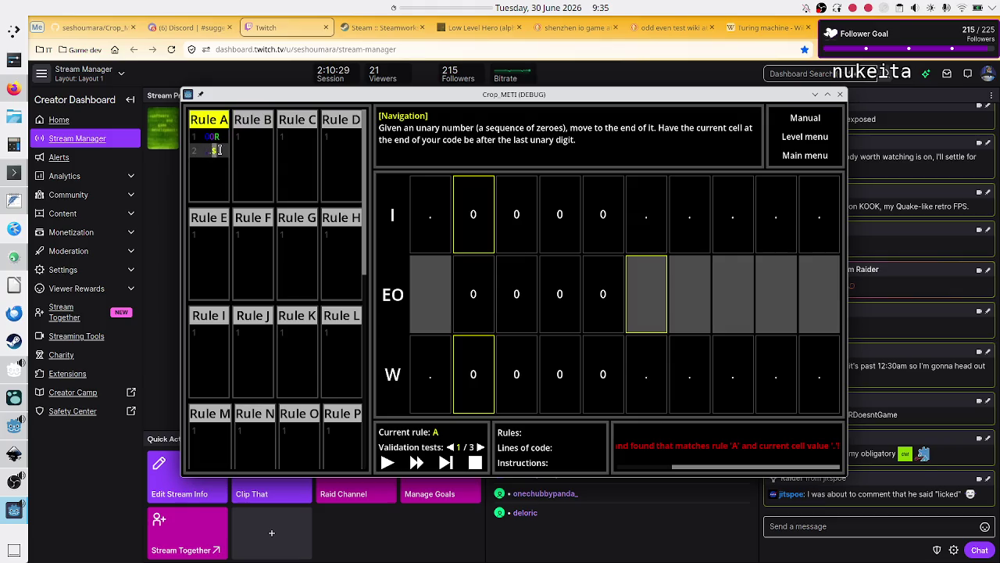
pyautogui.click(446, 463)
pyautogui.click(443, 466)
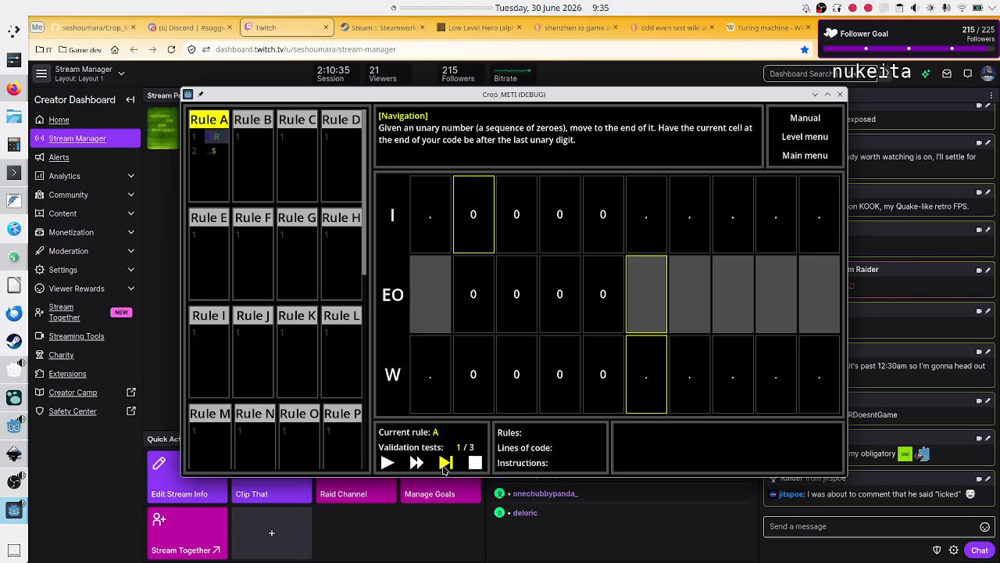
pyautogui.click(443, 466)
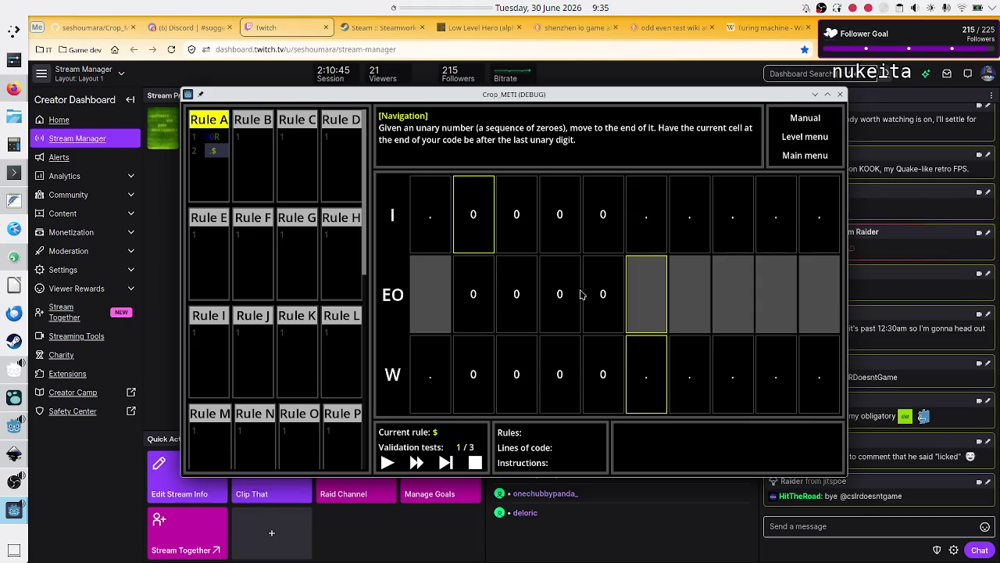
# - Step through validation tests 2/3 and 3/3 to solve Navigation with 1 rule, 2 lines, 6 instructions
pyautogui.click(448, 462)
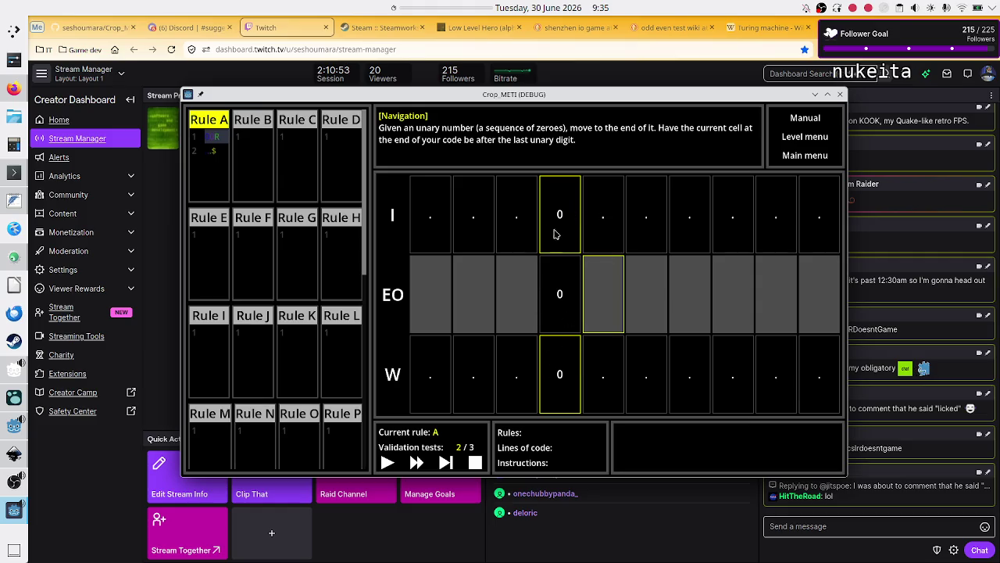
pyautogui.click(445, 463)
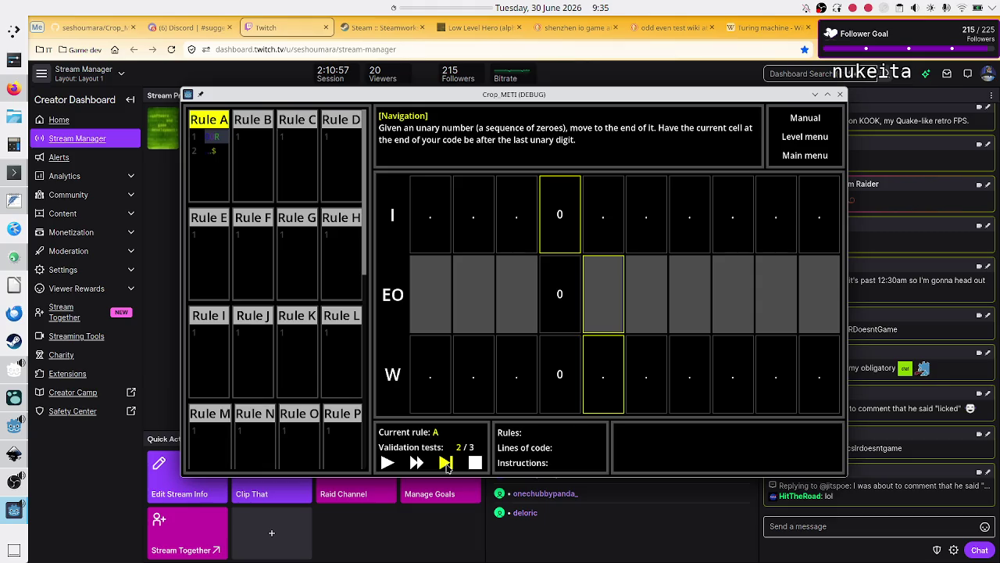
pyautogui.click(446, 462)
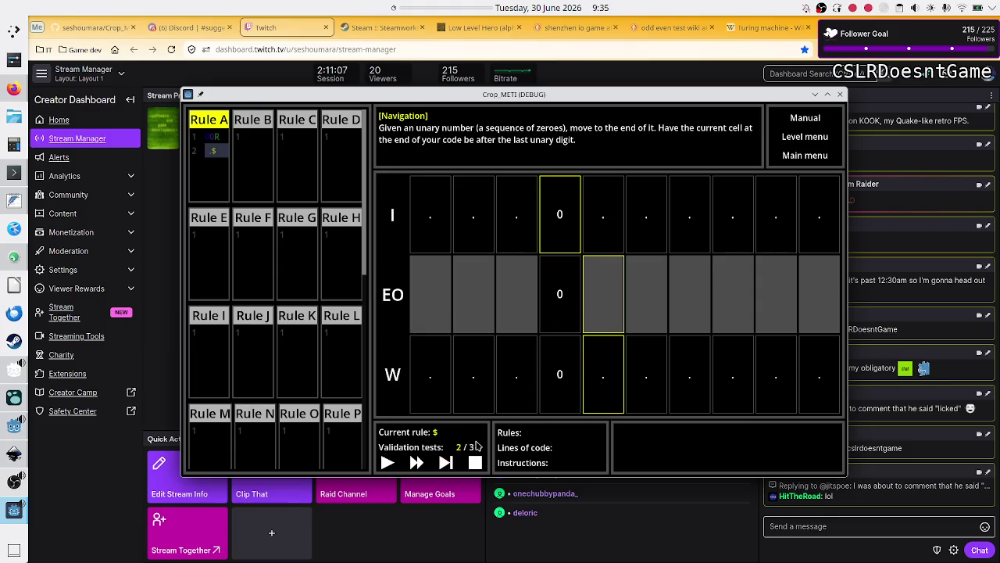
pyautogui.click(446, 463)
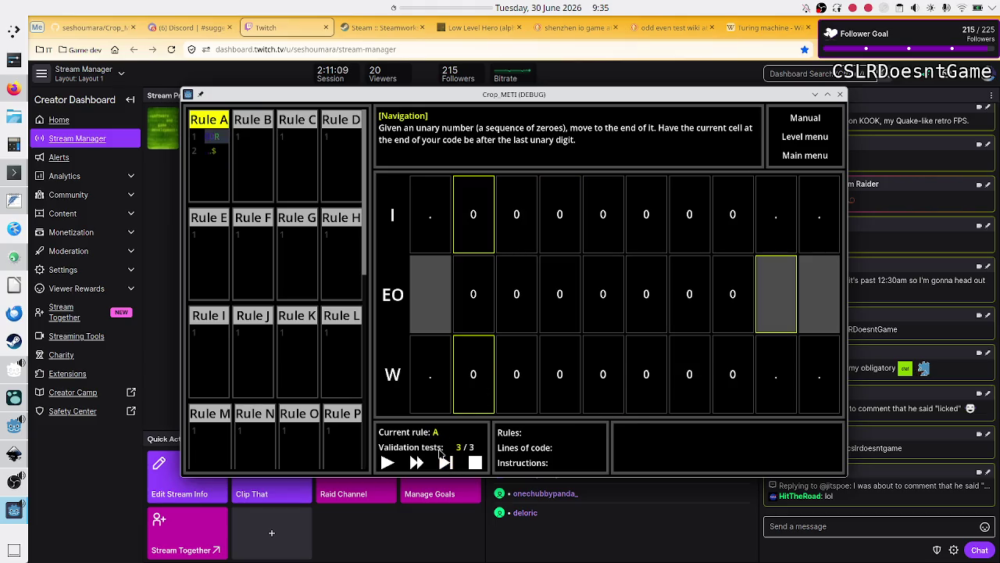
pyautogui.click(445, 463)
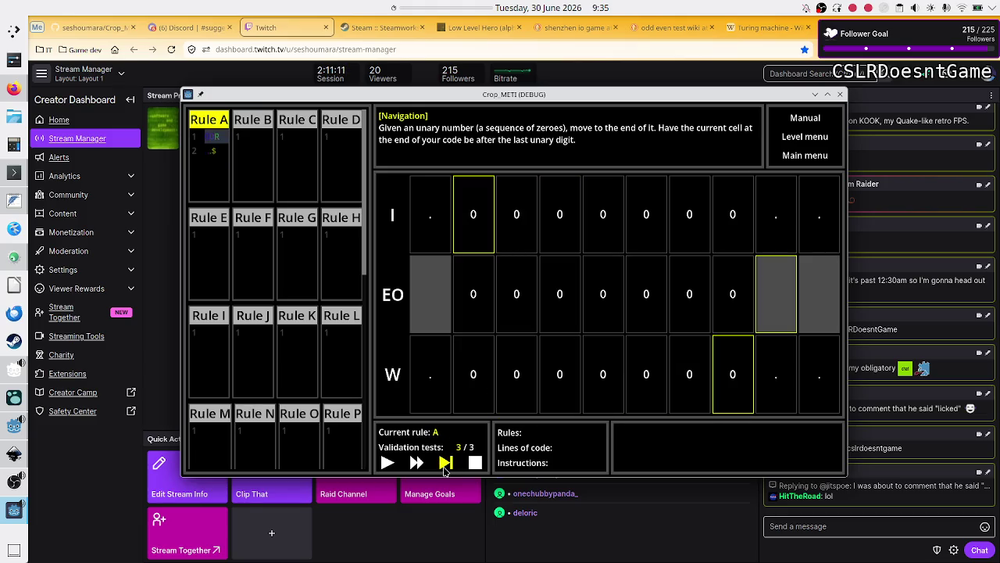
pyautogui.click(445, 463)
pyautogui.click(445, 464)
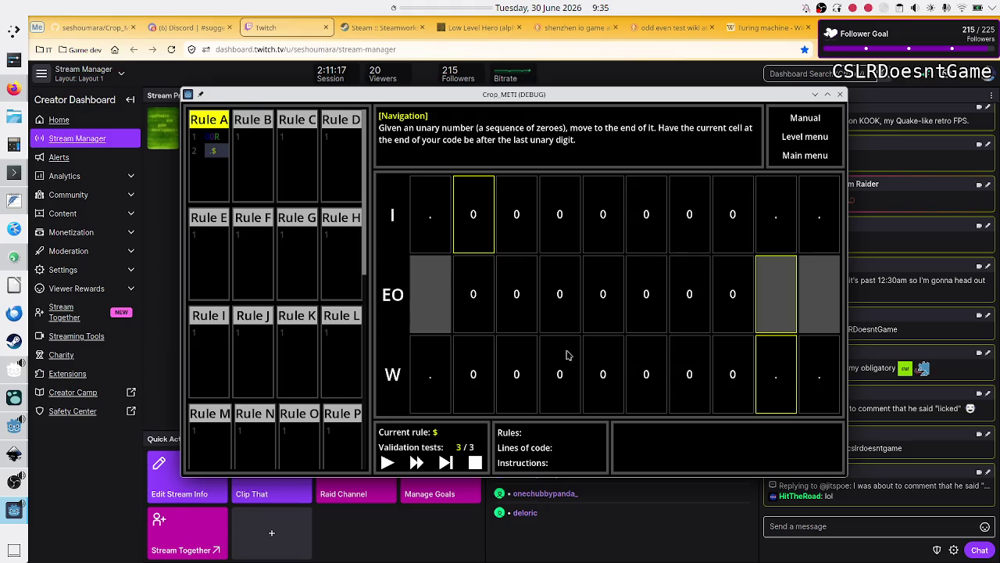
pyautogui.click(450, 463)
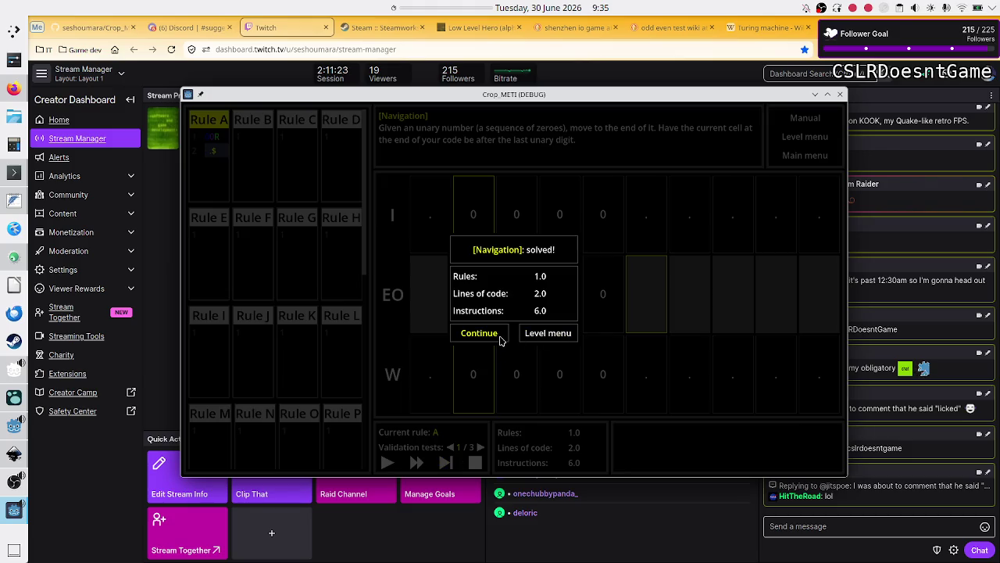
# - Bring the Twitch Stream Manager in front of the solved game using the chat's 'Send a message' box
pyautogui.click(854, 519)
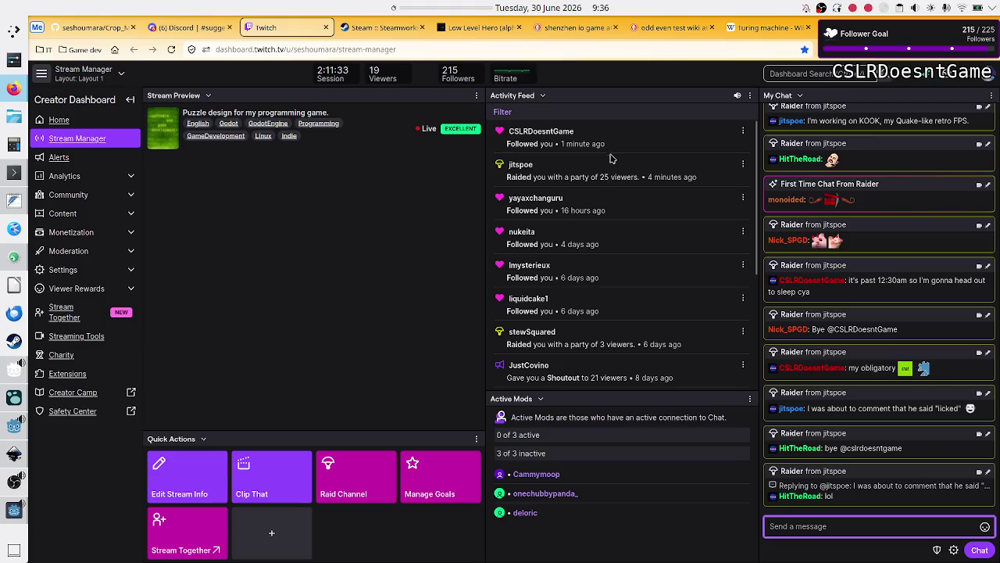
pyautogui.scroll(2, 897, 226)
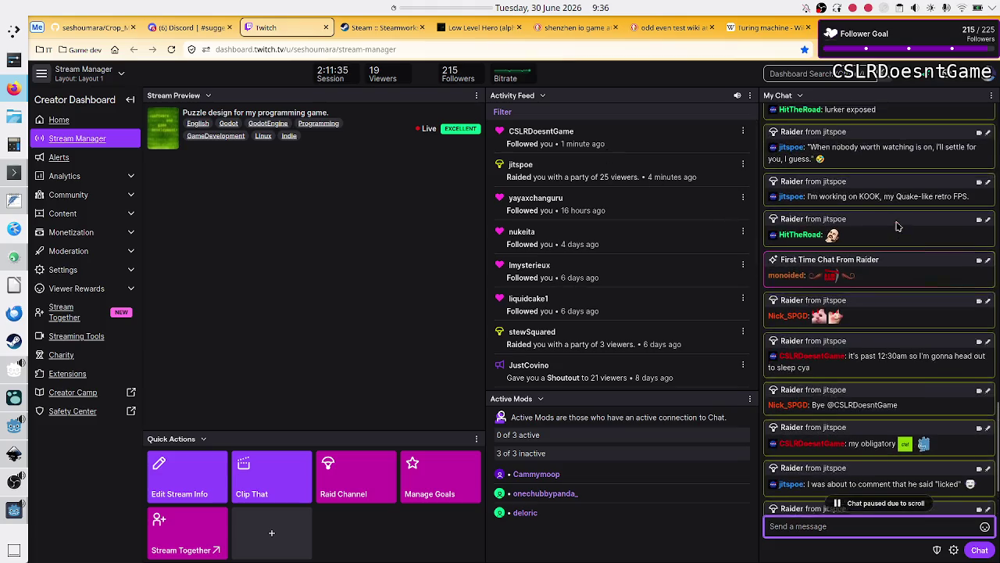
pyautogui.scroll(2, 898, 226)
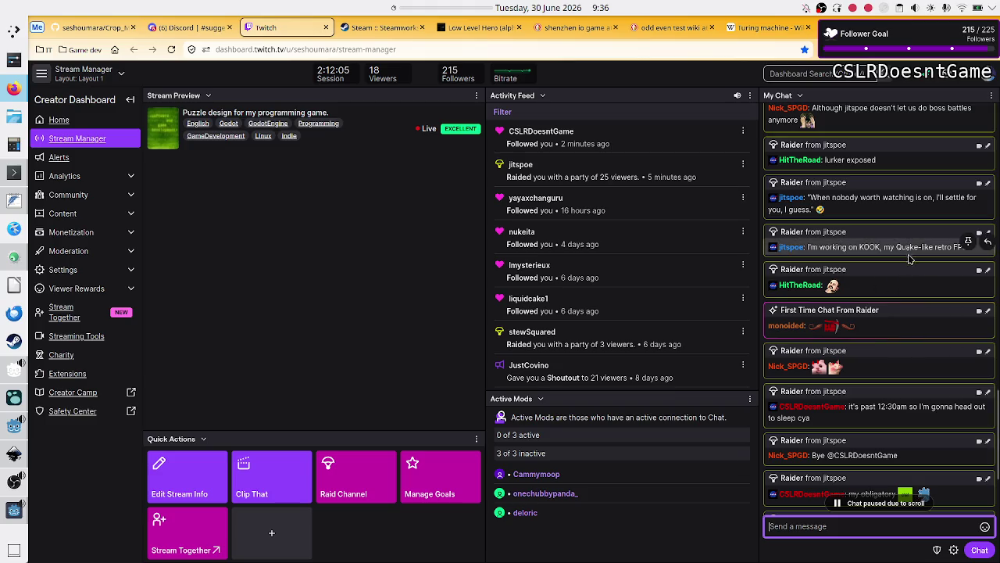
pyautogui.doubleClick(869, 247)
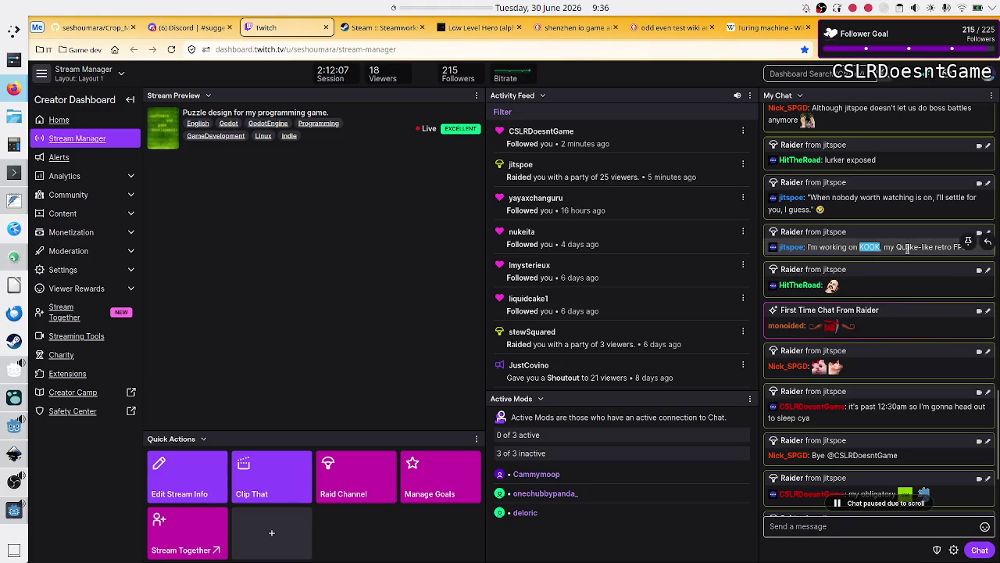
pyautogui.click(908, 247)
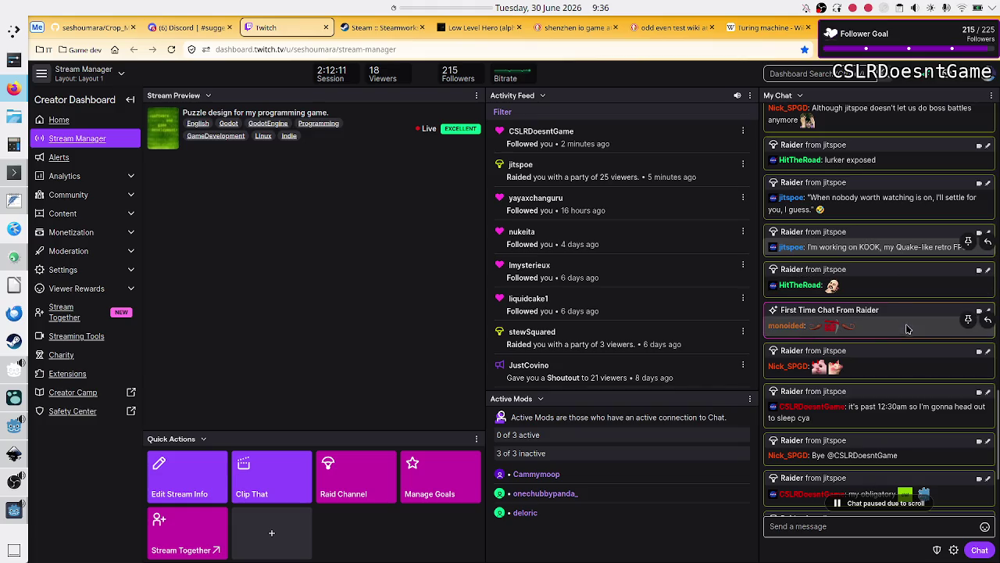
pyautogui.scroll(-2, 898, 390)
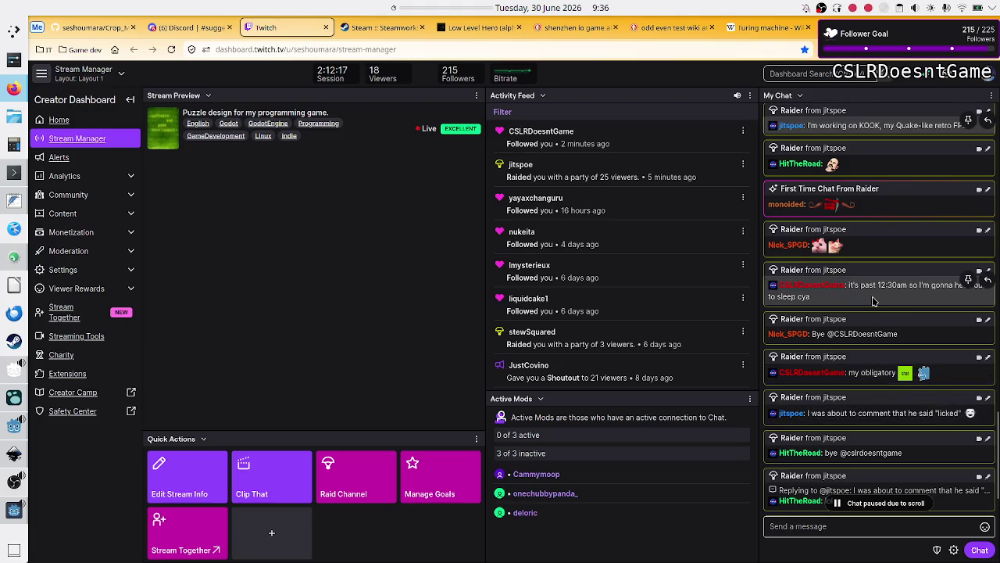
pyautogui.scroll(-1, 883, 266)
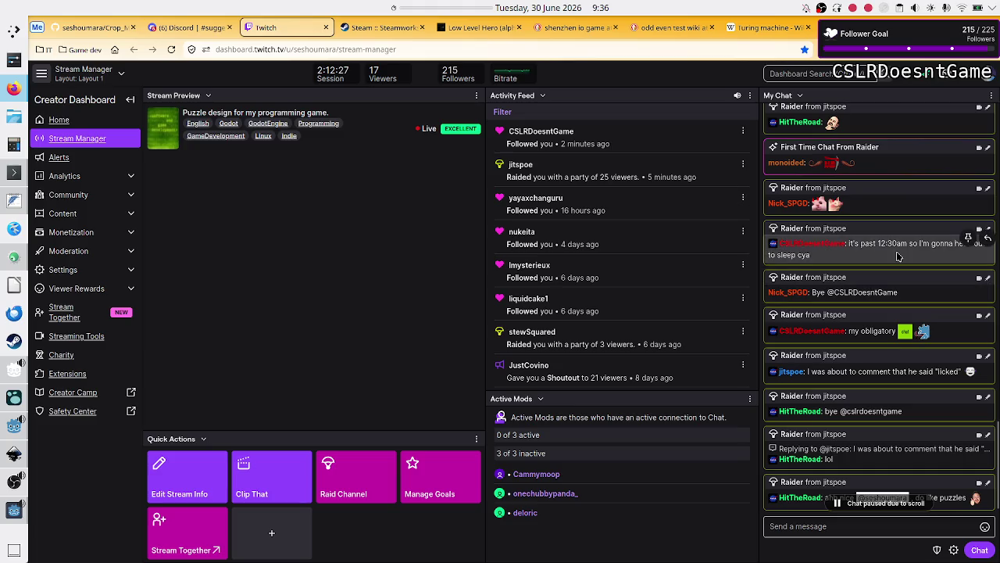
pyautogui.scroll(-2, 887, 352)
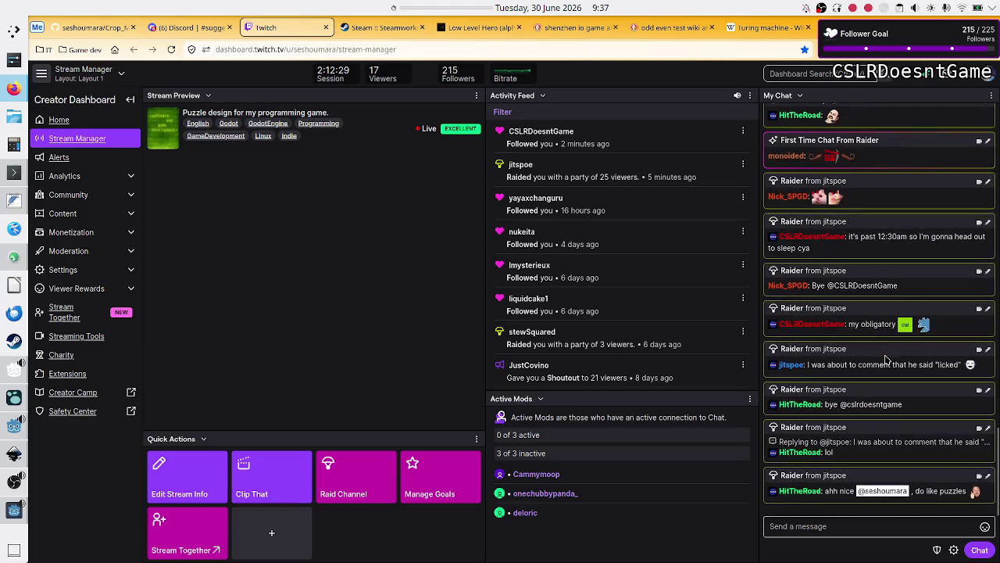